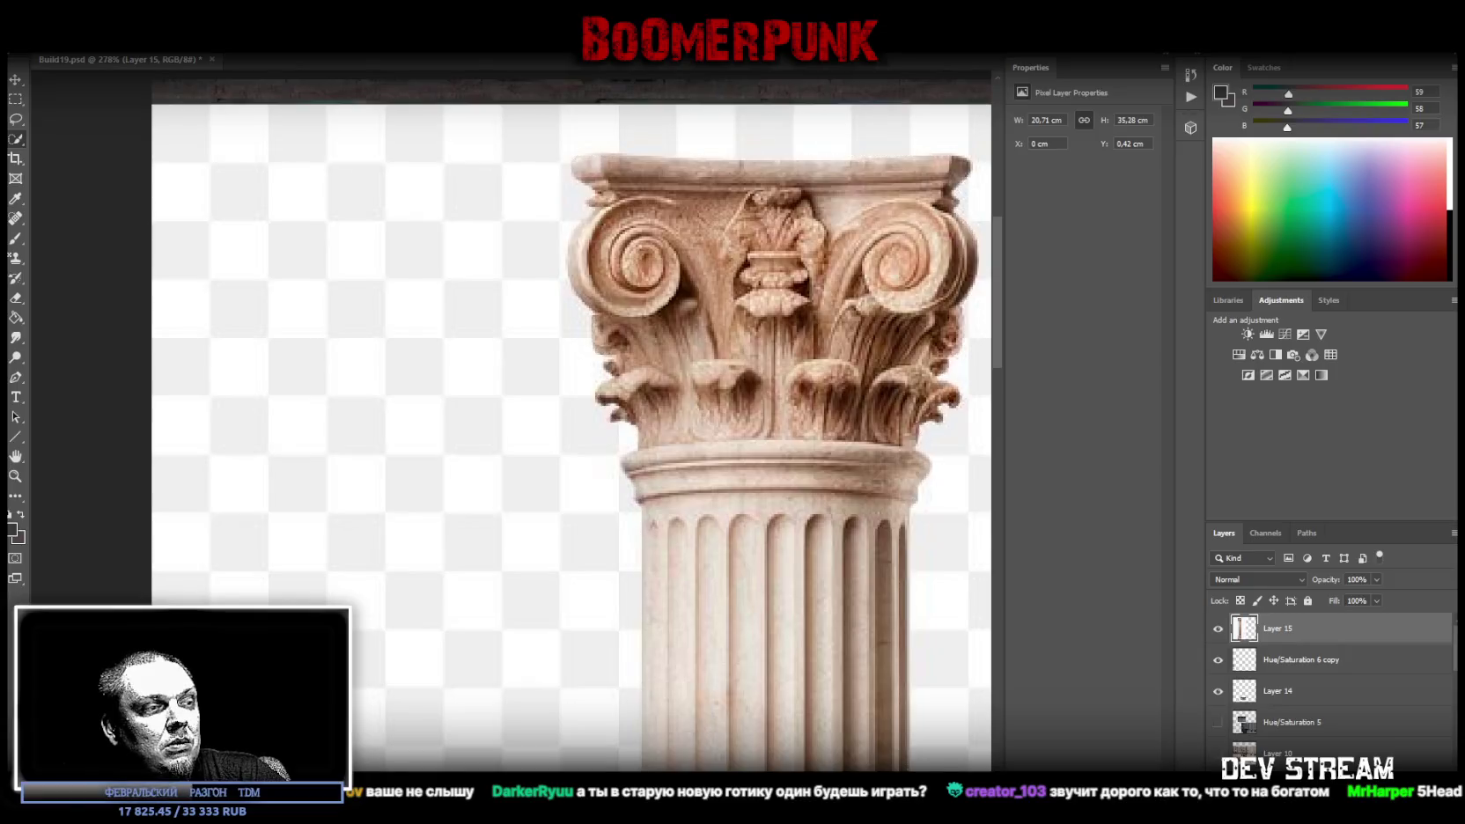
pyautogui.press('super+d')
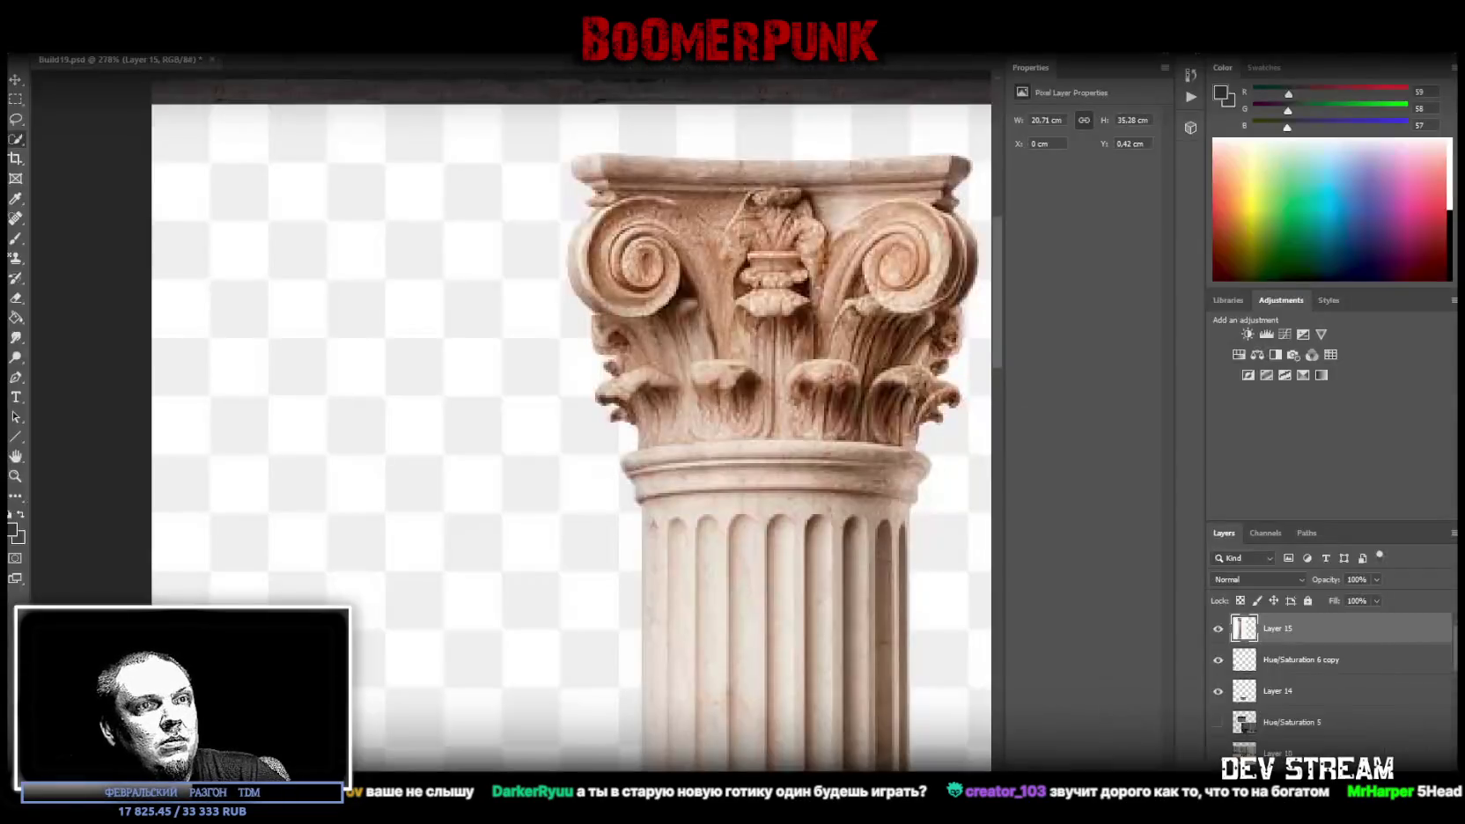
# Switch to the stream schedule sheet in Chrome and follow its completed-games YouTube playlist link
pyautogui.hotkey('alt', 'Tab')
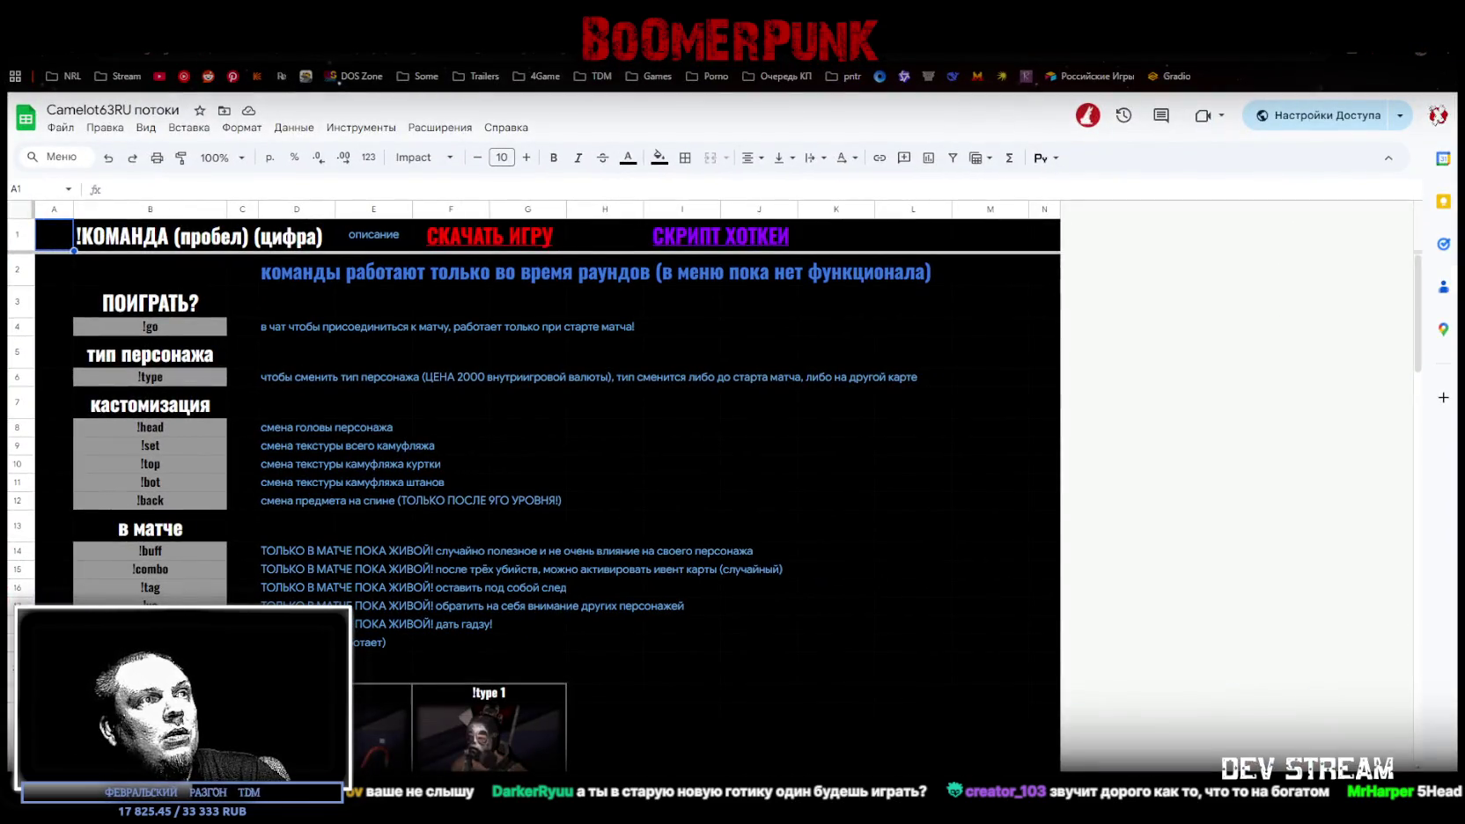
pyautogui.hotkey('ctrl', 'shift', 'pagedown')
pyautogui.moveTo(987, 233)
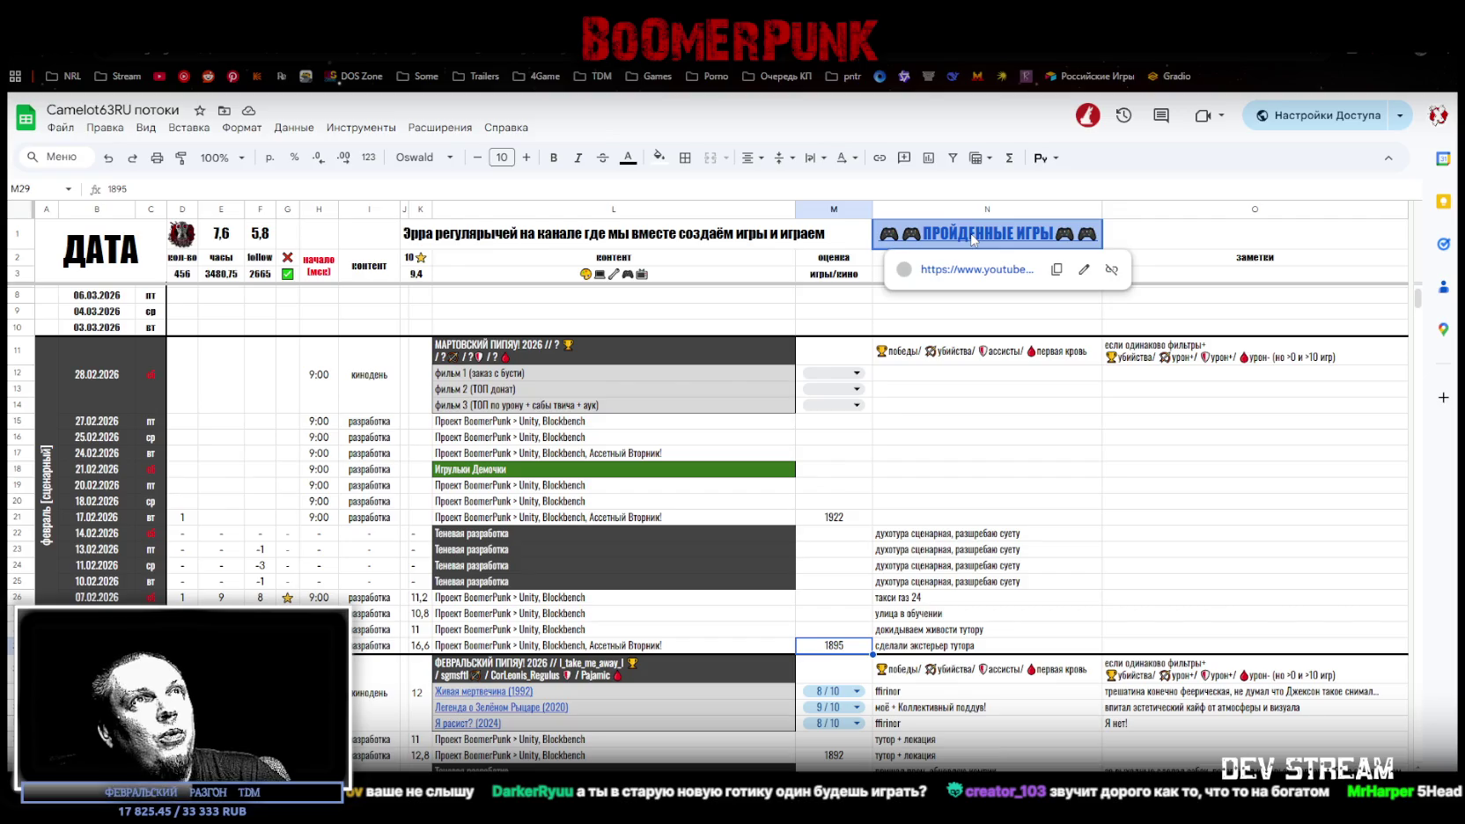
pyautogui.click(973, 269)
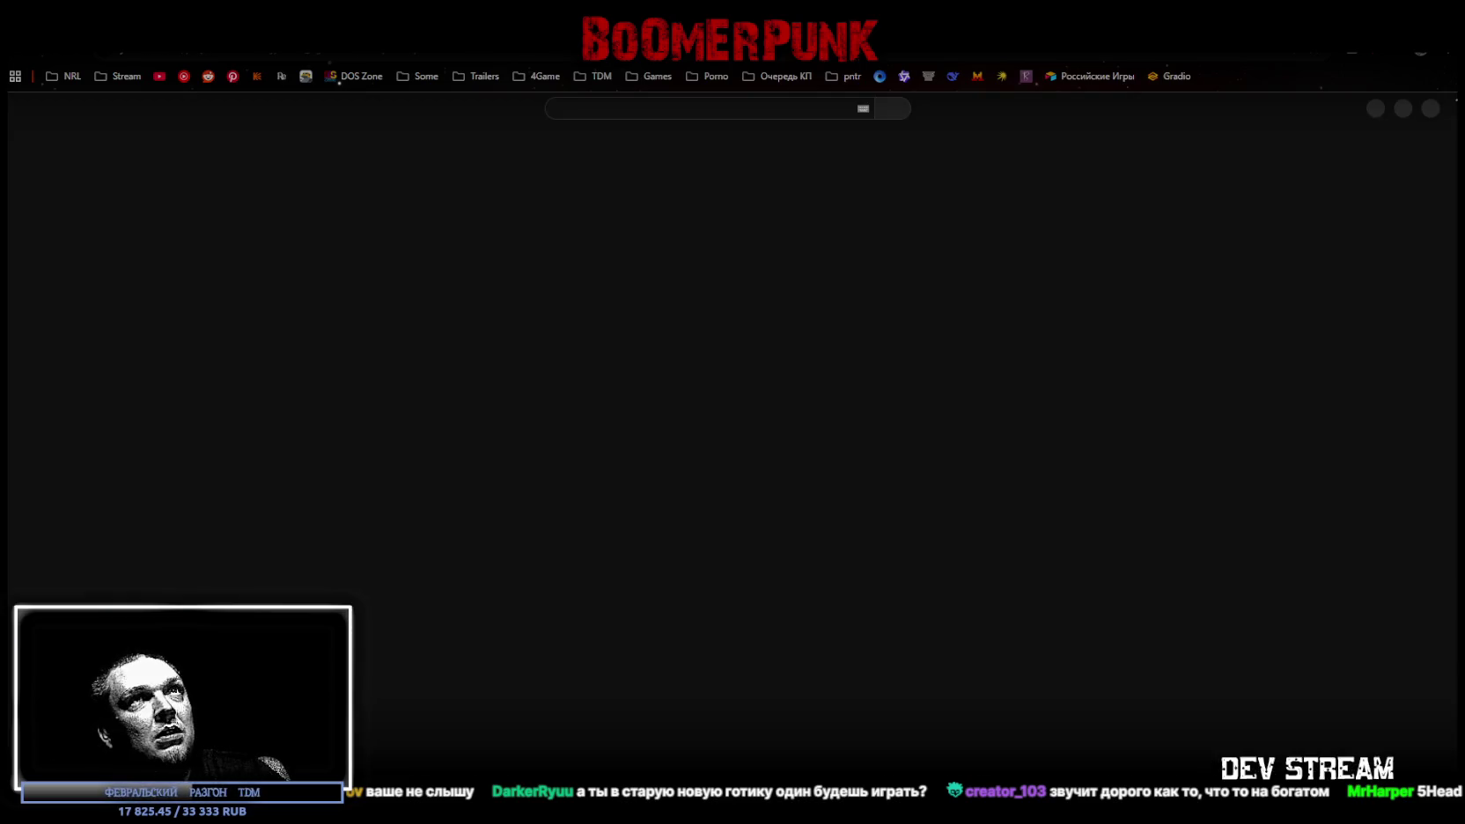
# Scroll the Пройдено playlist, glance back at the Photoshop column, and return to the playlist
pyautogui.scroll(-6, 616, 379)
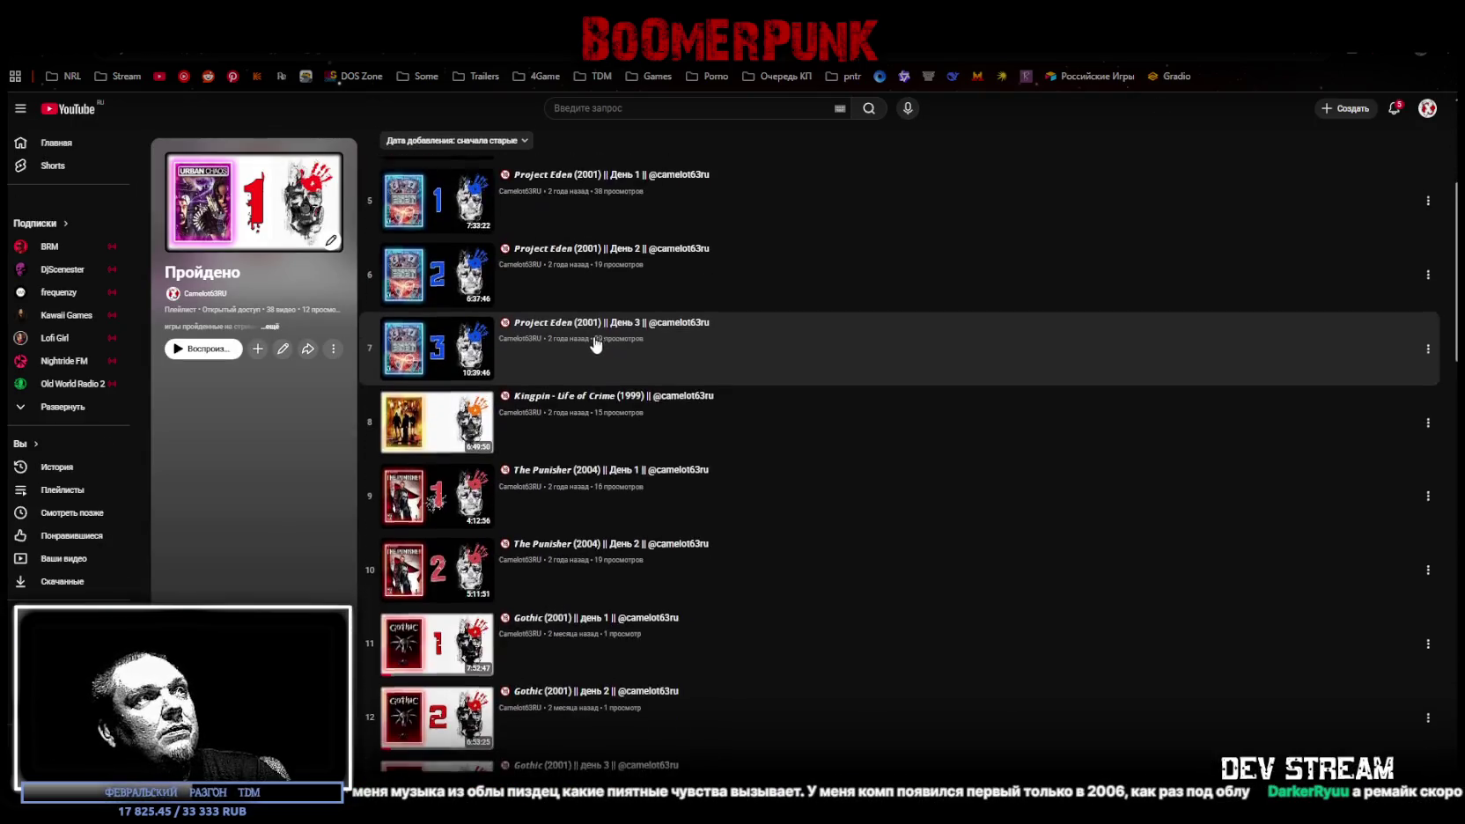
pyautogui.scroll(-1, 546, 387)
pyautogui.scroll(-2, 455, 436)
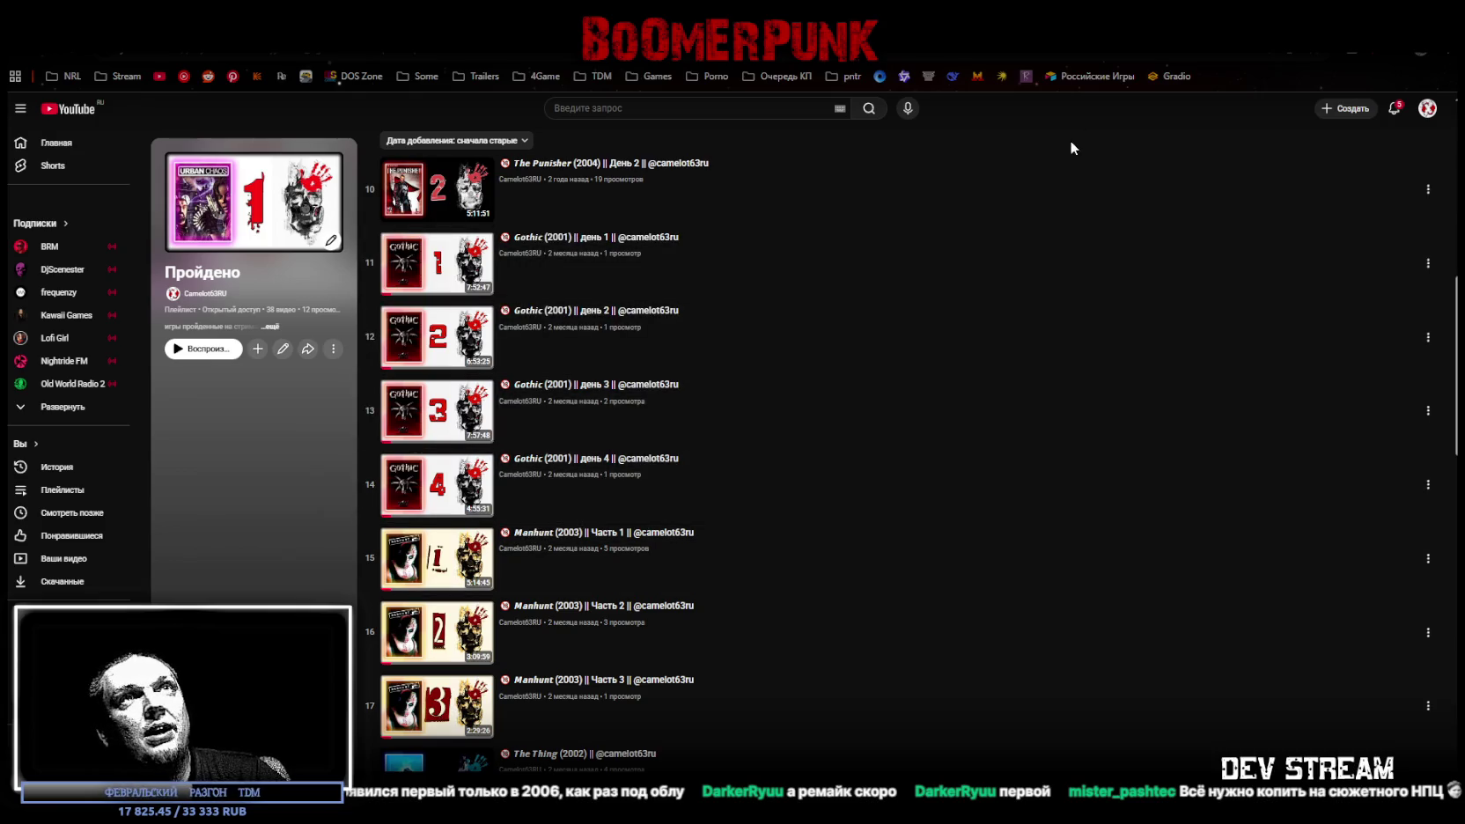
pyautogui.hotkey('alt', 'Tab')
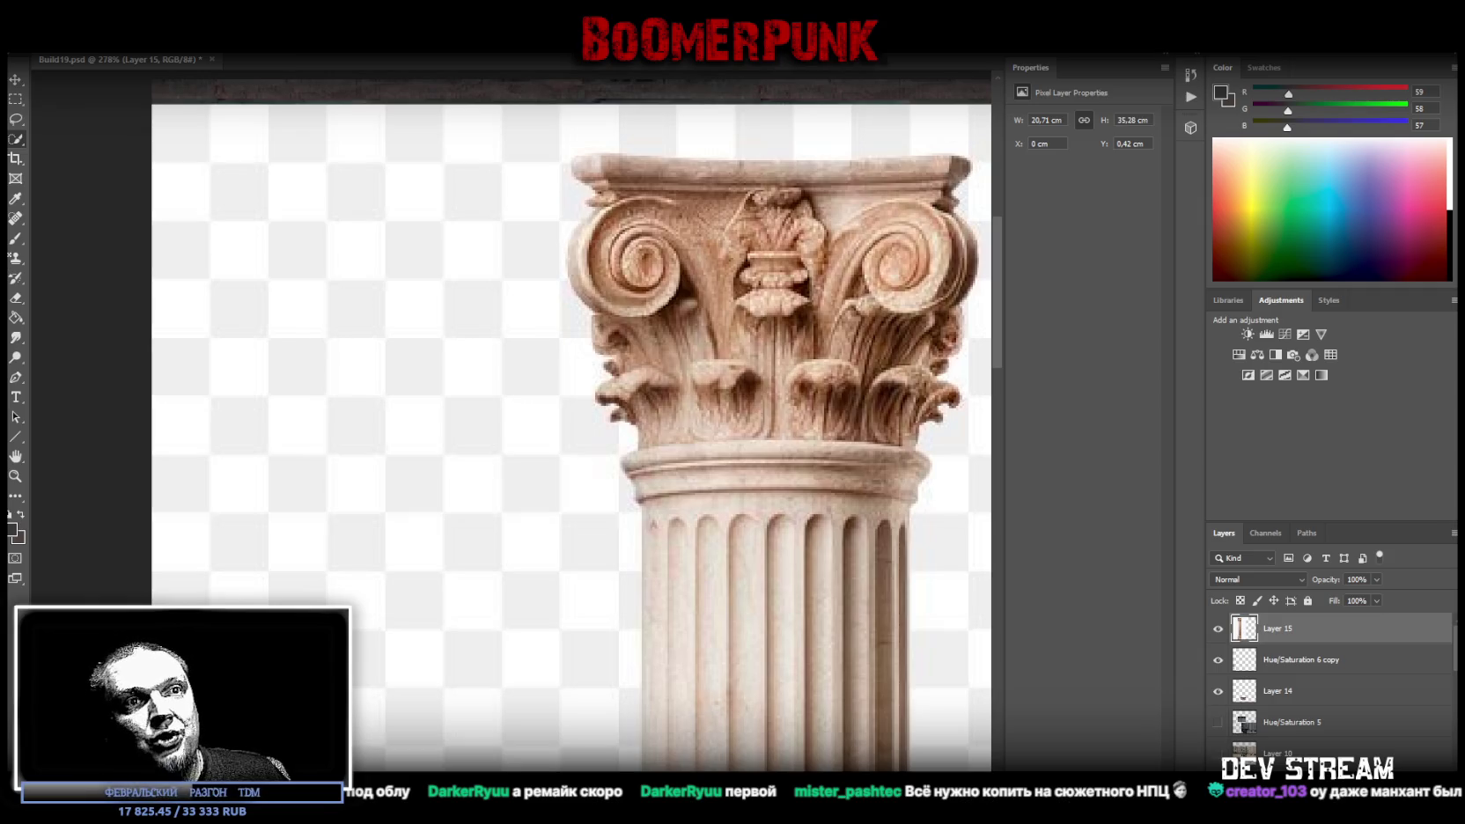
pyautogui.hotkey('alt', 'Tab')
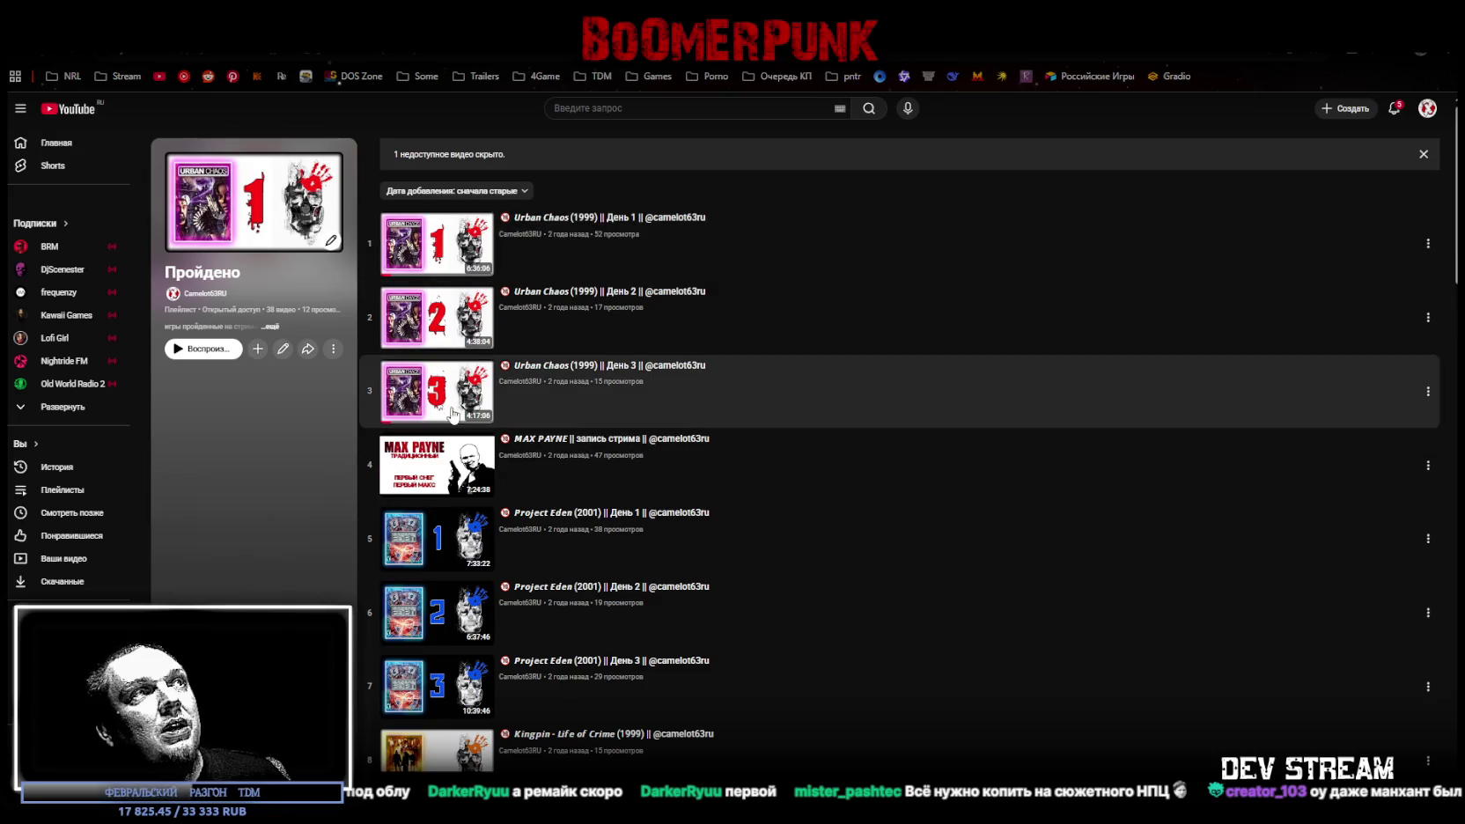
# Scroll up and down through the later Пройдено playlist entries, then switch back to Photoshop
pyautogui.scroll(-2, 528, 422)
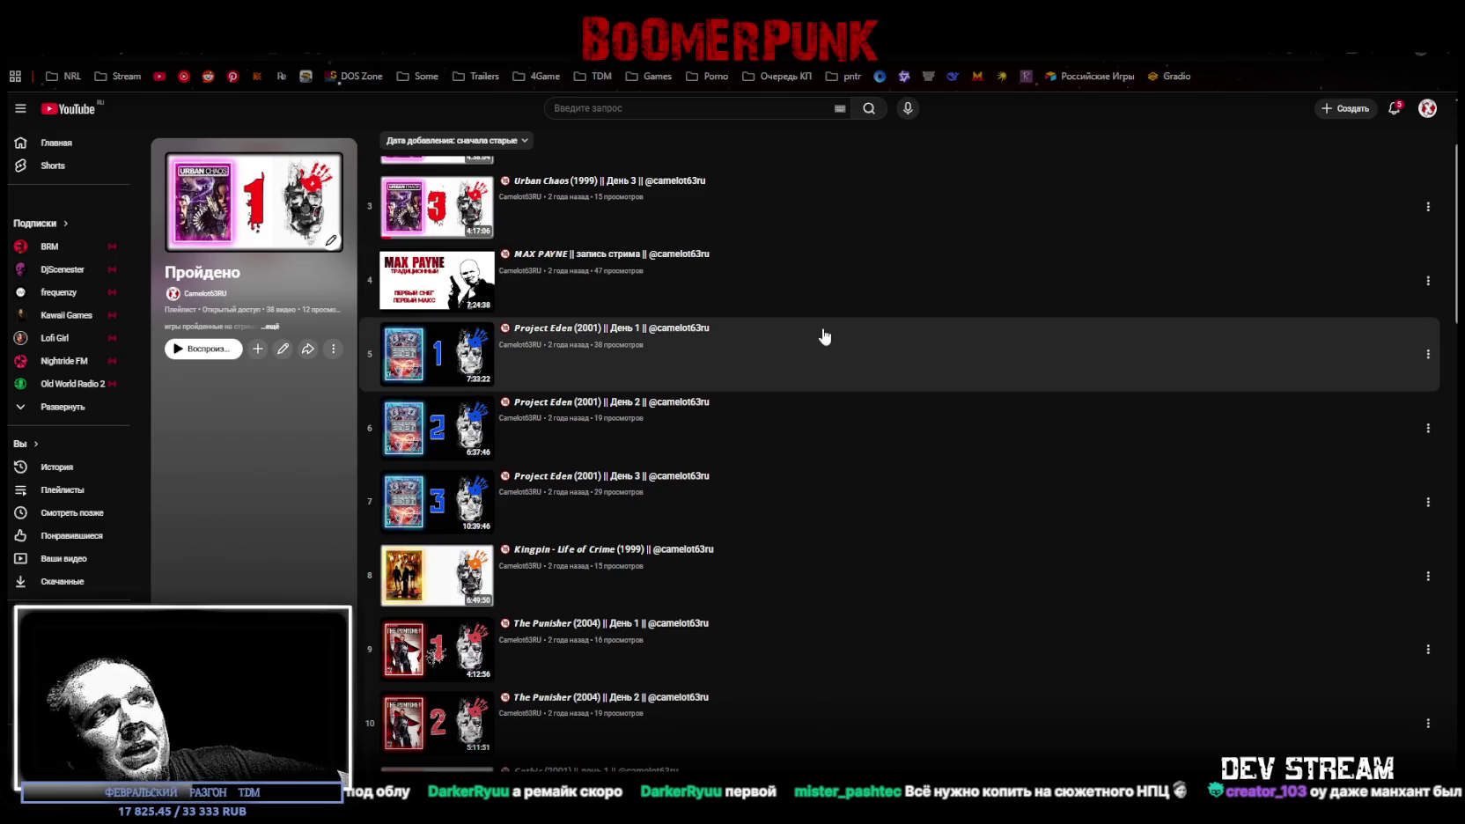
pyautogui.scroll(-2, 808, 336)
pyautogui.scroll(2, 784, 343)
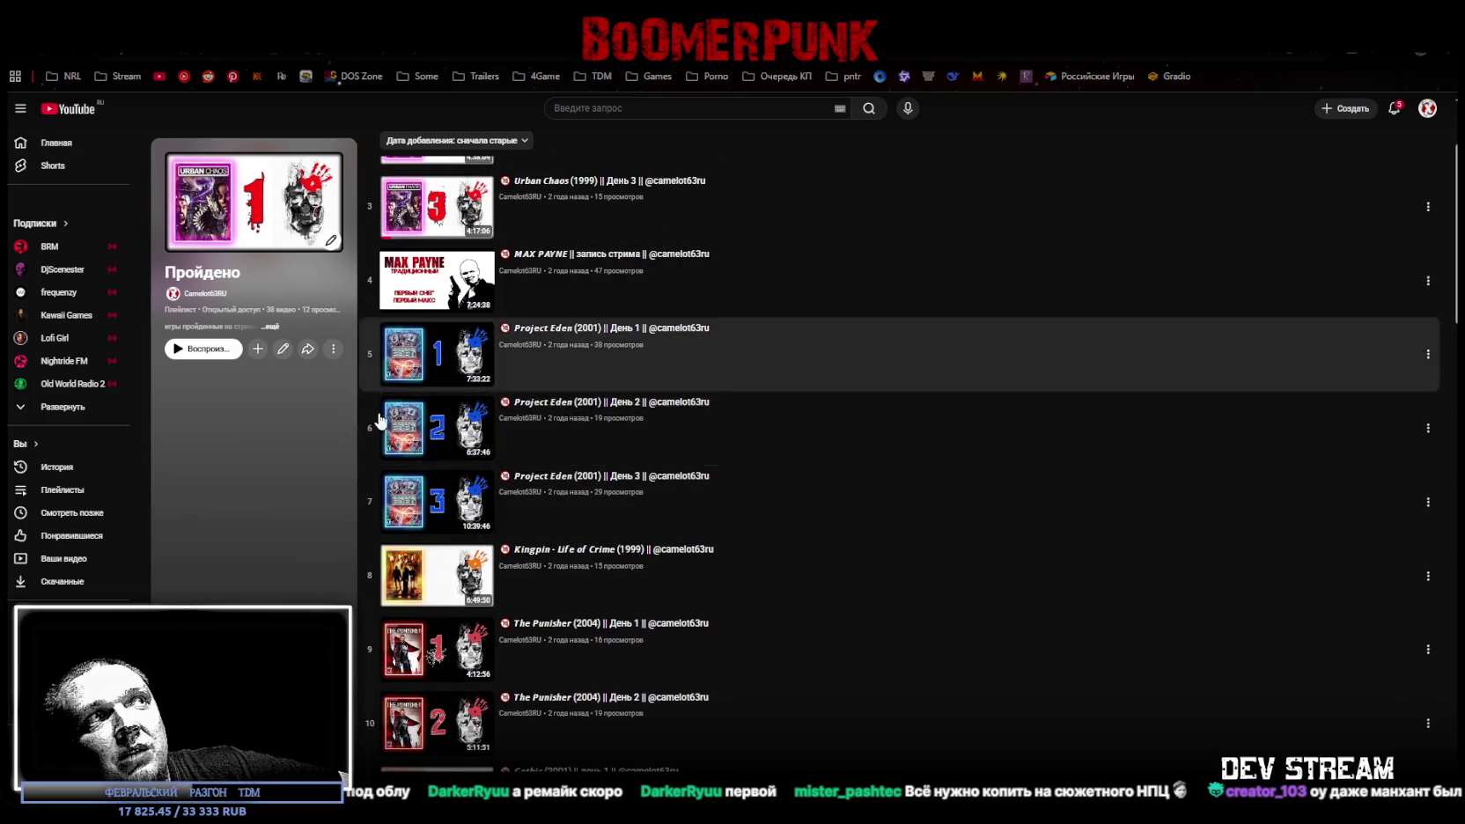
pyautogui.scroll(-3, 719, 419)
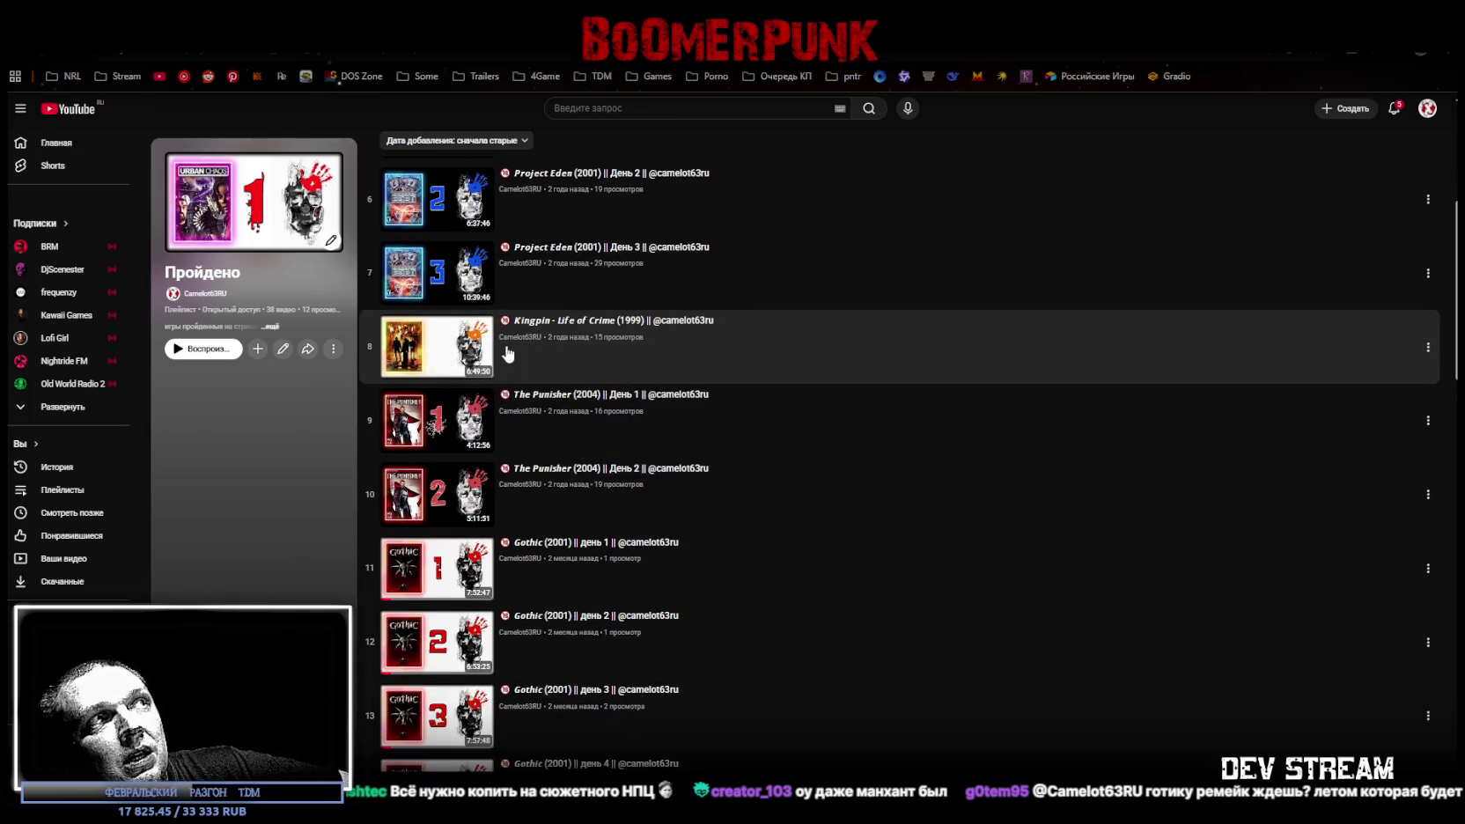
pyautogui.scroll(-1, 836, 401)
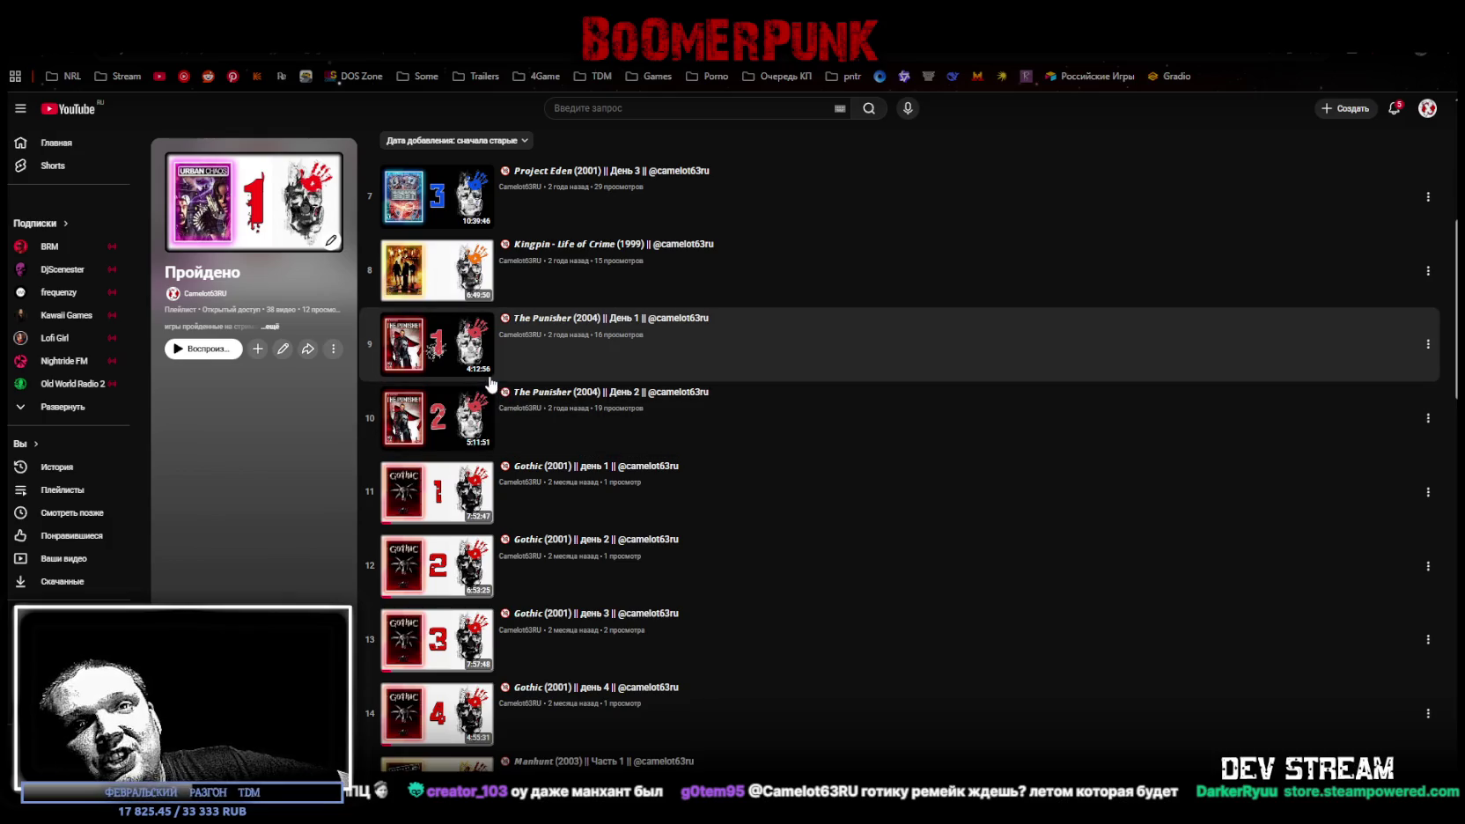
pyautogui.scroll(-2, 704, 368)
pyautogui.scroll(-2, 582, 334)
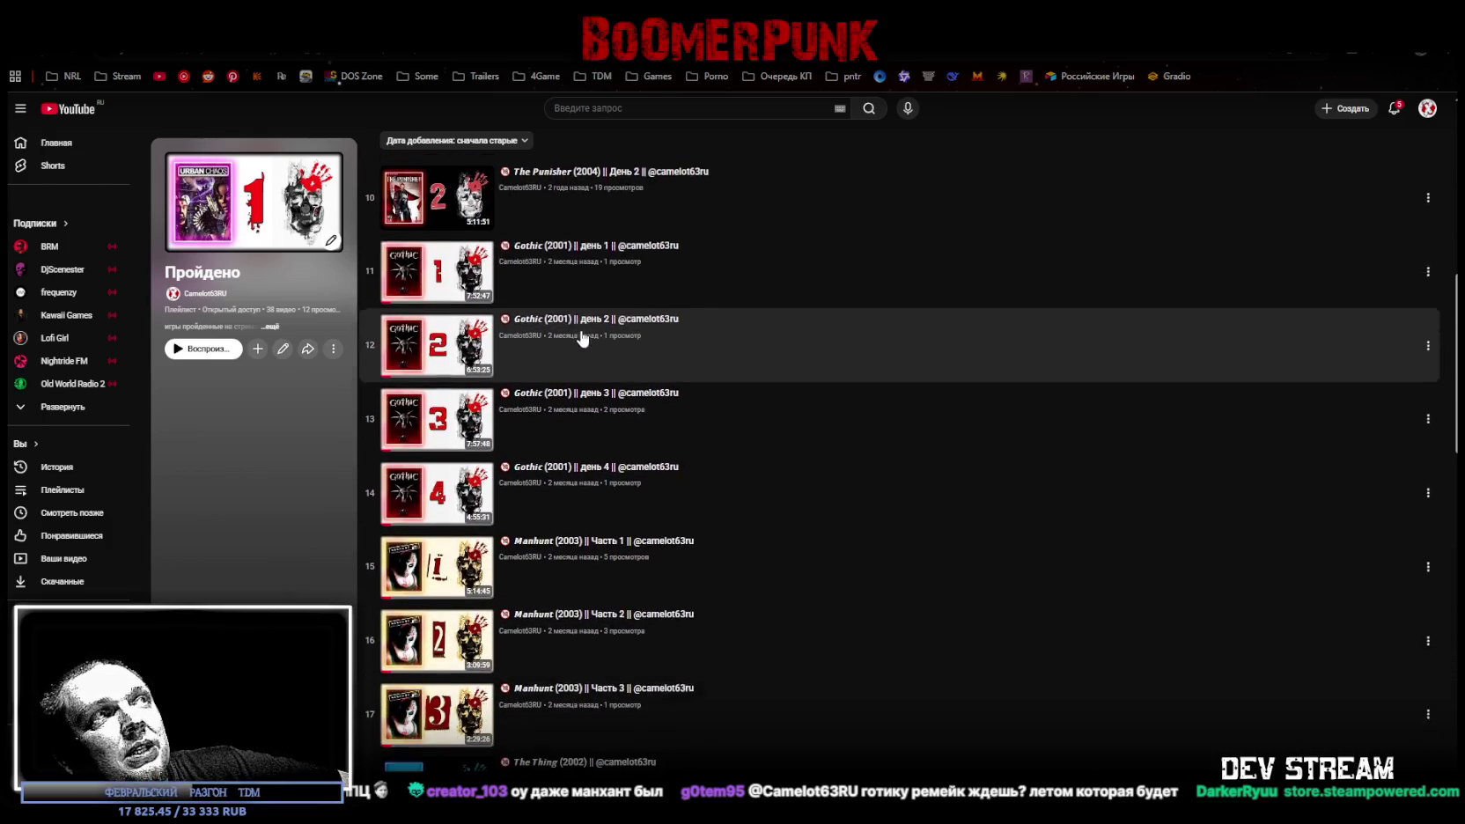
pyautogui.scroll(-1, 560, 457)
pyautogui.scroll(-1, 563, 414)
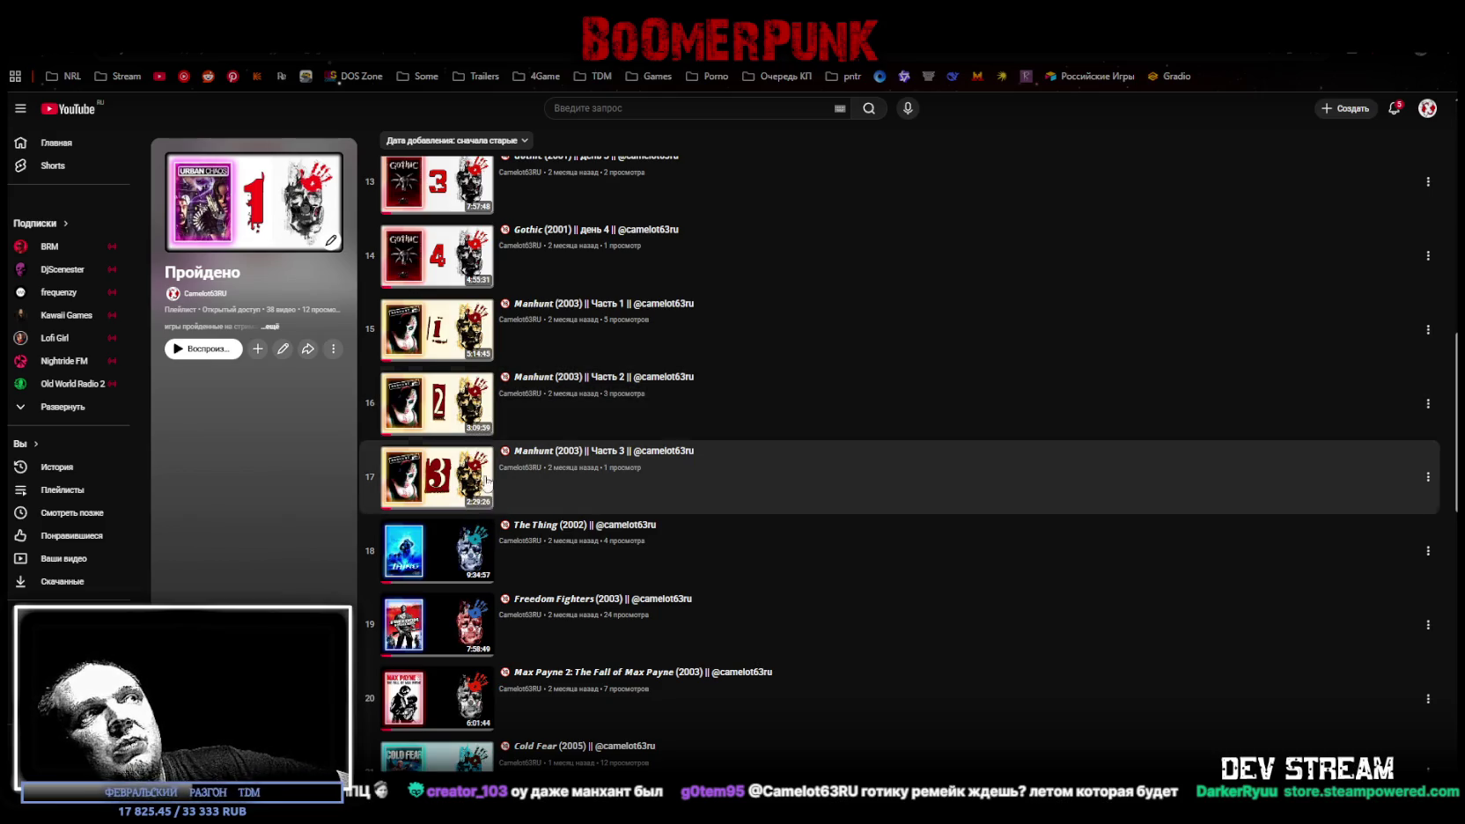
pyautogui.scroll(-1, 712, 447)
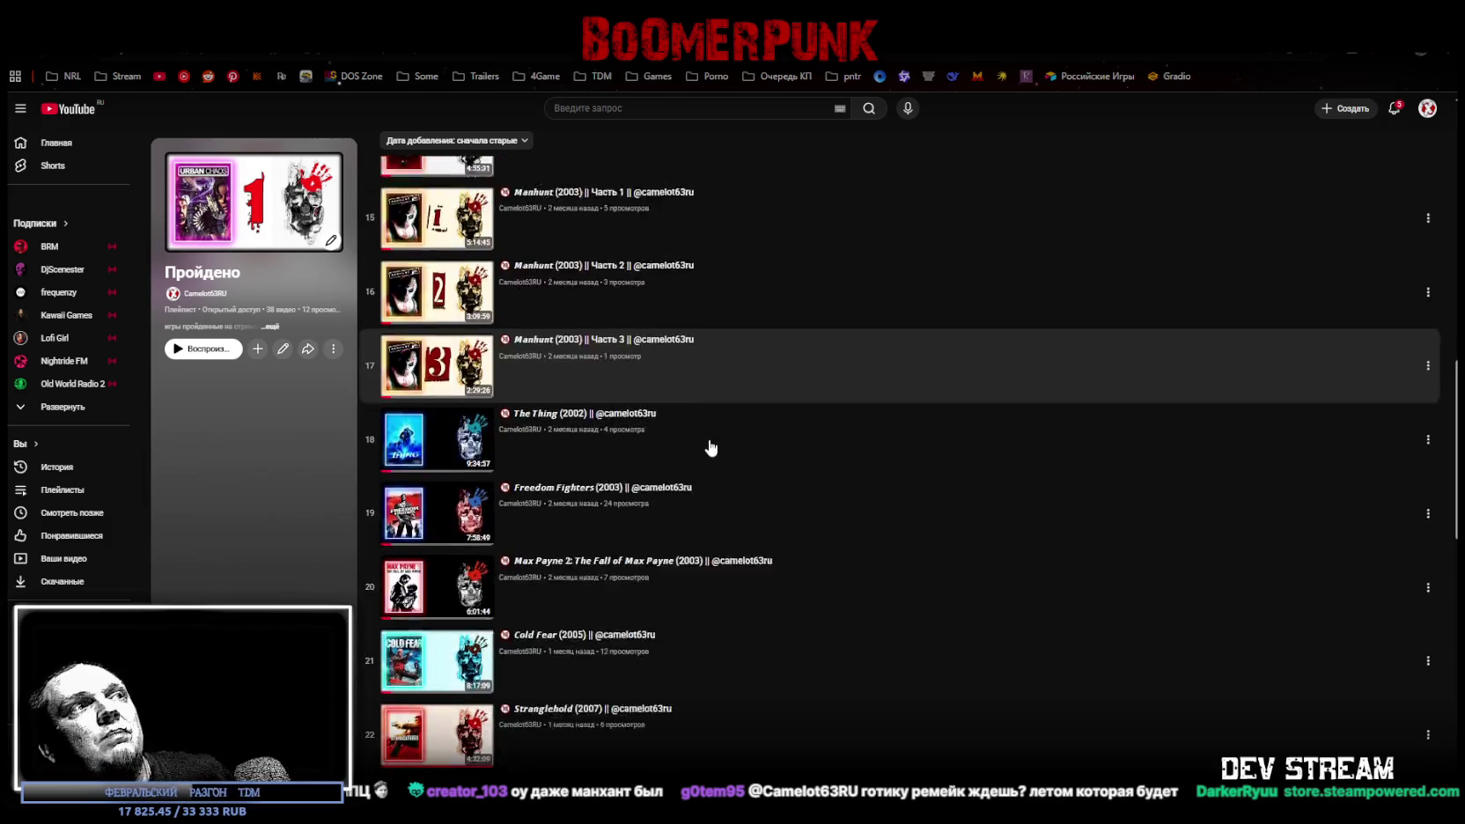
pyautogui.scroll(-2, 711, 447)
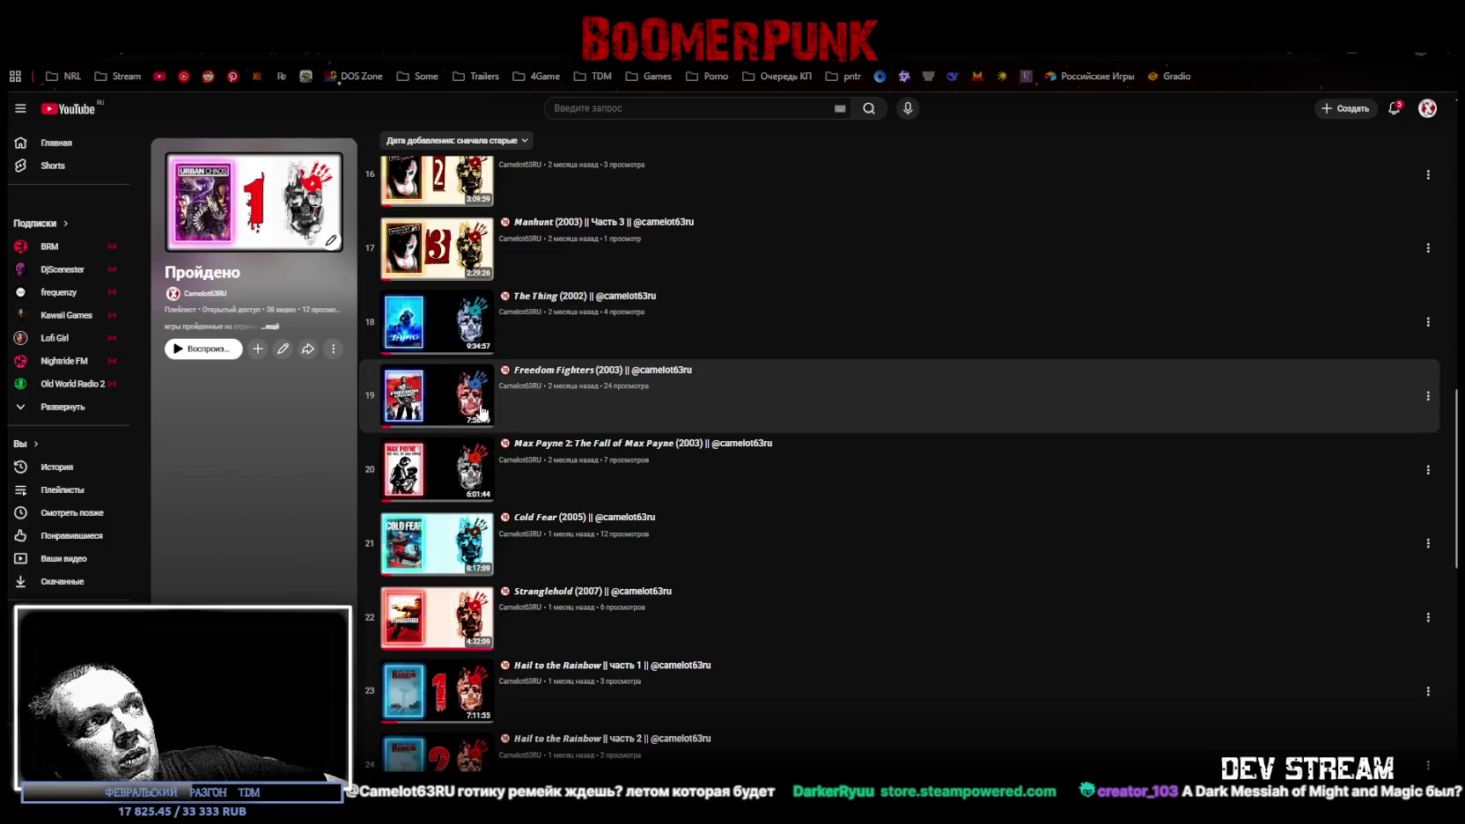
pyautogui.scroll(-1, 717, 393)
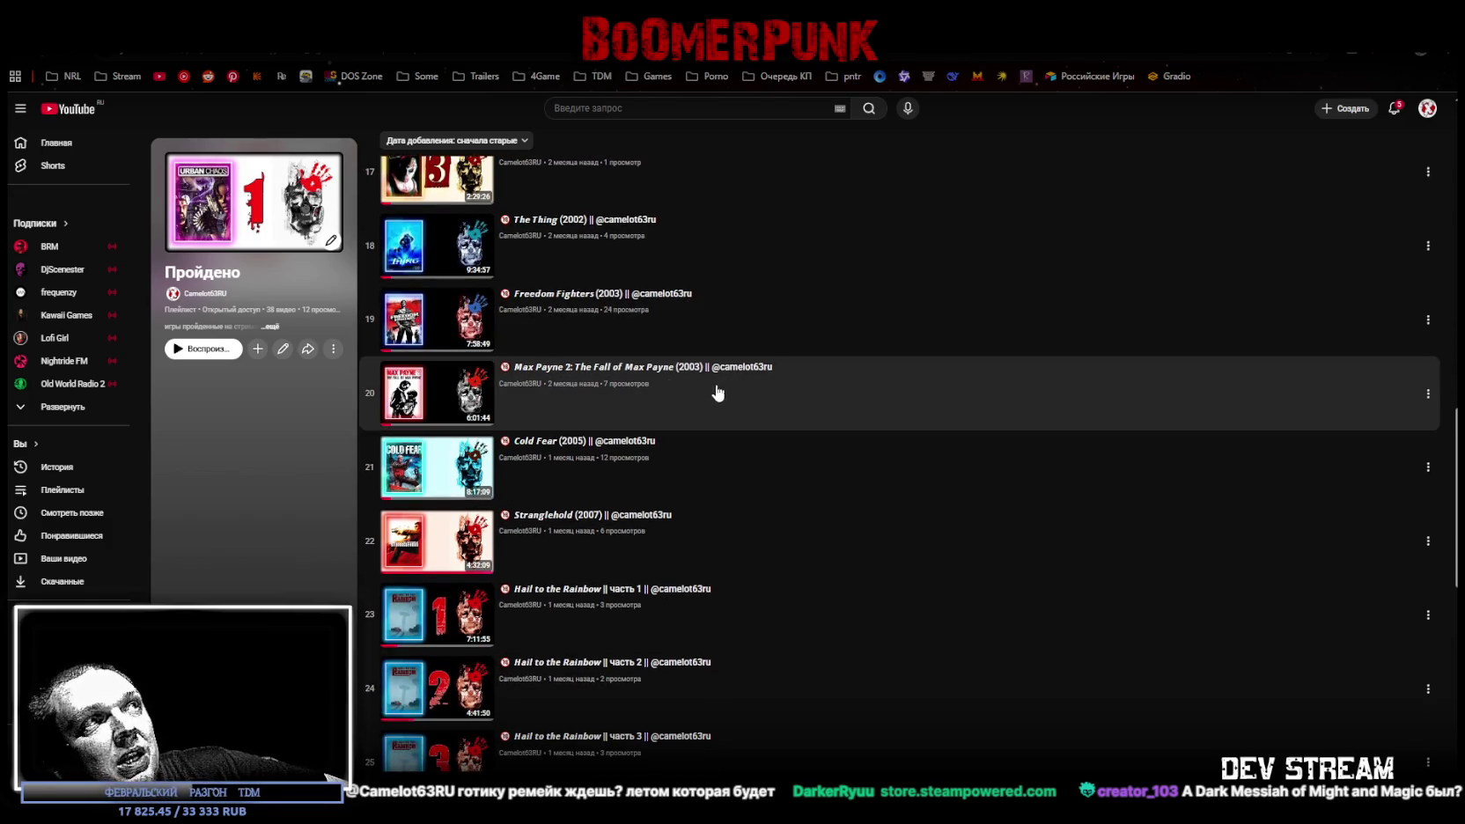
pyautogui.scroll(-2, 565, 387)
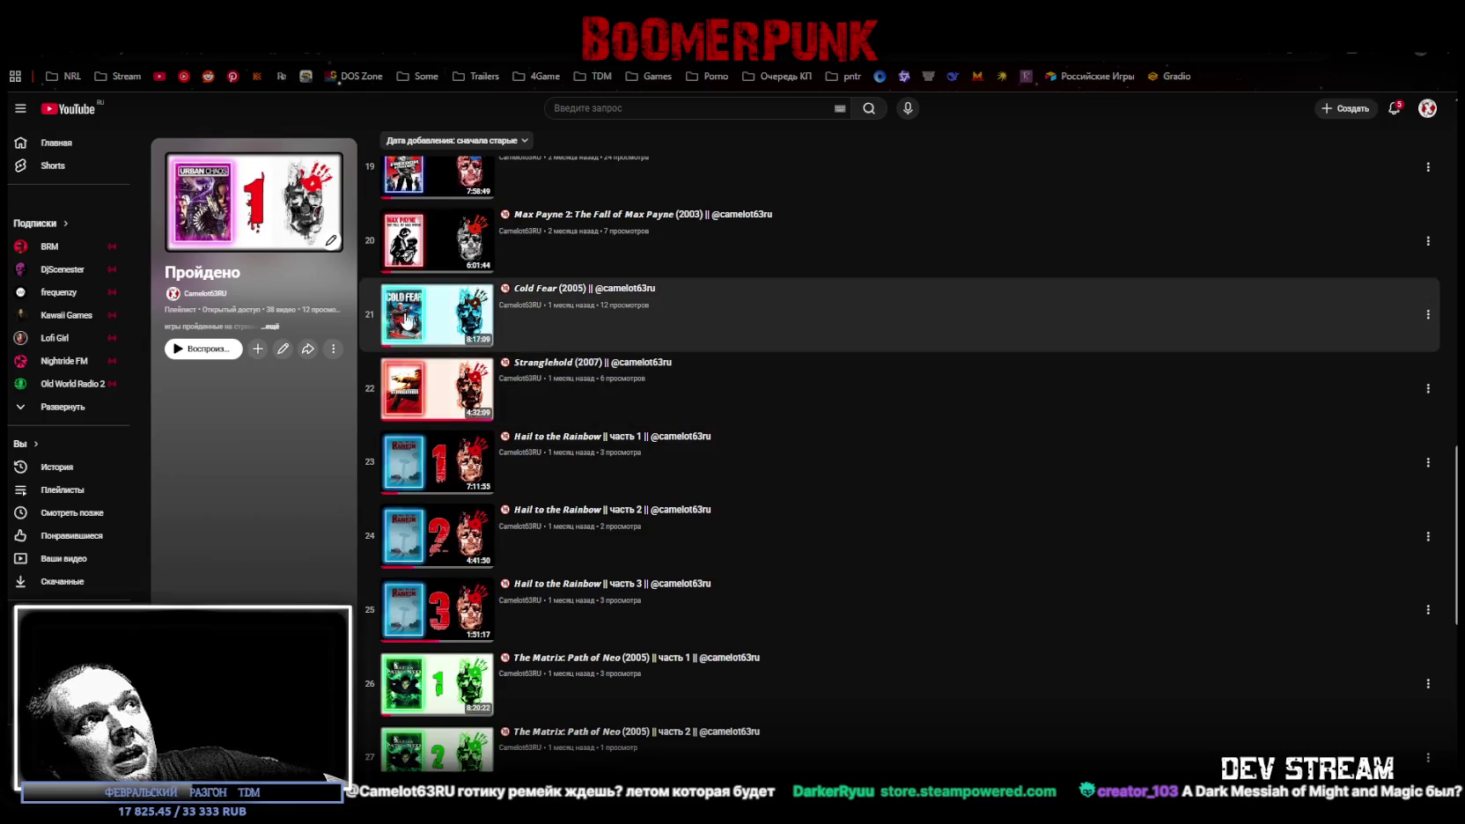
pyautogui.scroll(-1, 497, 326)
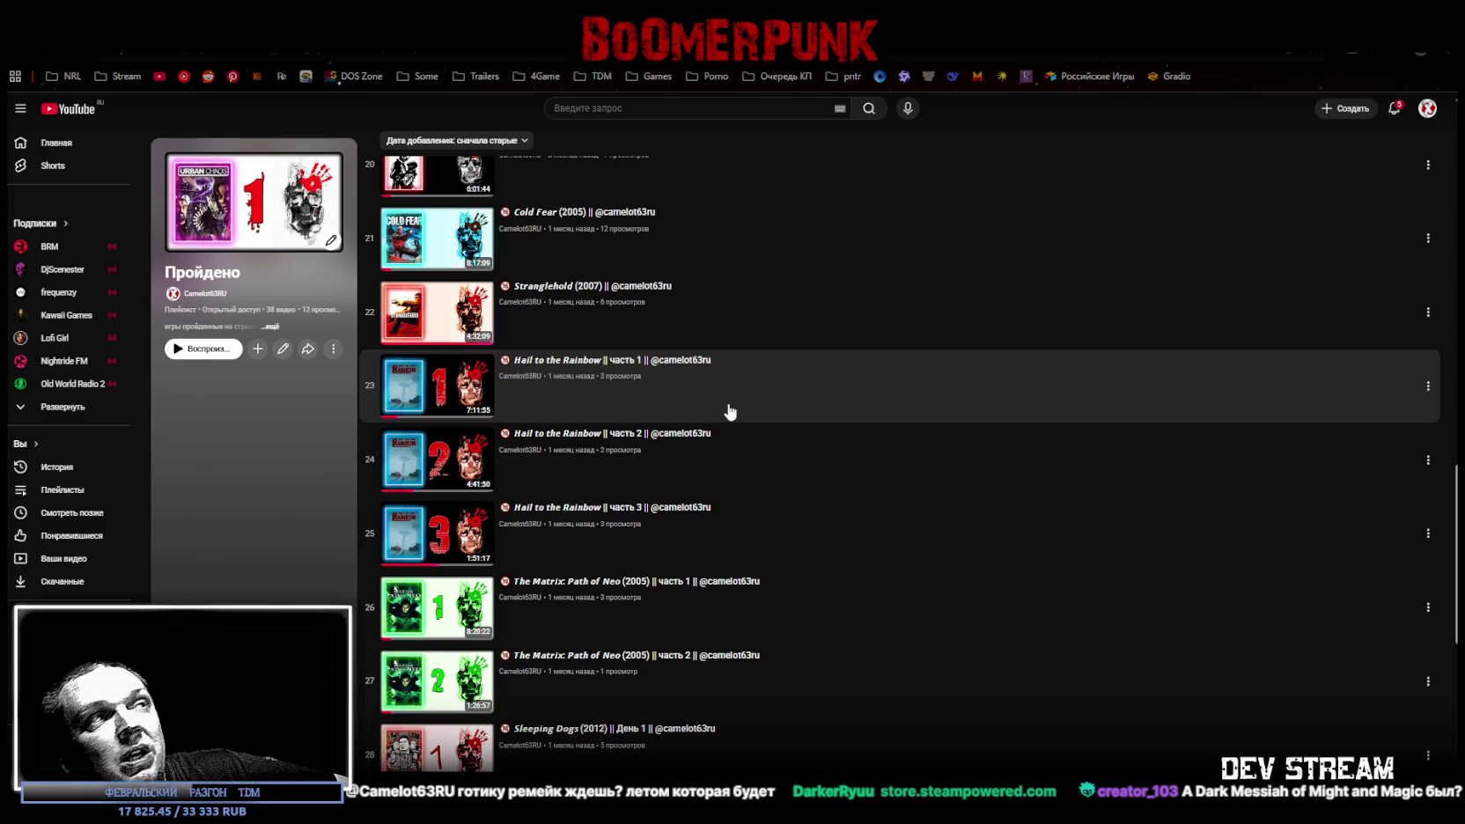
pyautogui.scroll(-2, 729, 411)
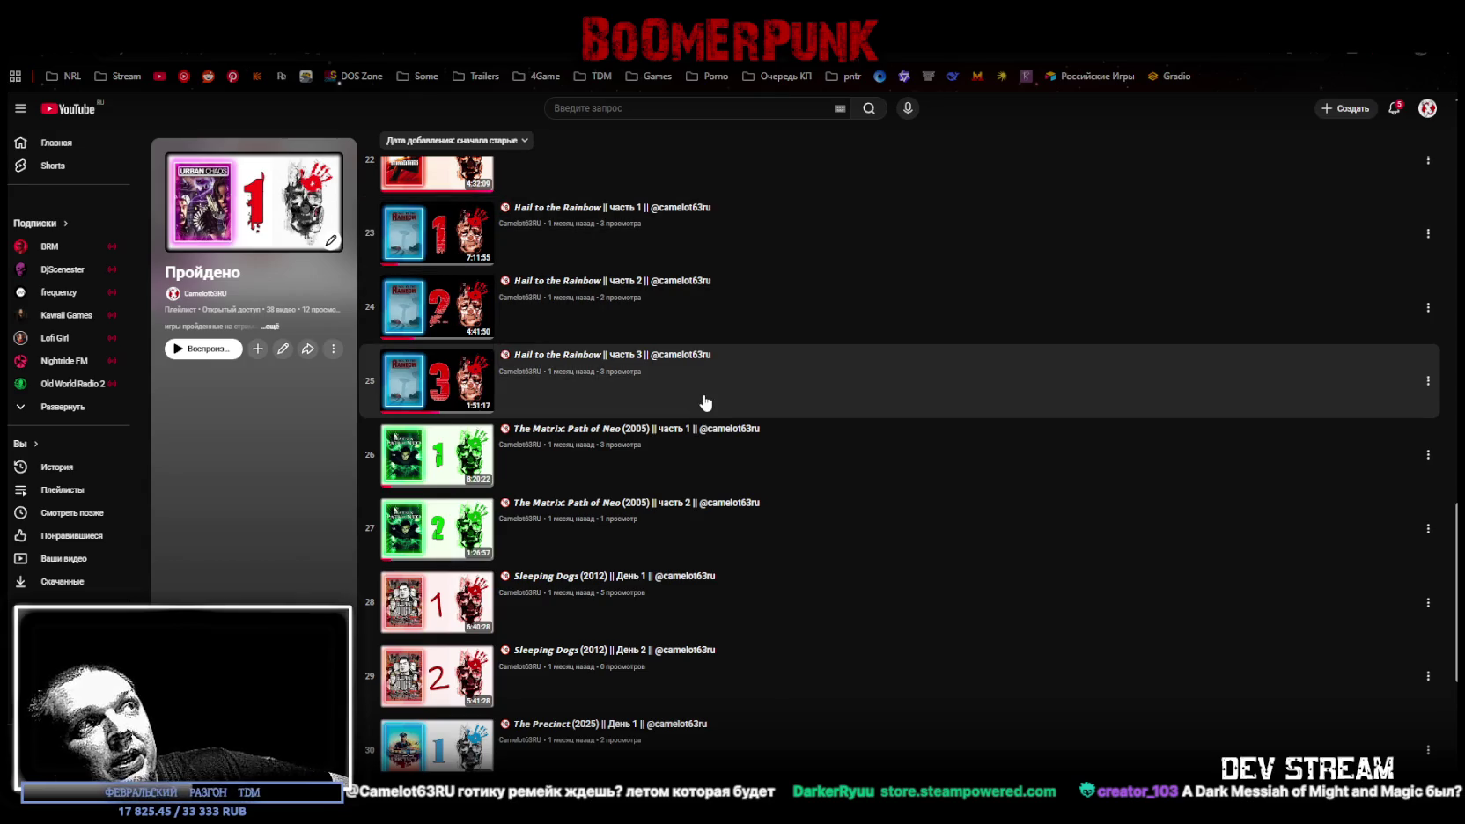
pyautogui.scroll(-1, 701, 404)
pyautogui.scroll(1, 607, 400)
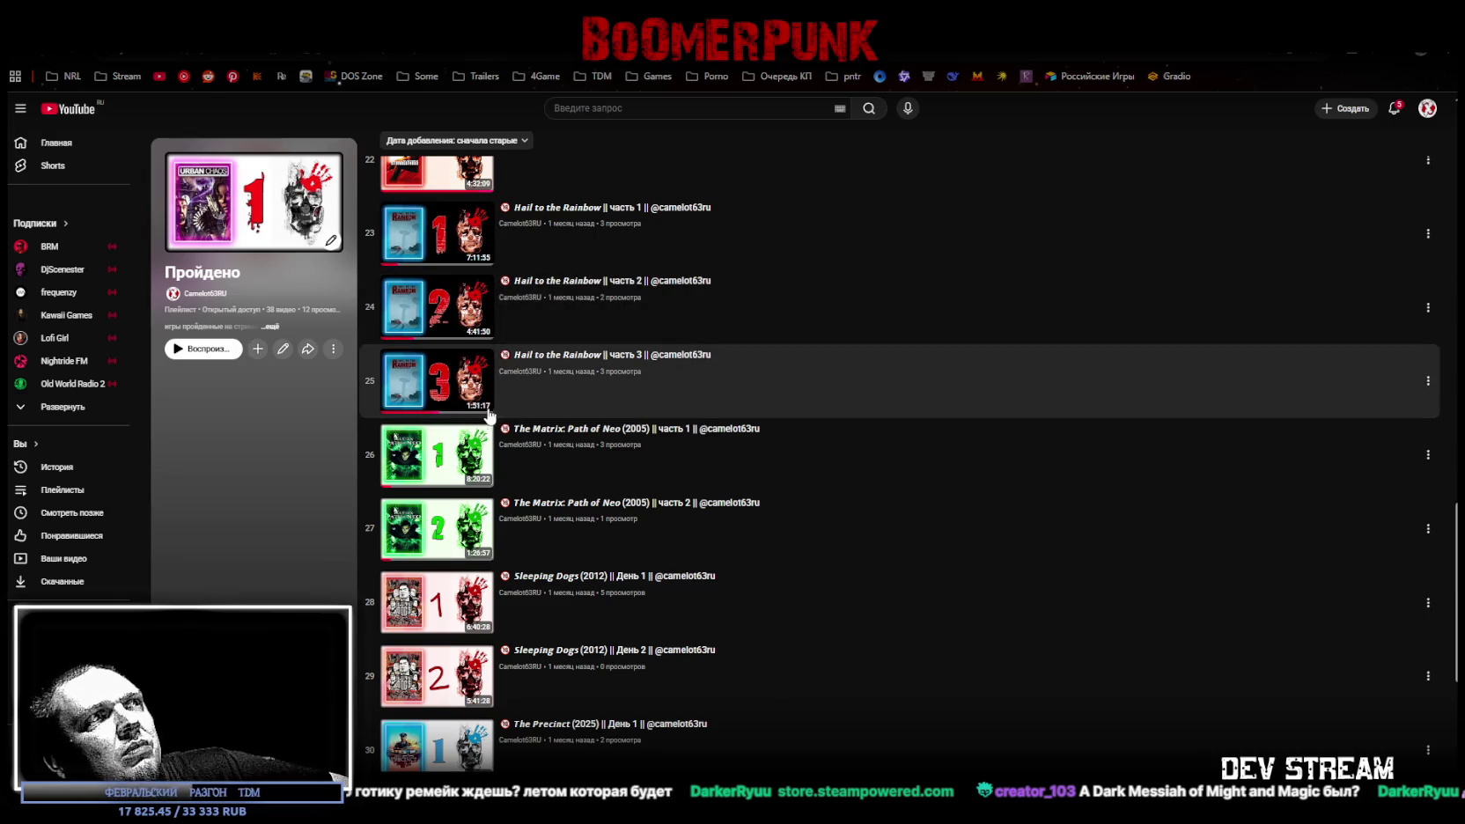
pyautogui.scroll(-2, 501, 413)
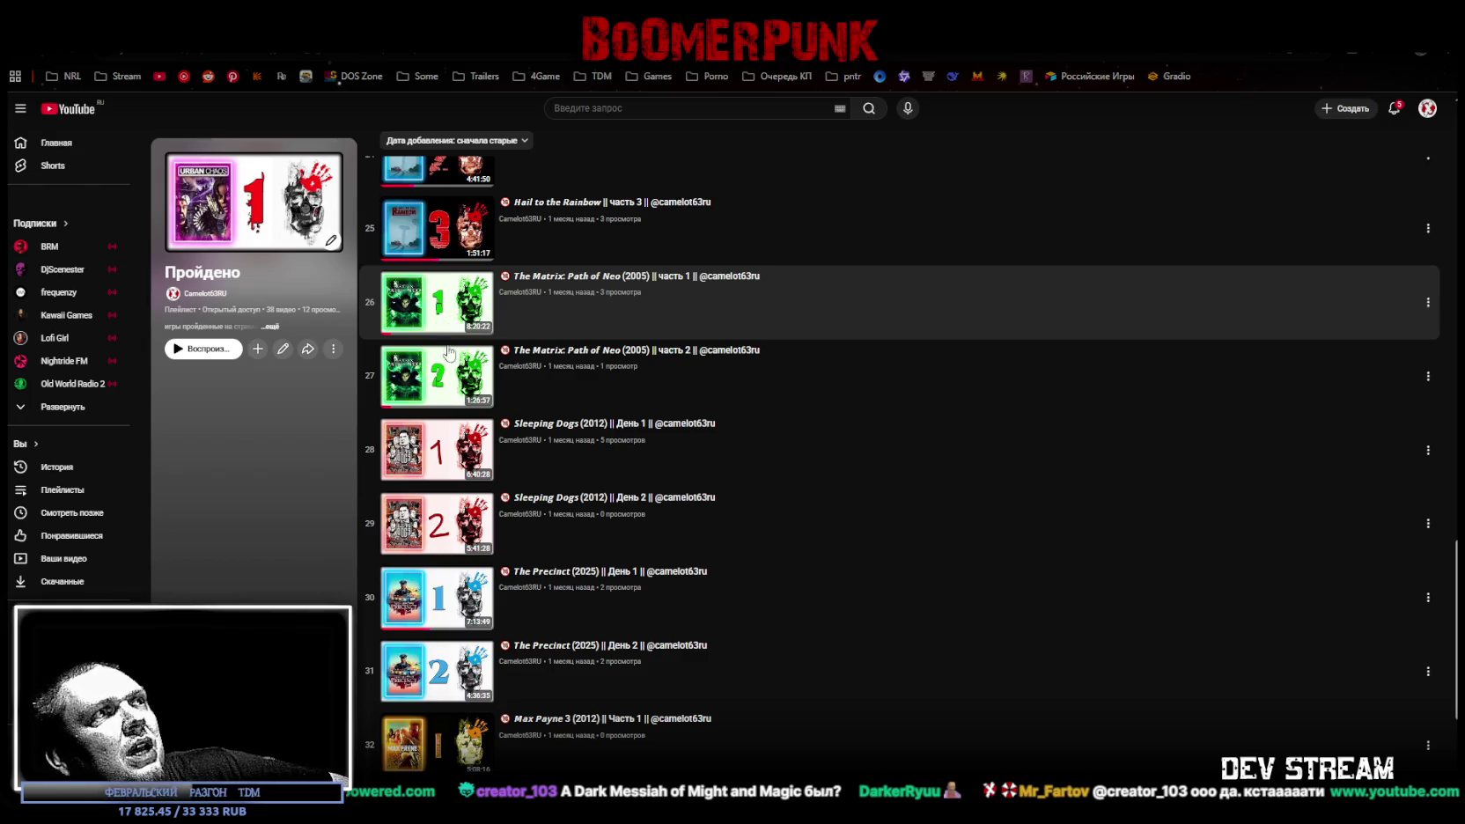
pyautogui.scroll(-1, 449, 352)
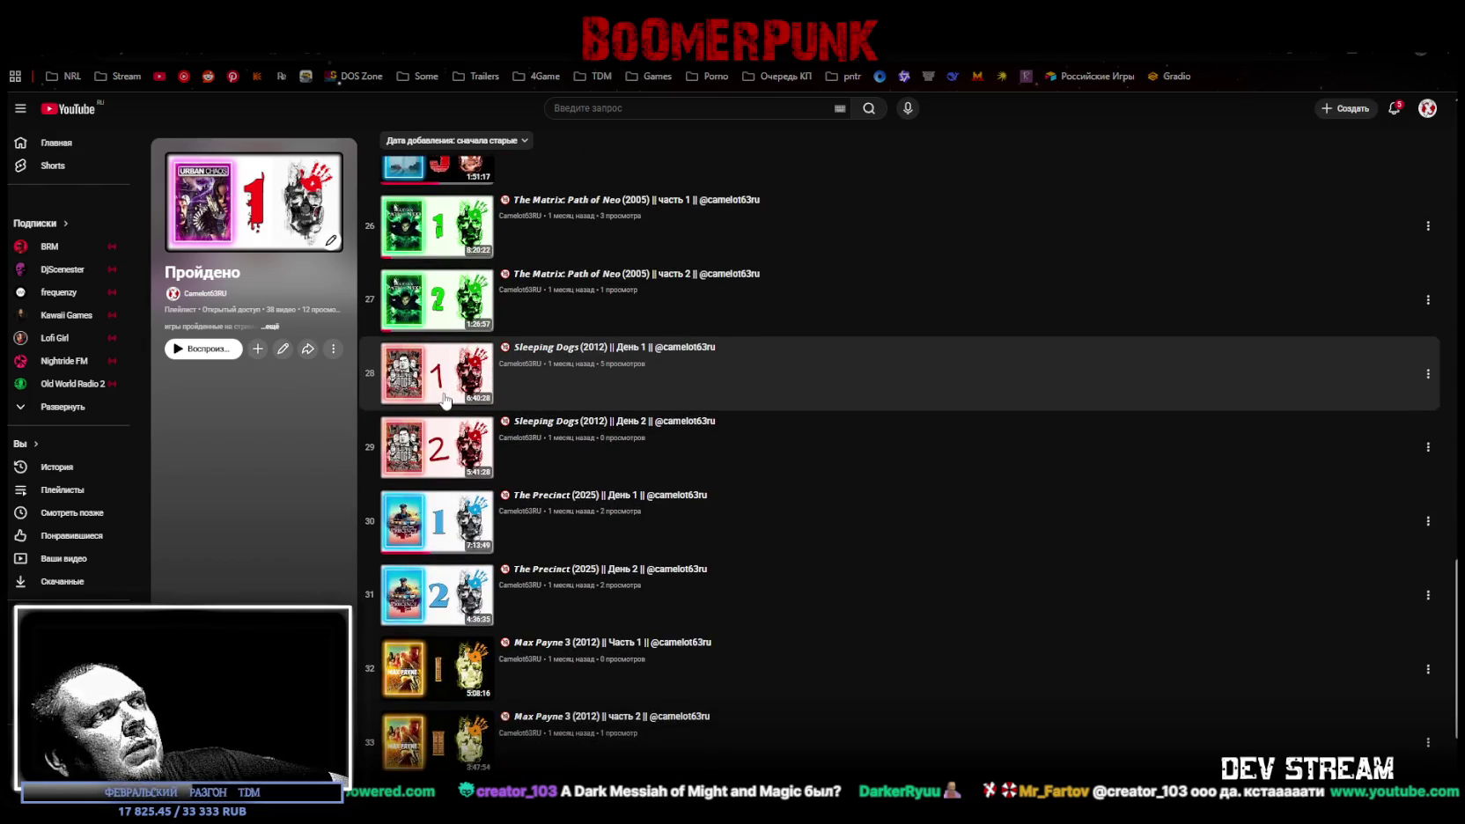
pyautogui.scroll(-1, 446, 401)
pyautogui.scroll(-1, 450, 394)
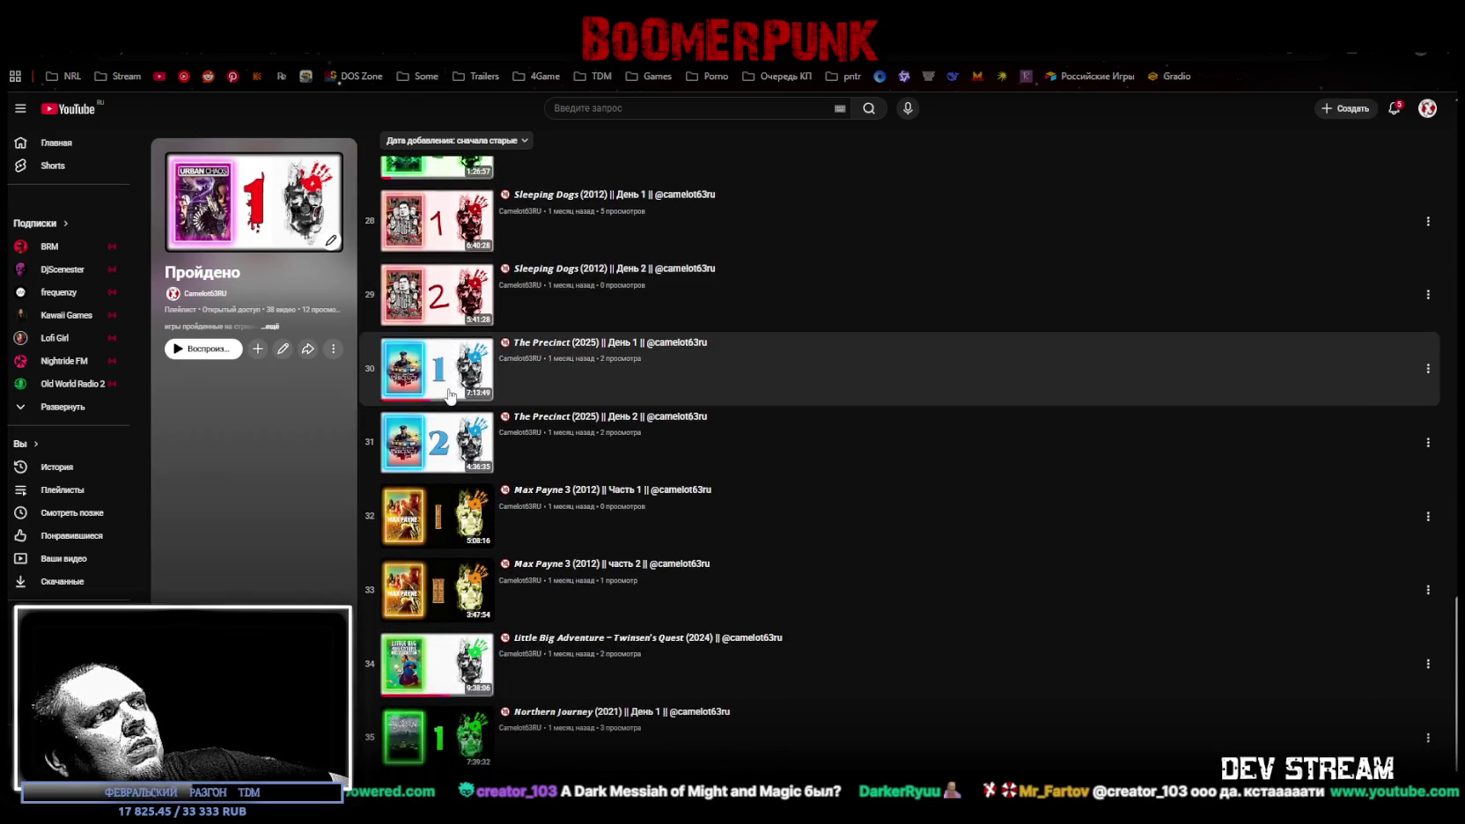
pyautogui.scroll(-2, 450, 393)
pyautogui.scroll(4, 477, 402)
pyautogui.scroll(1, 476, 402)
pyautogui.scroll(4, 476, 402)
pyautogui.scroll(-3, 477, 402)
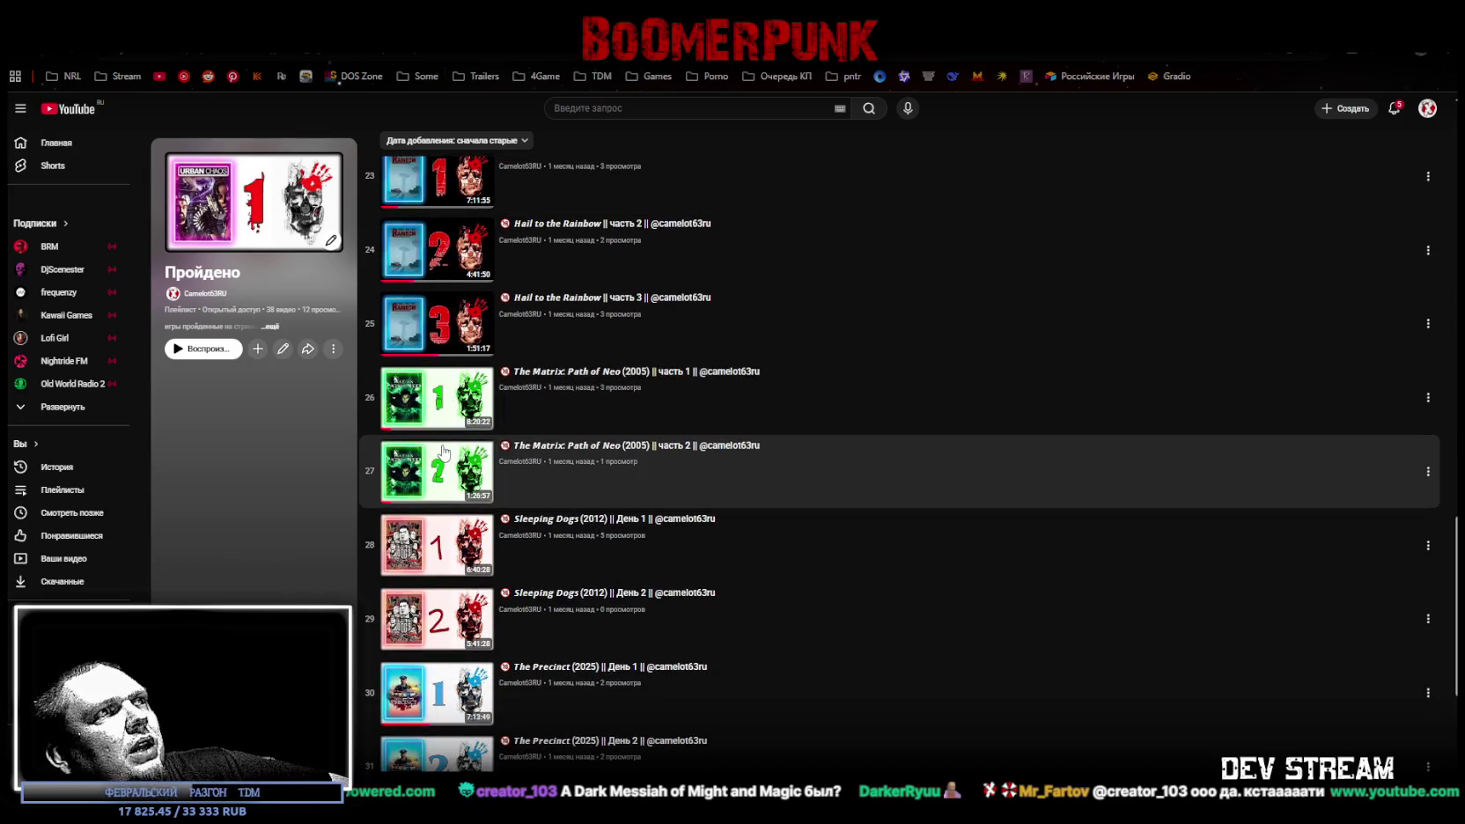
pyautogui.scroll(-1, 444, 444)
pyautogui.scroll(-3, 444, 446)
pyautogui.scroll(-2, 444, 447)
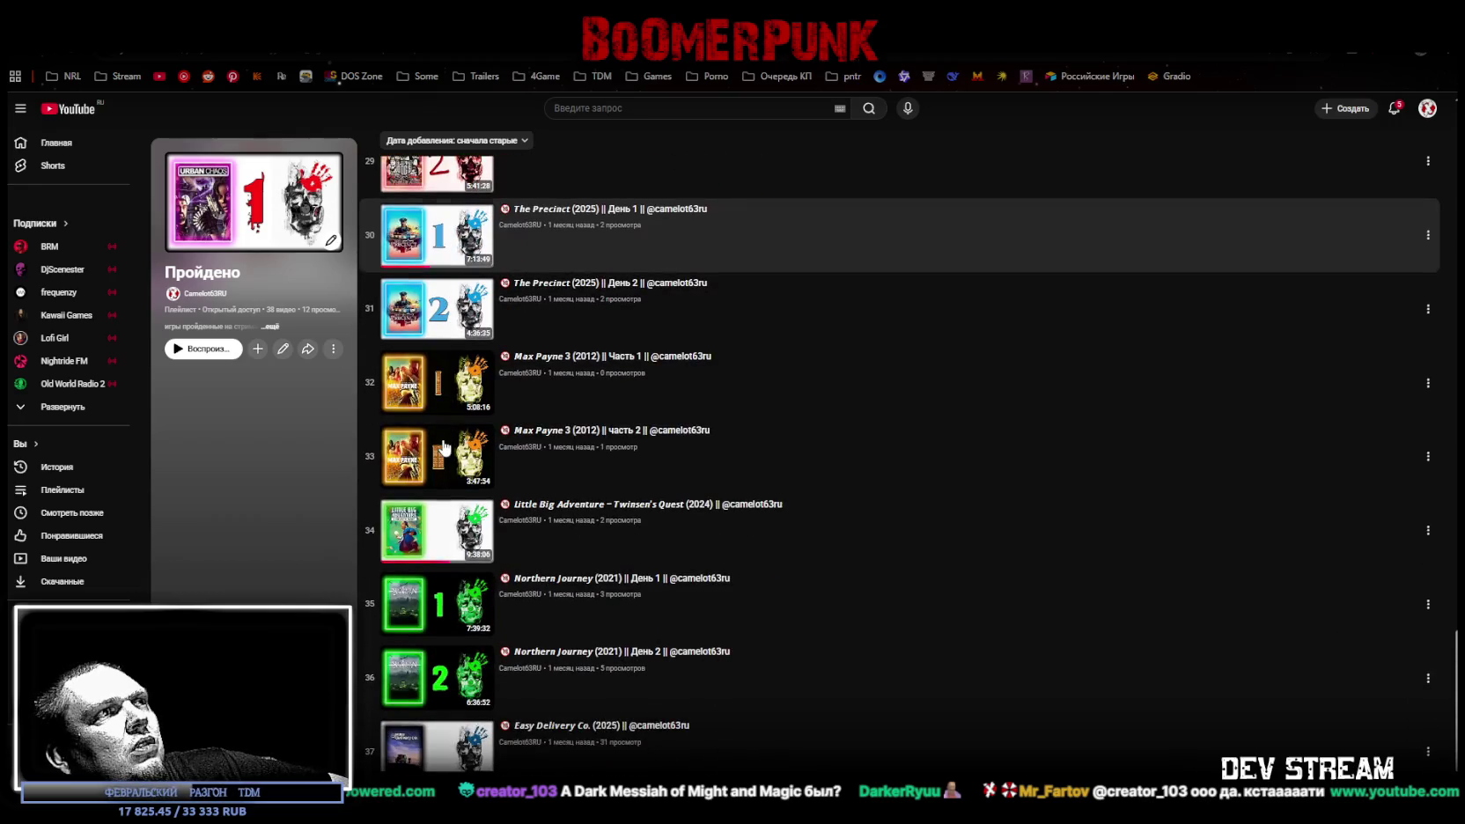
pyautogui.scroll(1, 444, 447)
pyautogui.scroll(2, 444, 448)
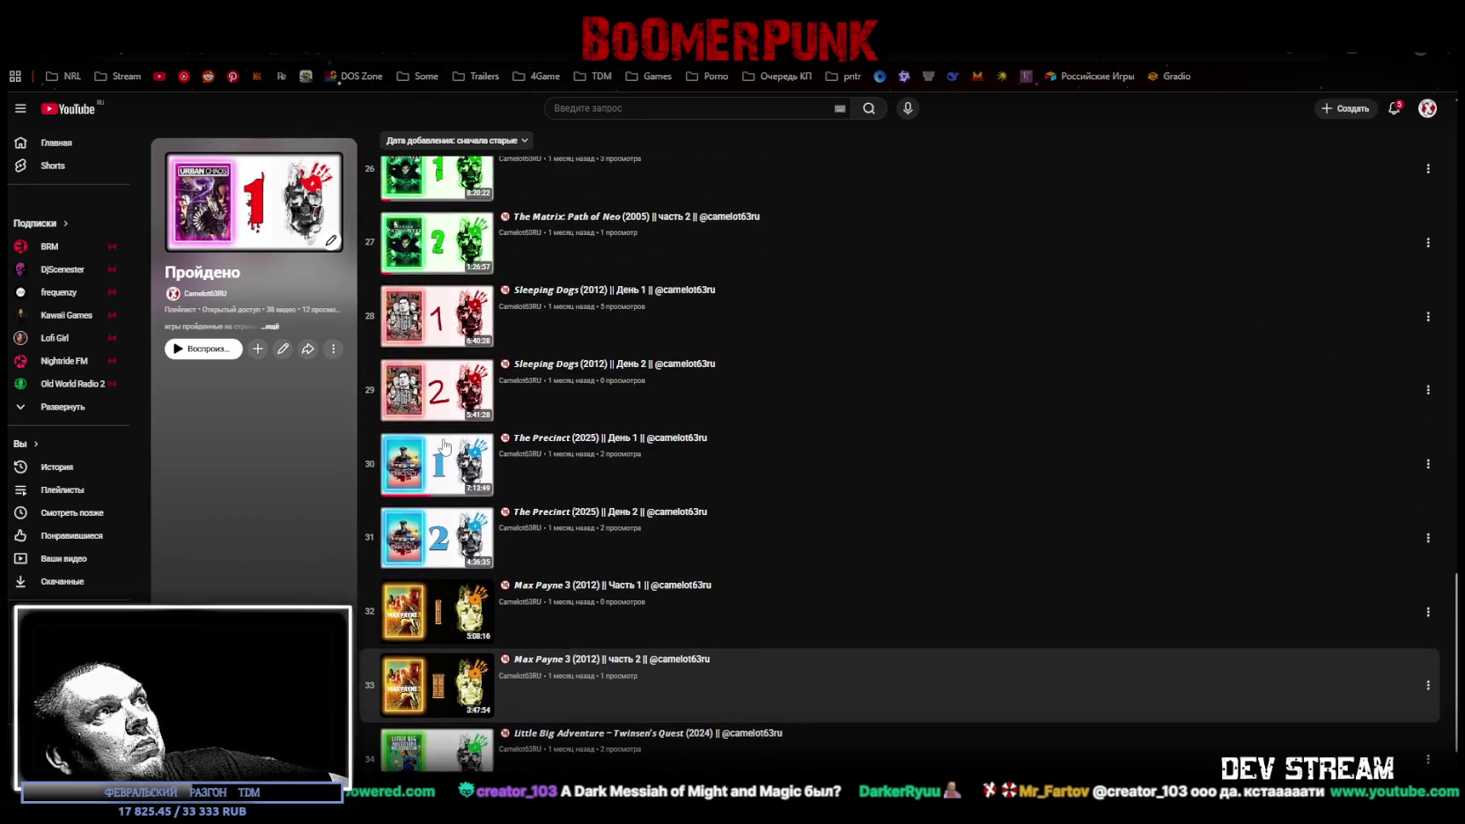
pyautogui.scroll(2, 444, 447)
pyautogui.scroll(-1, 445, 447)
pyautogui.scroll(3, 445, 447)
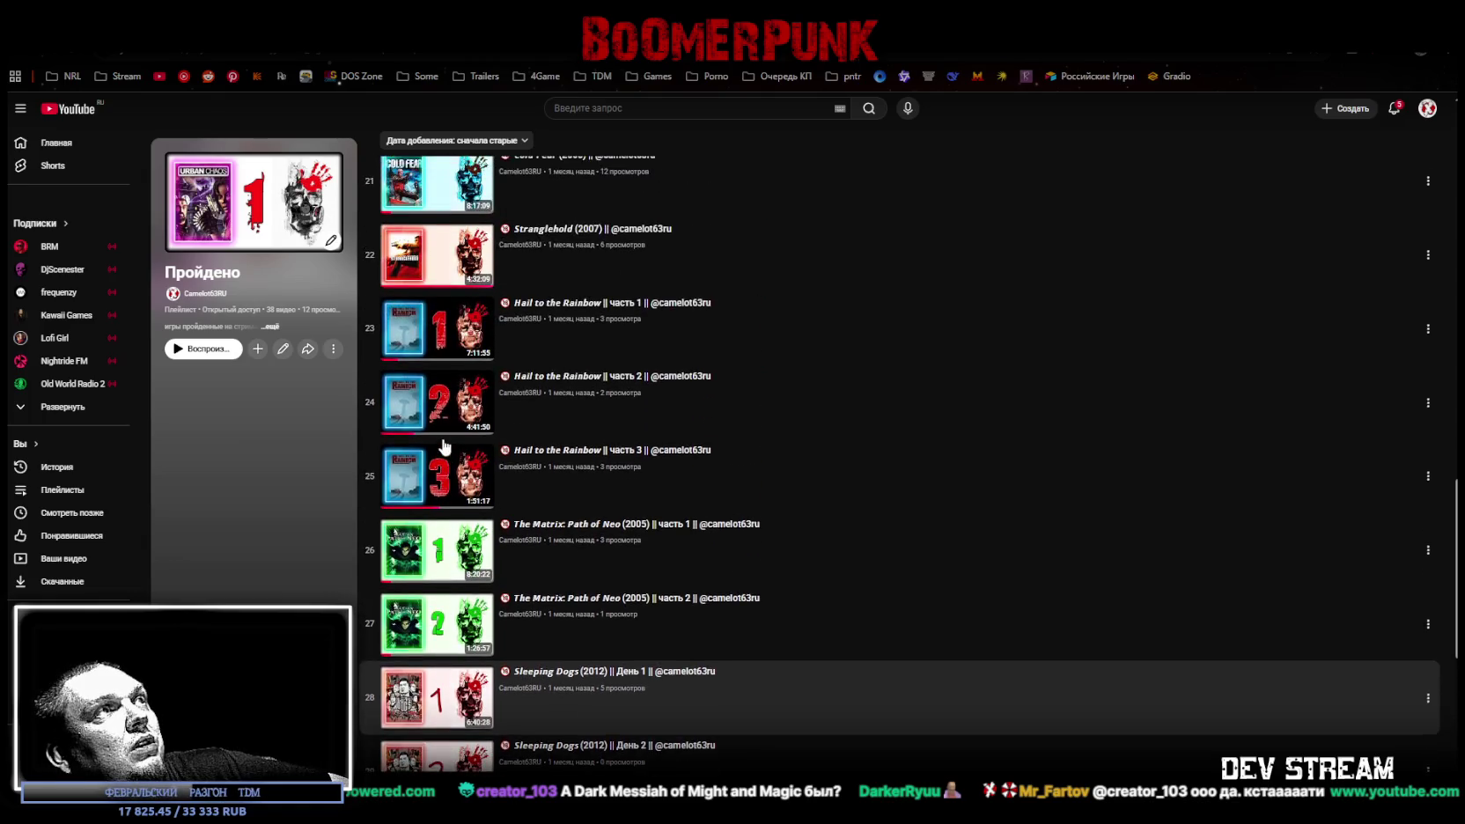
pyautogui.scroll(-3, 445, 447)
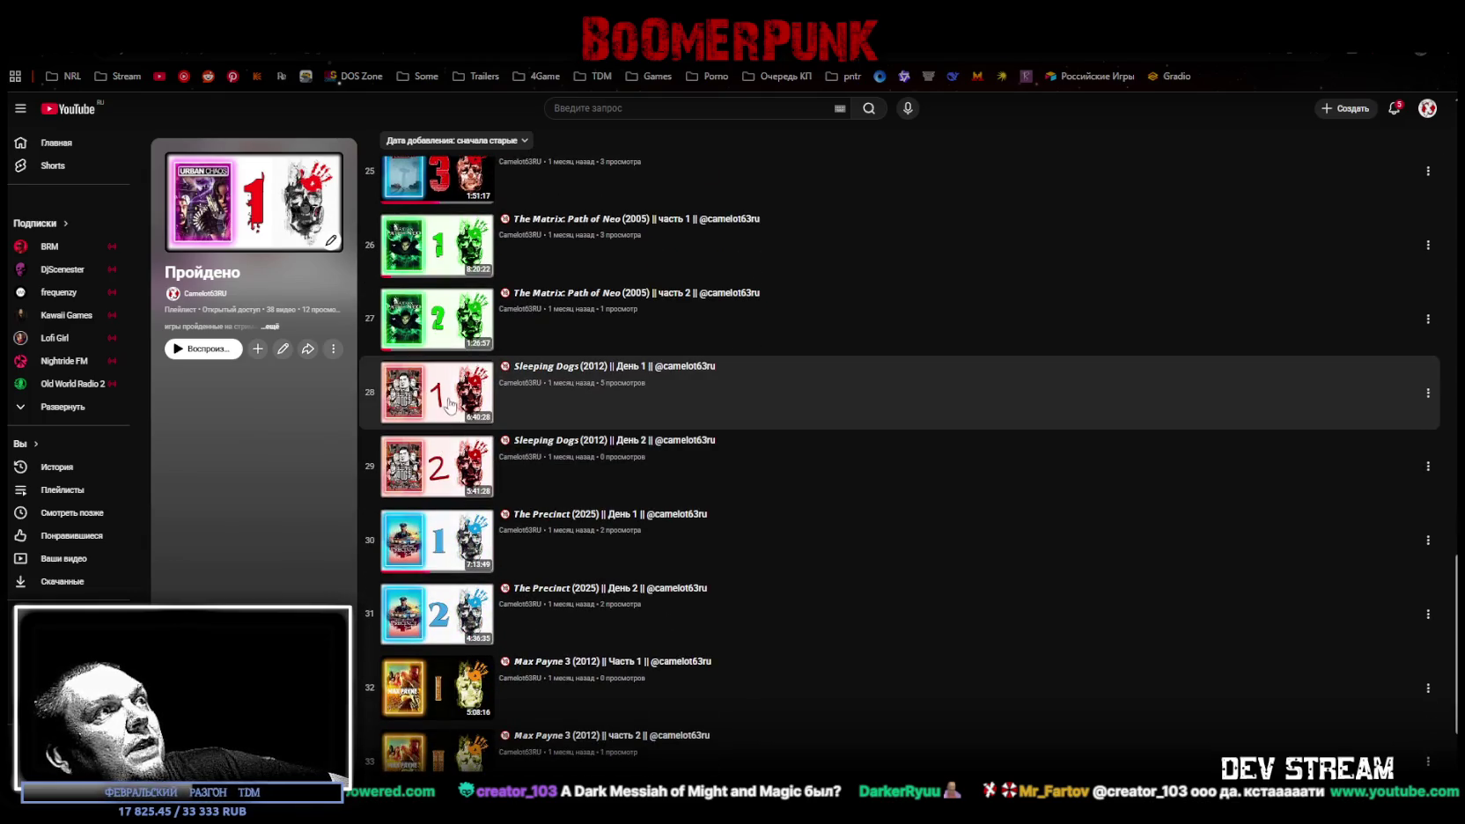
pyautogui.scroll(-2, 465, 421)
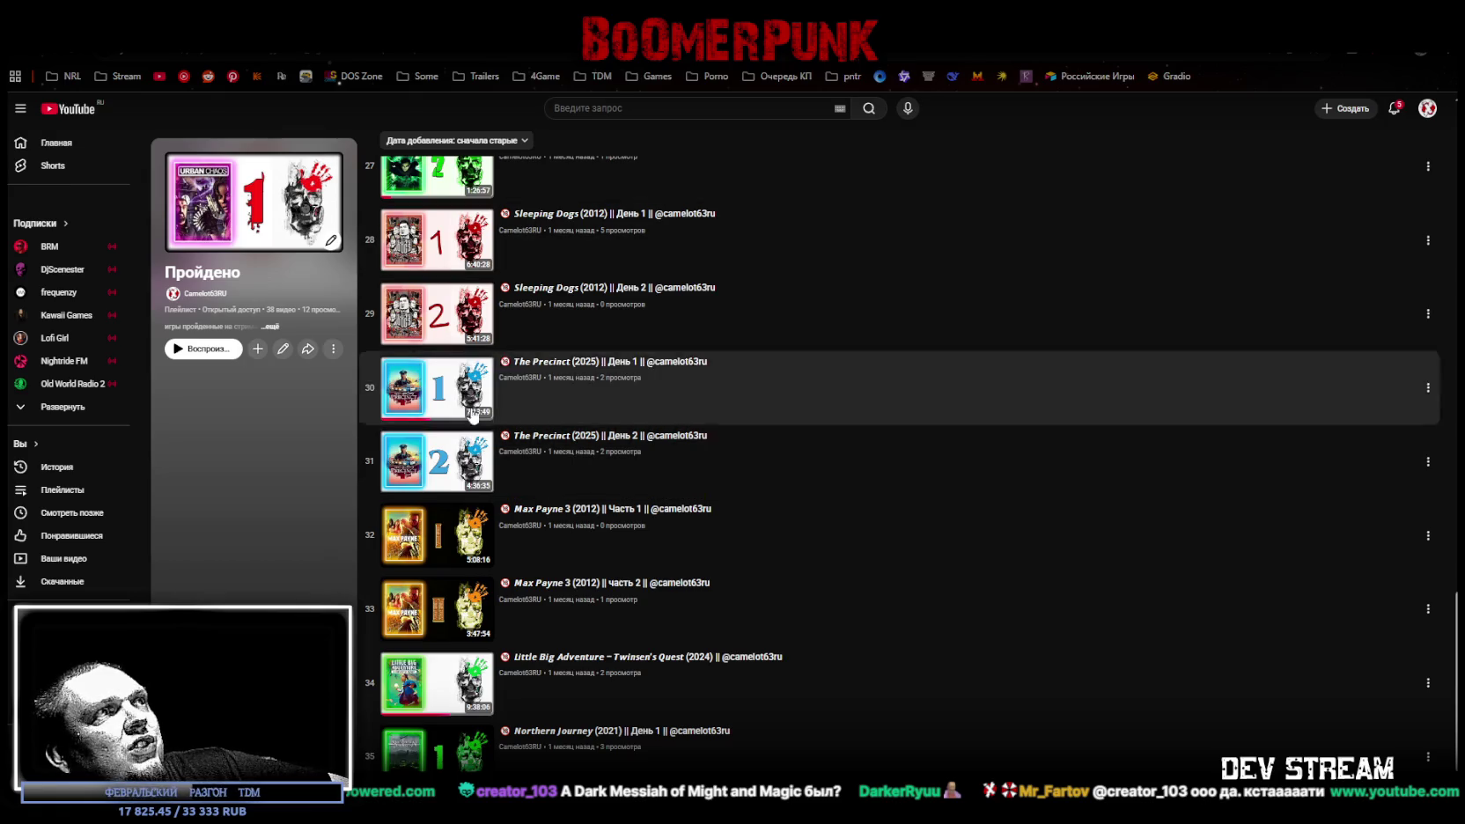
pyautogui.scroll(-3, 473, 415)
pyautogui.scroll(1, 465, 345)
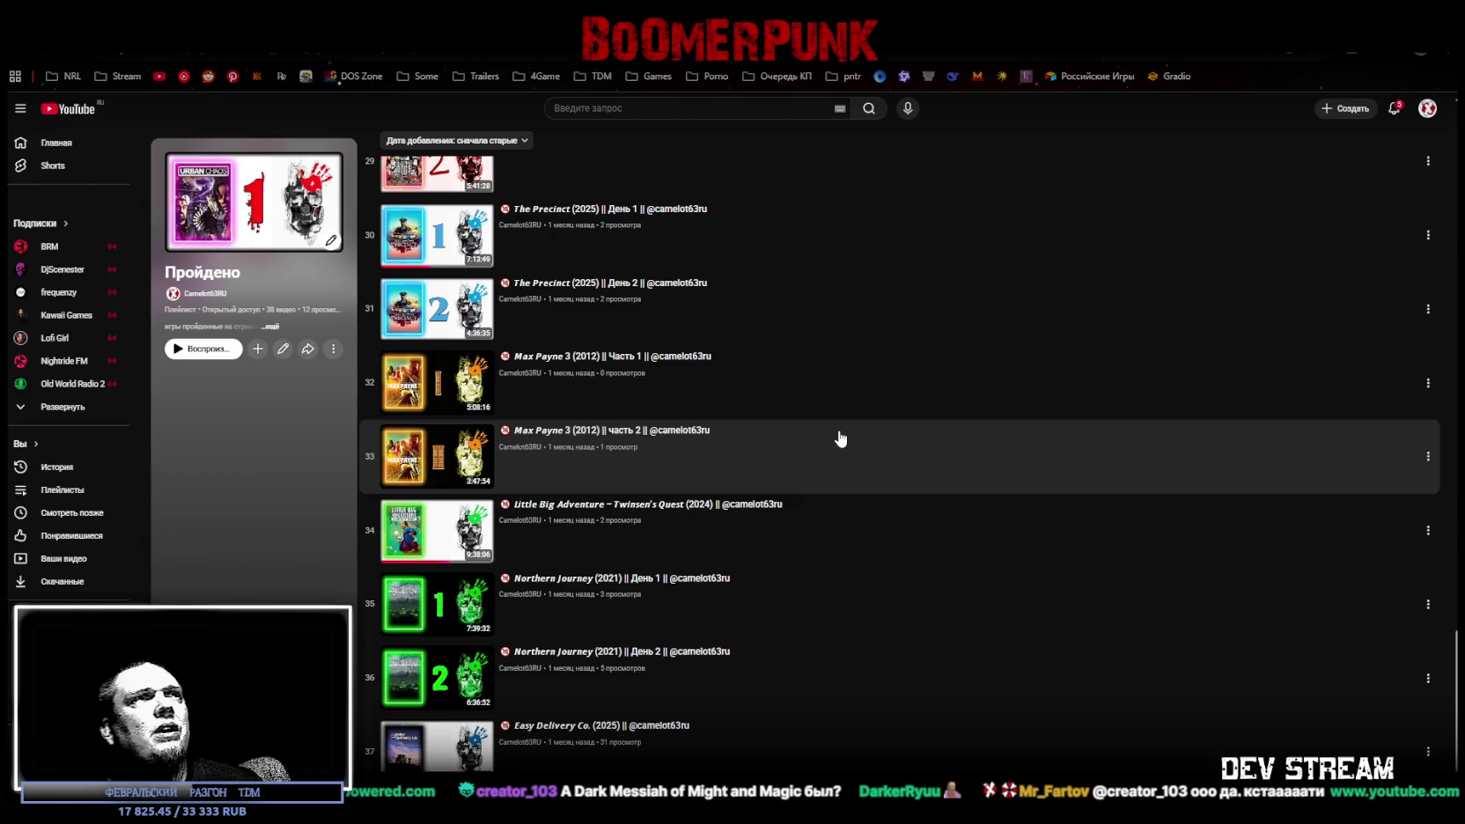
pyautogui.hotkey('alt', 'Tab')
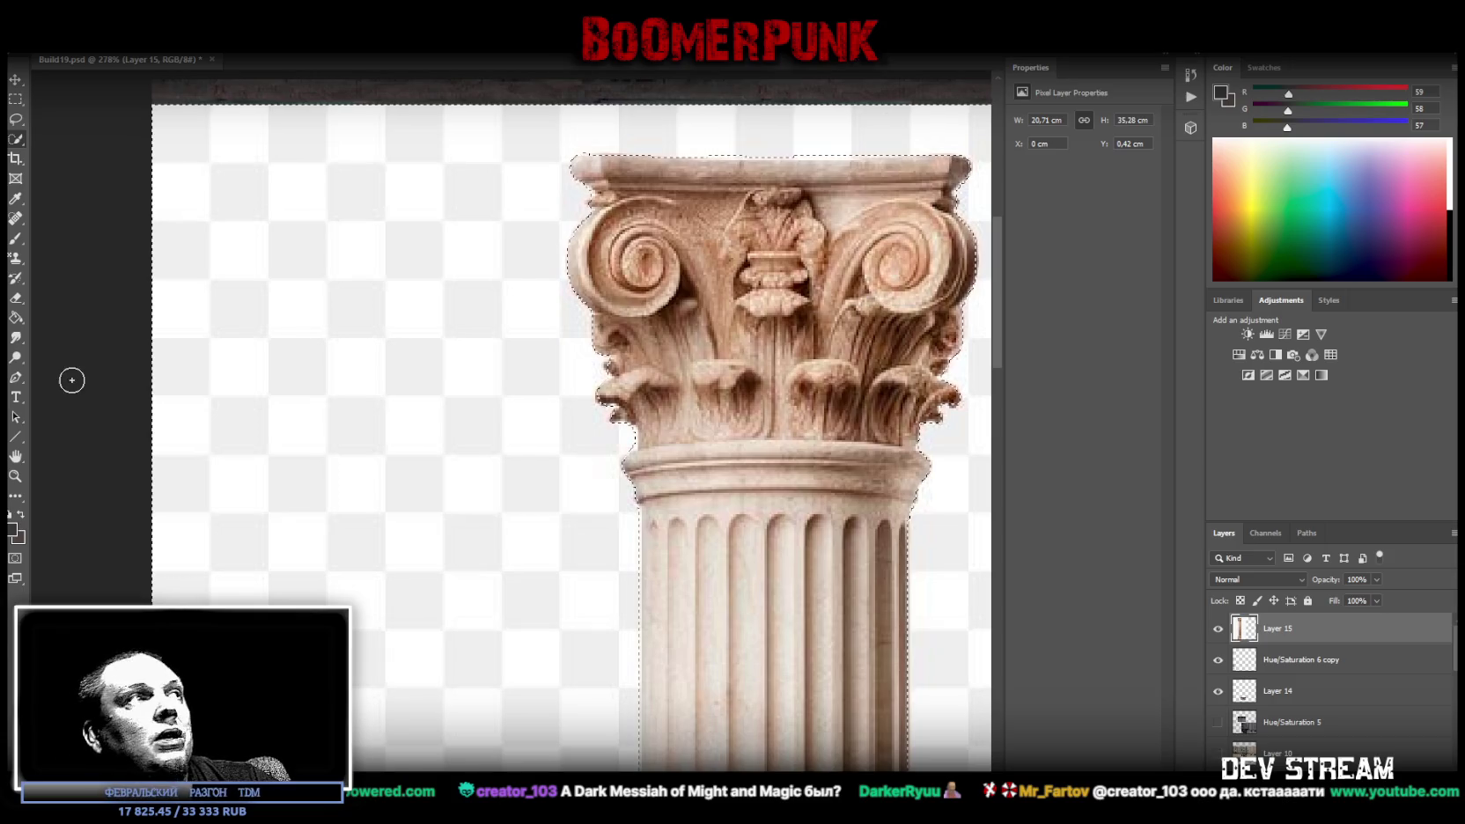
# Zoom out to show the whole pillar and delete the baked checkerboard around it
pyautogui.click(15, 475)
pyautogui.moveTo(564, 531)
pyautogui.mouseDown()
pyautogui.moveTo(503, 535)
pyautogui.moveTo(479, 559)
pyautogui.mouseUp()
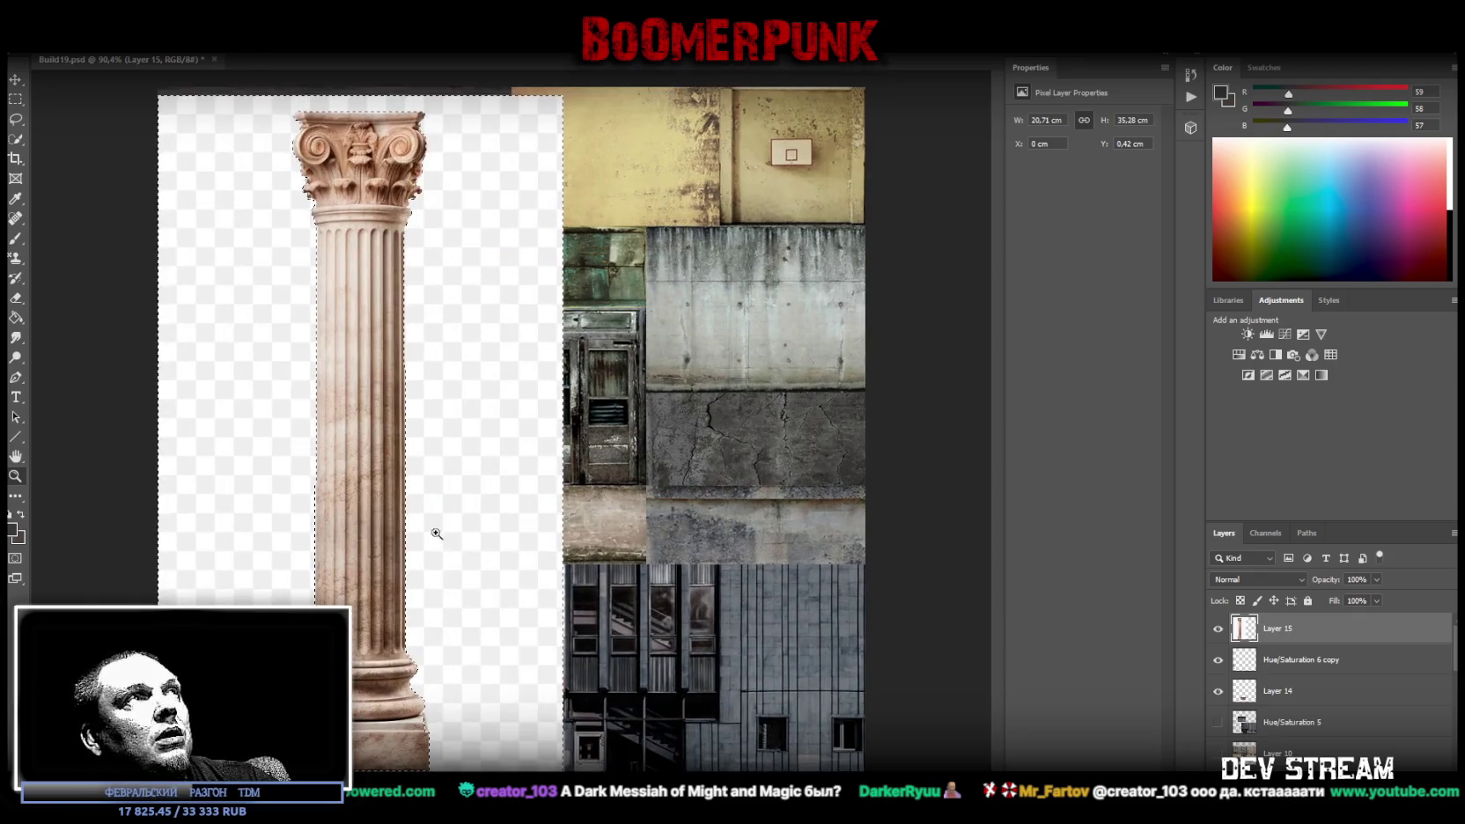
pyautogui.press('Delete')
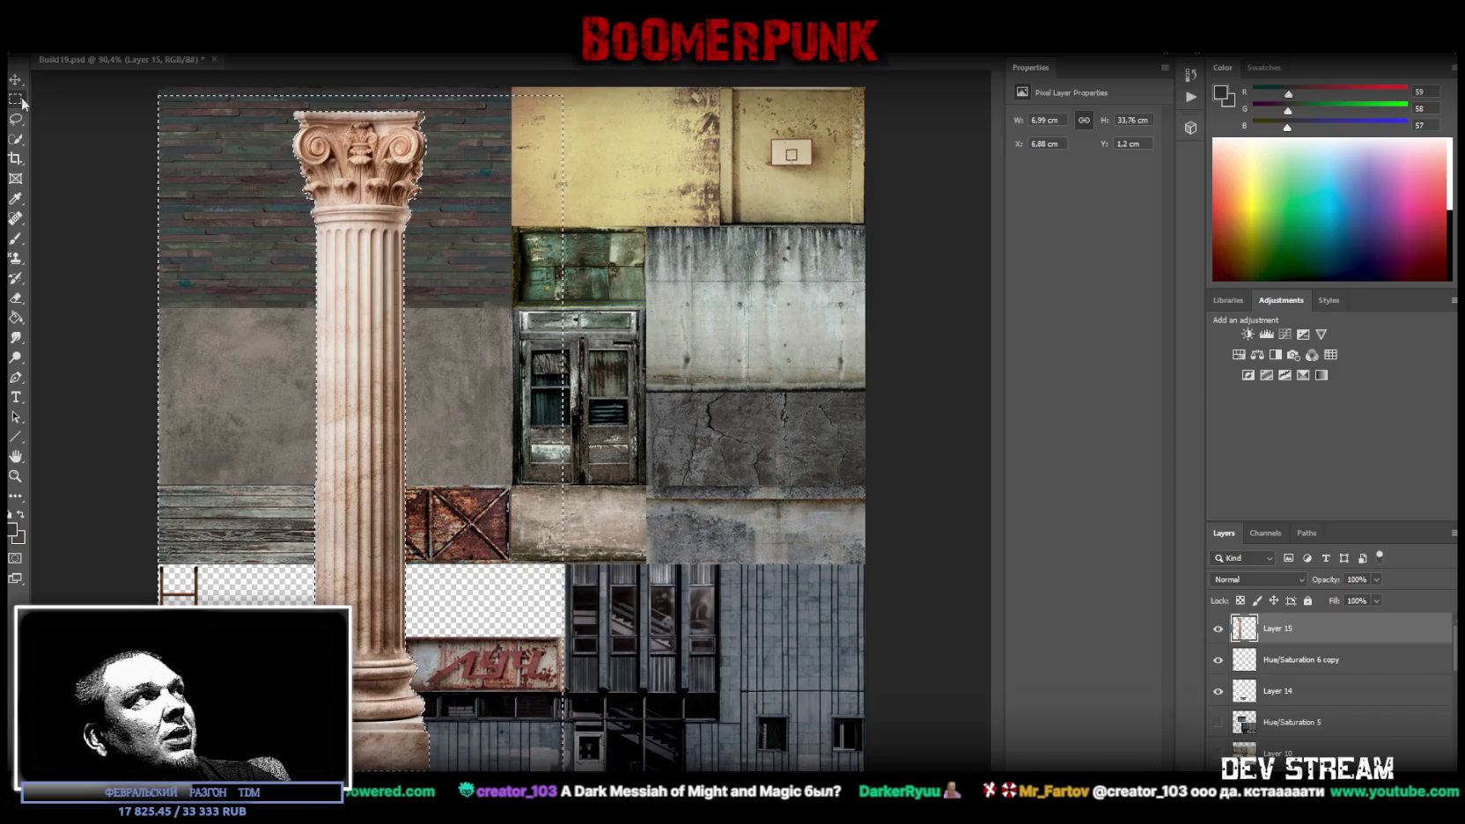
pyautogui.hotkey('ctrl', 'd')
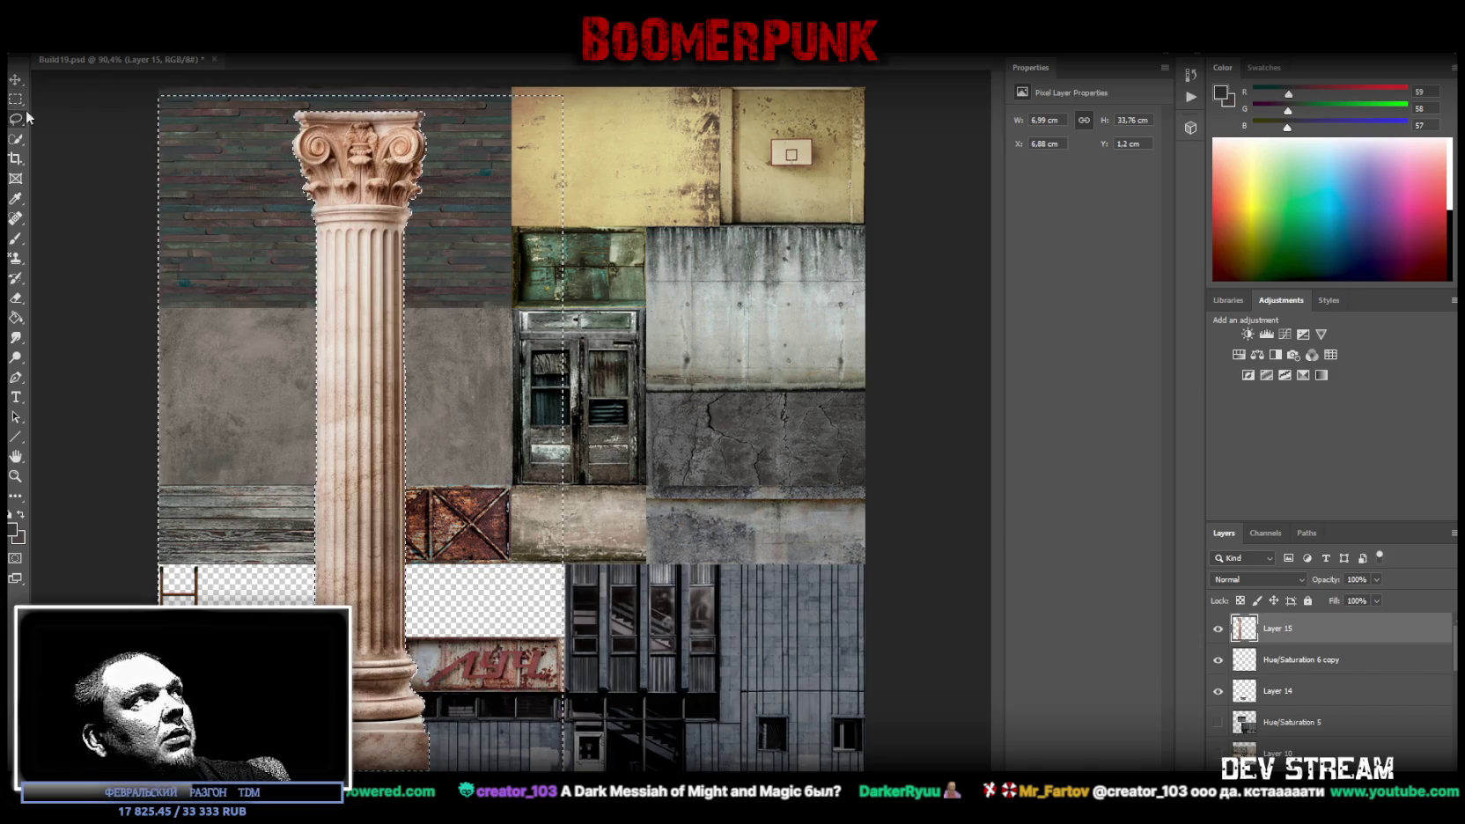
# Cut the marqueed pillar onto new Layer 16 with Layer Via Cut and delete leftover Layer 15
pyautogui.moveTo(258, 106); pyautogui.dragTo(467, 737)
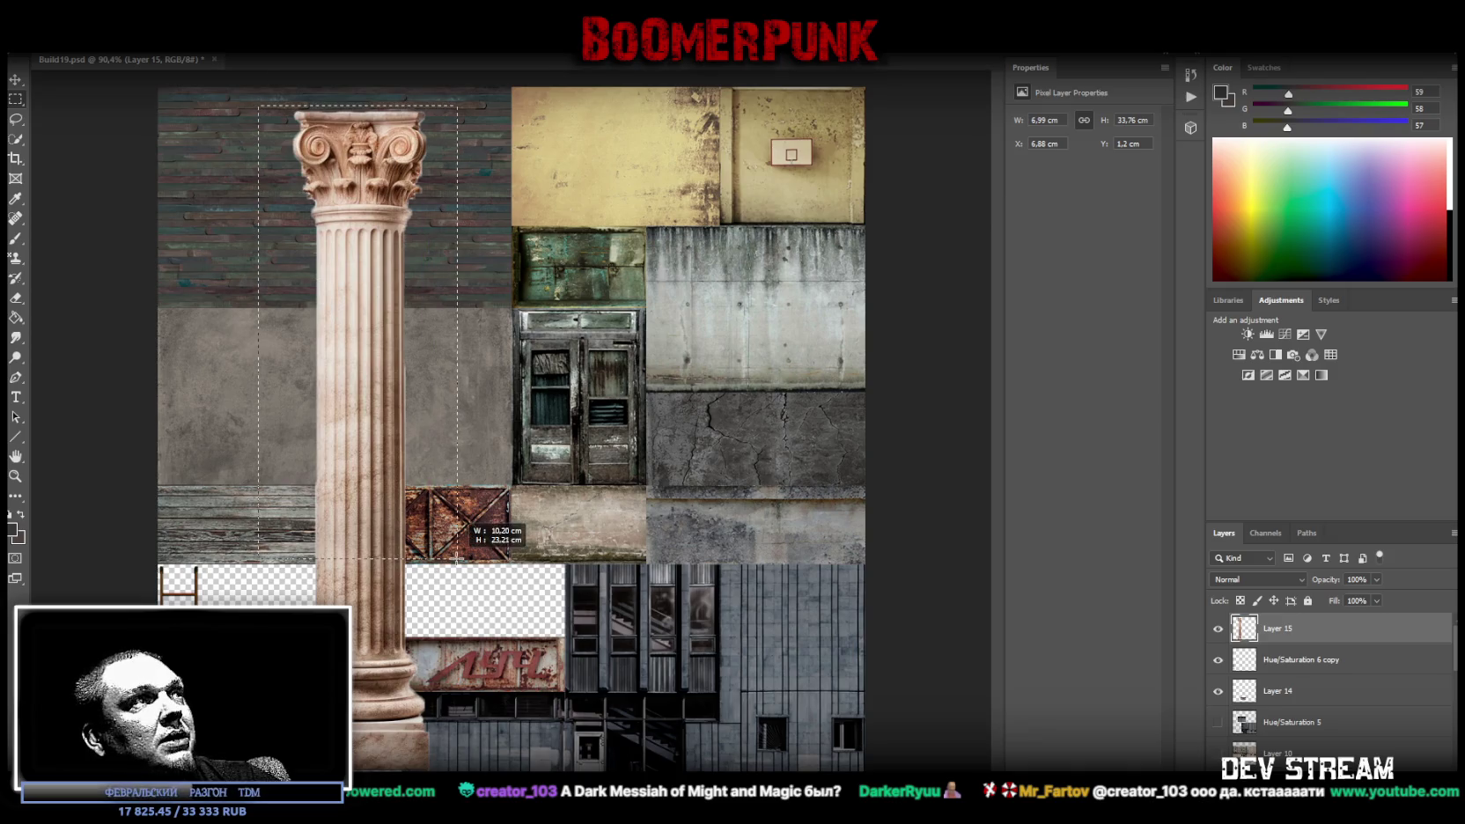
pyautogui.rightClick(368, 607)
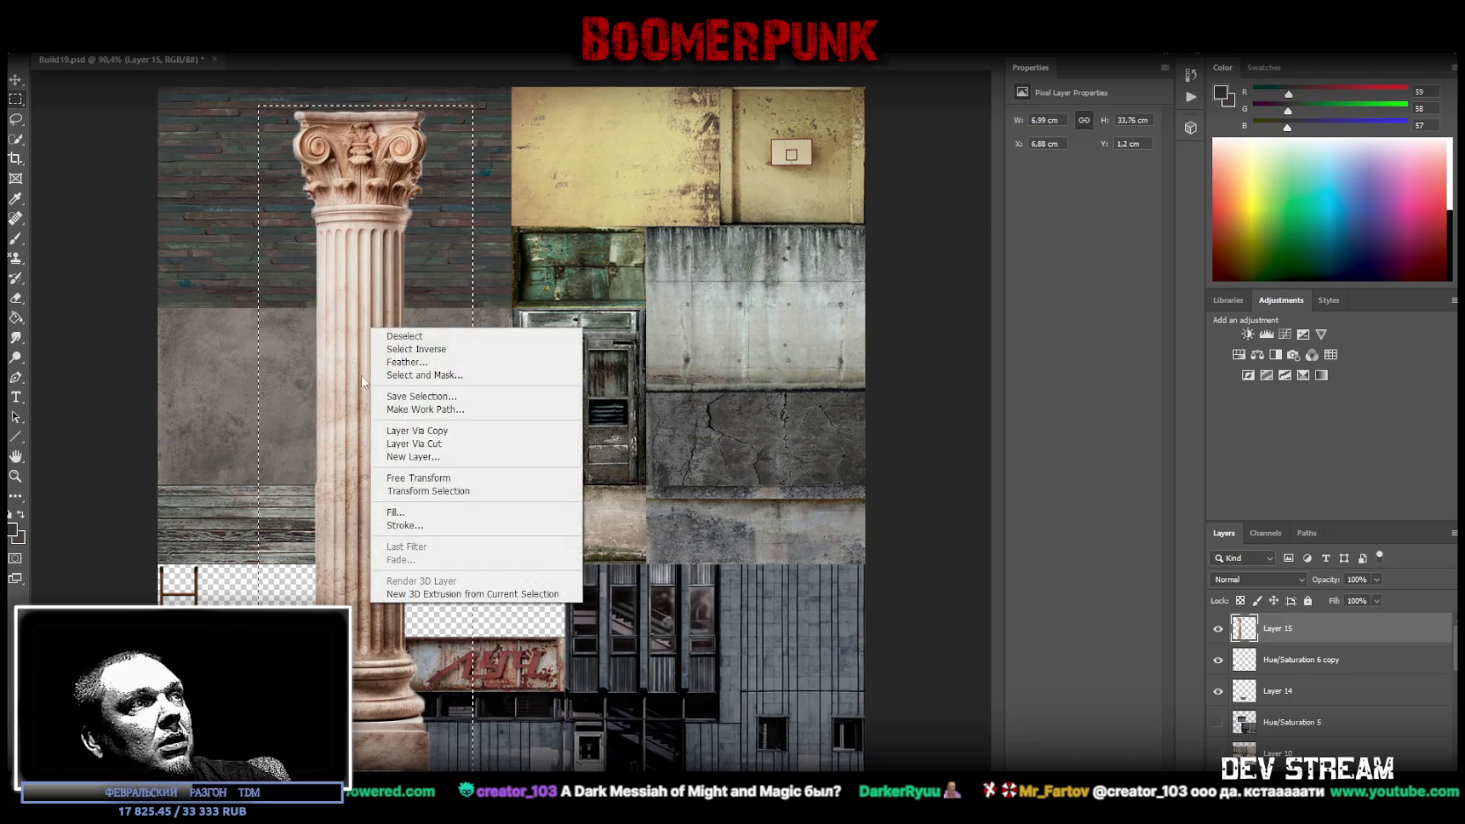
pyautogui.click(480, 444)
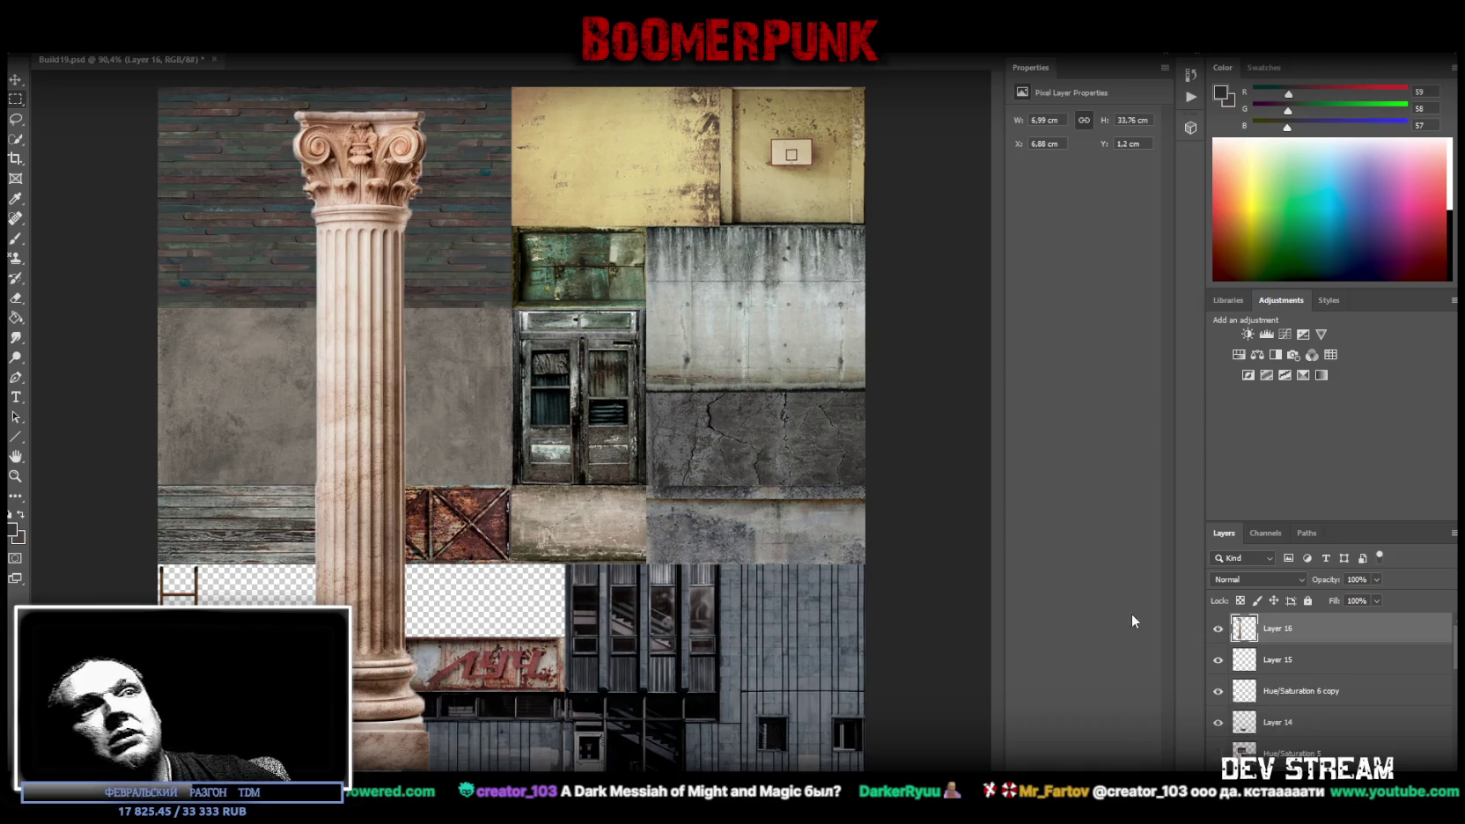
pyautogui.click(1325, 660)
pyautogui.press('Delete')
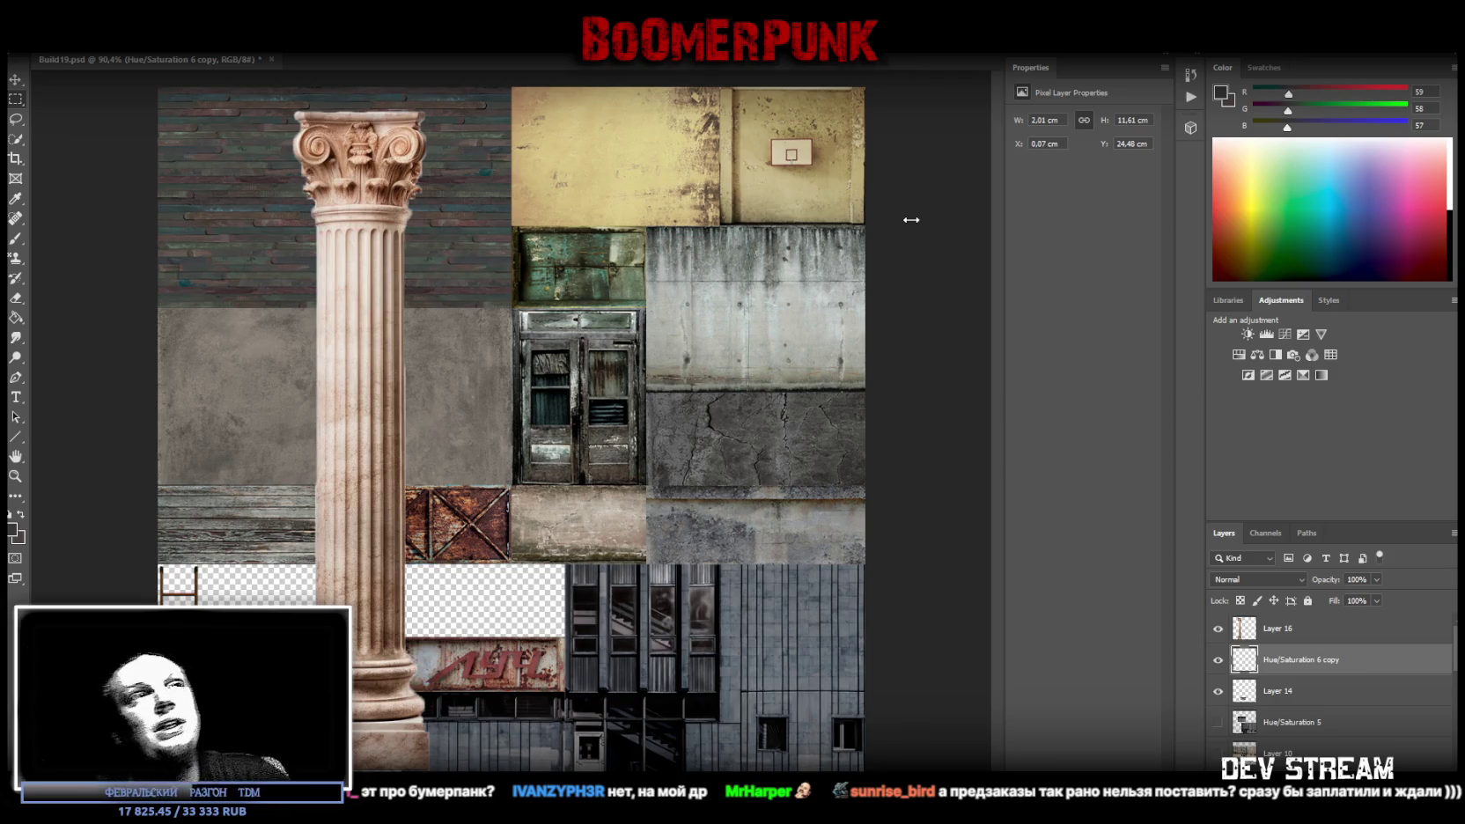
# Zoom out to the whole atlas and convert pillar Layer 16 into a smart object
pyautogui.click(17, 478)
pyautogui.moveTo(511, 444); pyautogui.dragTo(493, 445)
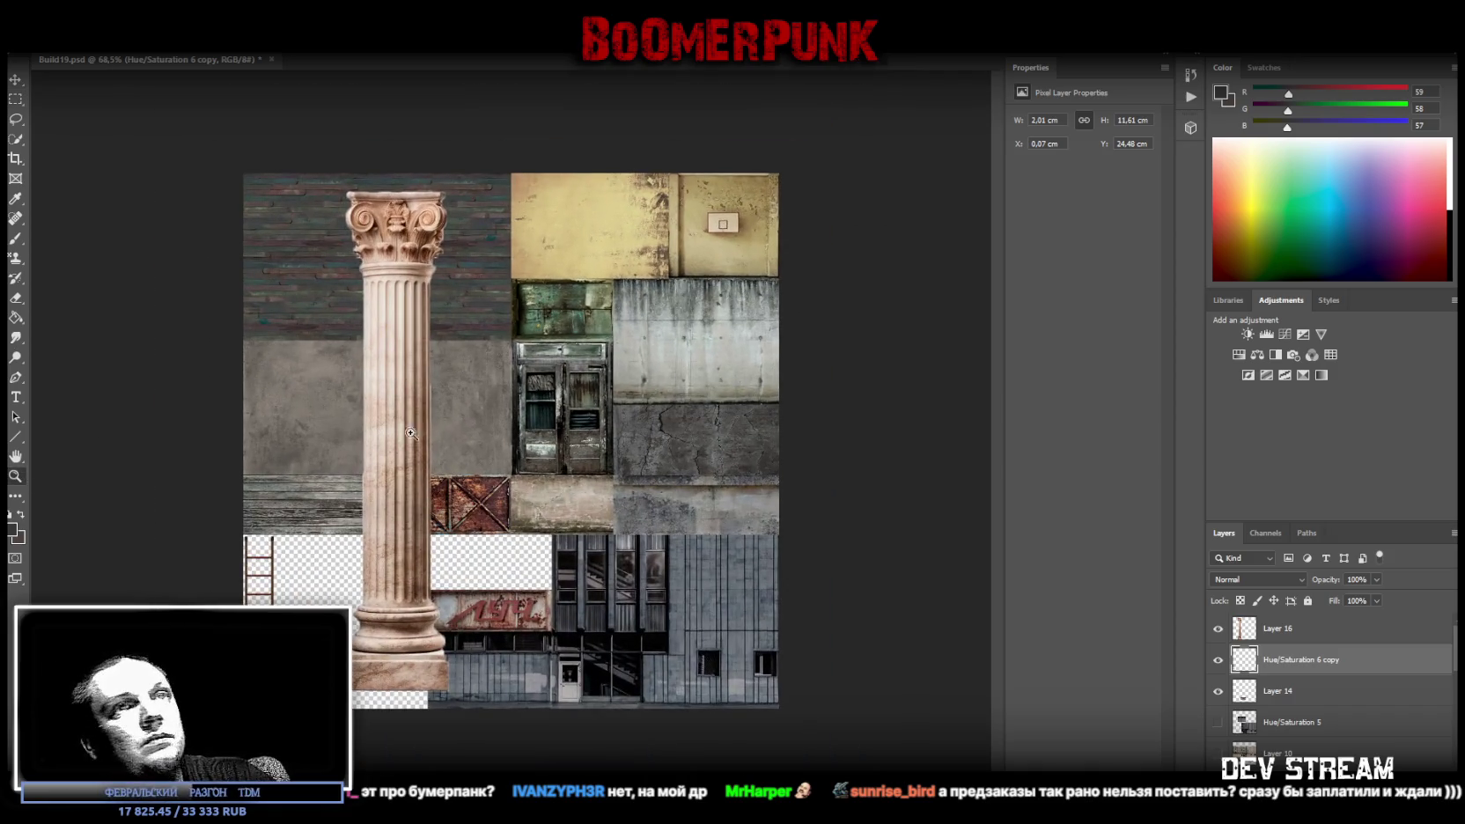
pyautogui.click(1284, 630)
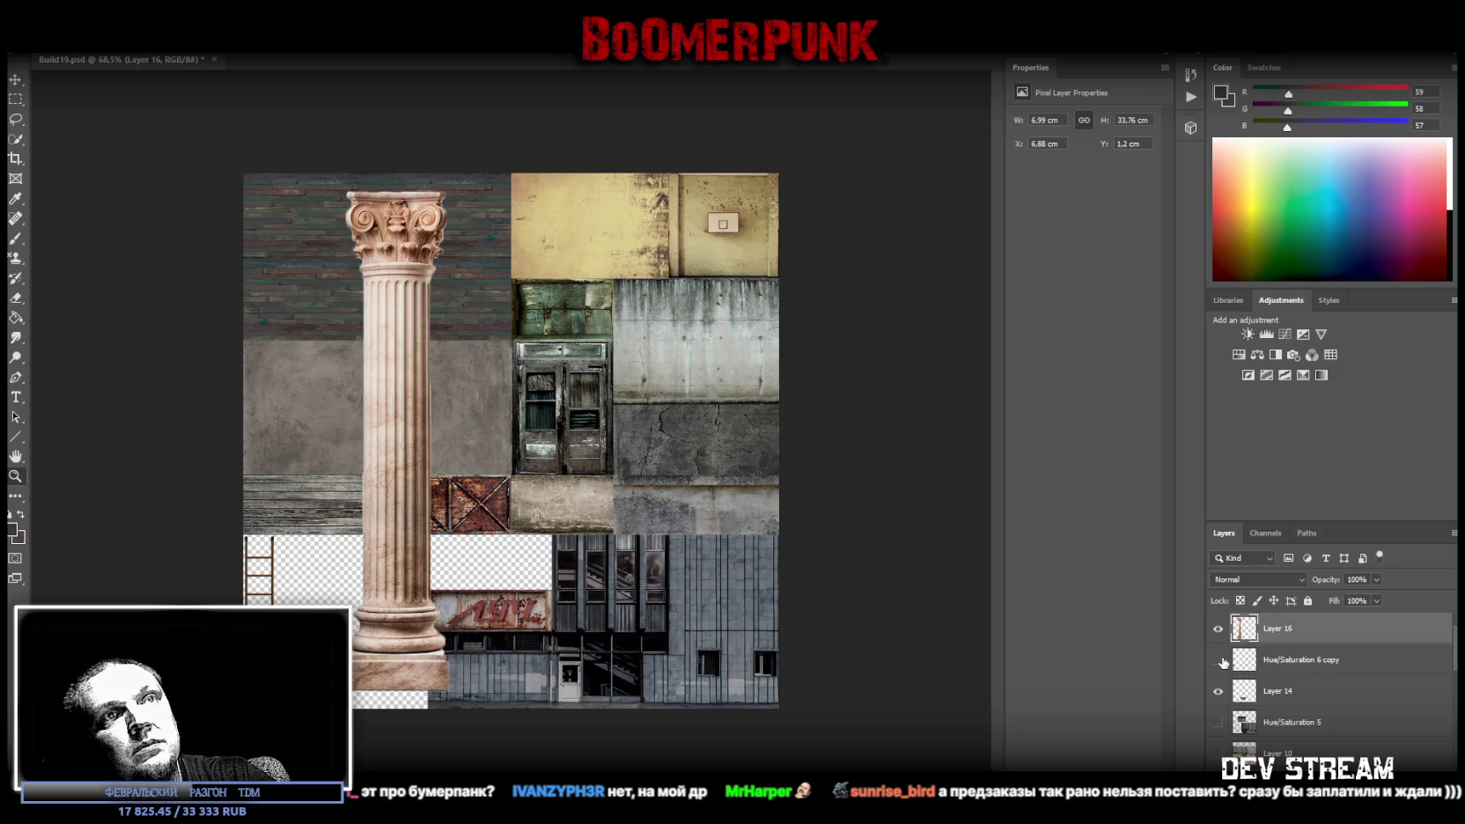
pyautogui.click(1220, 660)
pyautogui.click(1220, 660)
pyautogui.rightClick(1316, 635)
pyautogui.click(1163, 389)
# Shrink the pillar and move it into the empty lower-left area of the atlas
pyautogui.hotkey('ctrl', 't')
pyautogui.moveTo(397, 190); pyautogui.dragTo(397, 504)
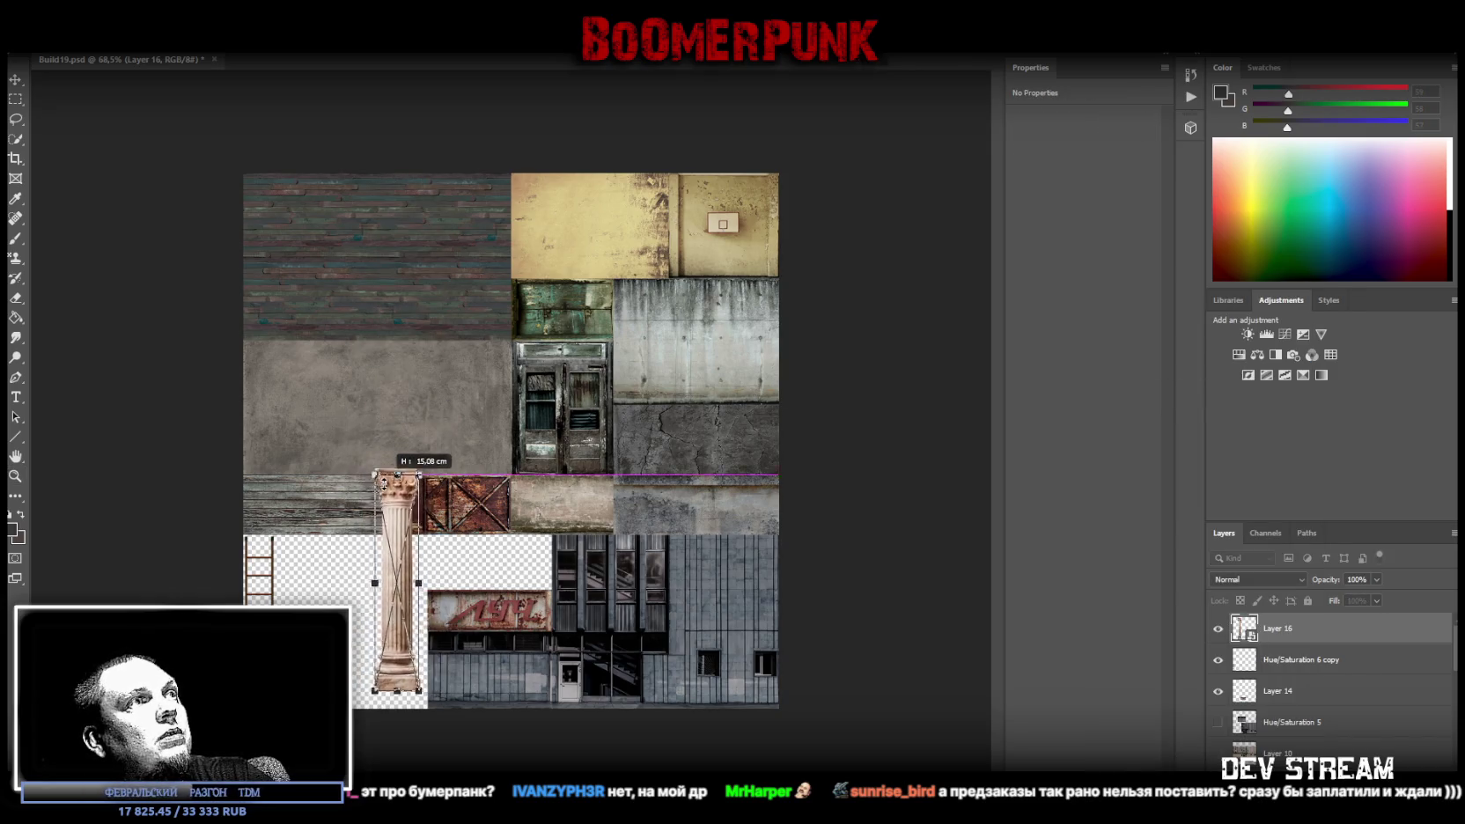
pyautogui.moveTo(389, 568); pyautogui.dragTo(308, 583)
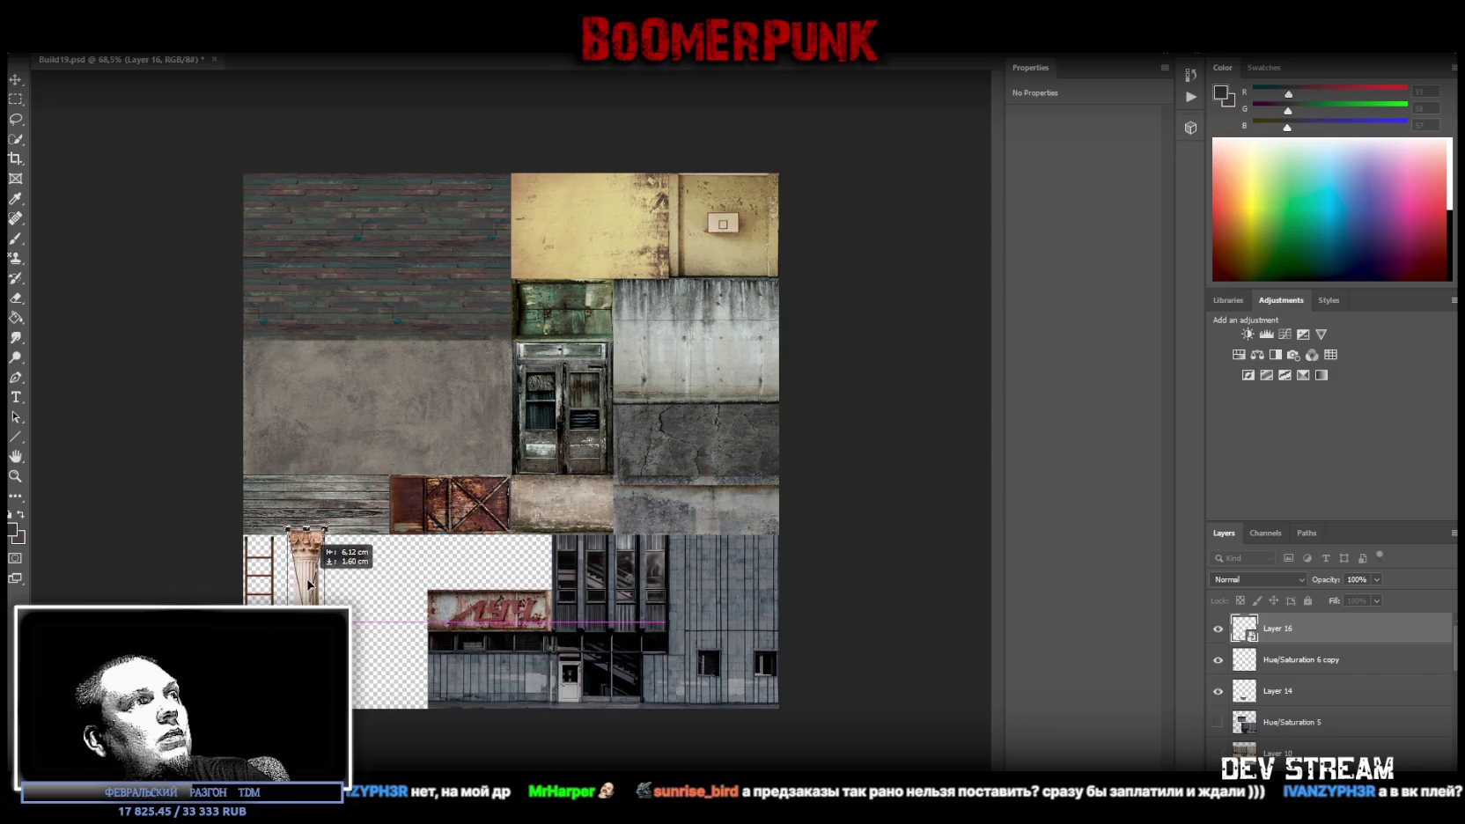
pyautogui.moveTo(307, 542); pyautogui.dragTo(307, 556)
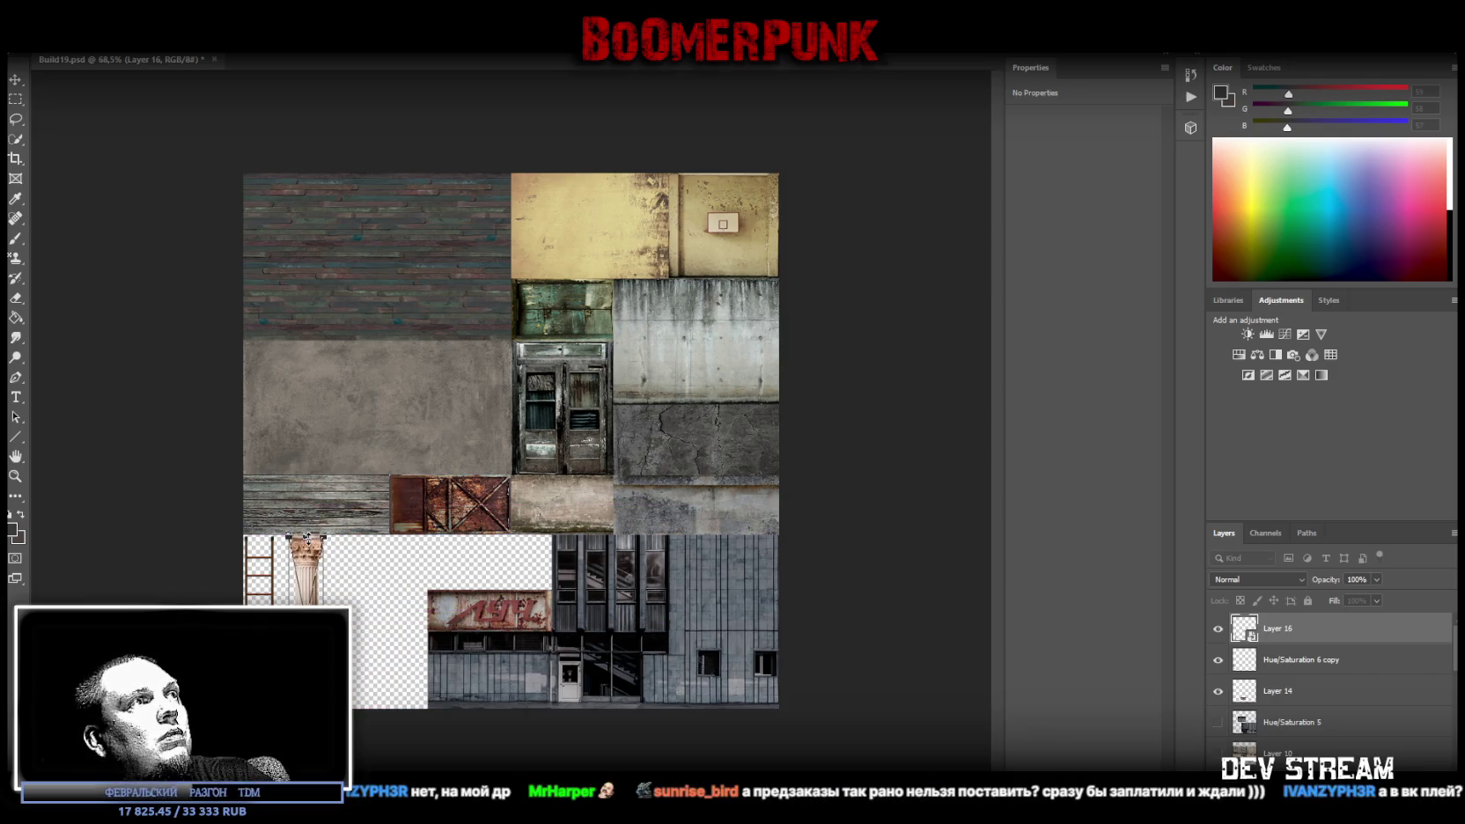
pyautogui.click(15, 475)
pyautogui.moveTo(312, 656); pyautogui.dragTo(386, 628)
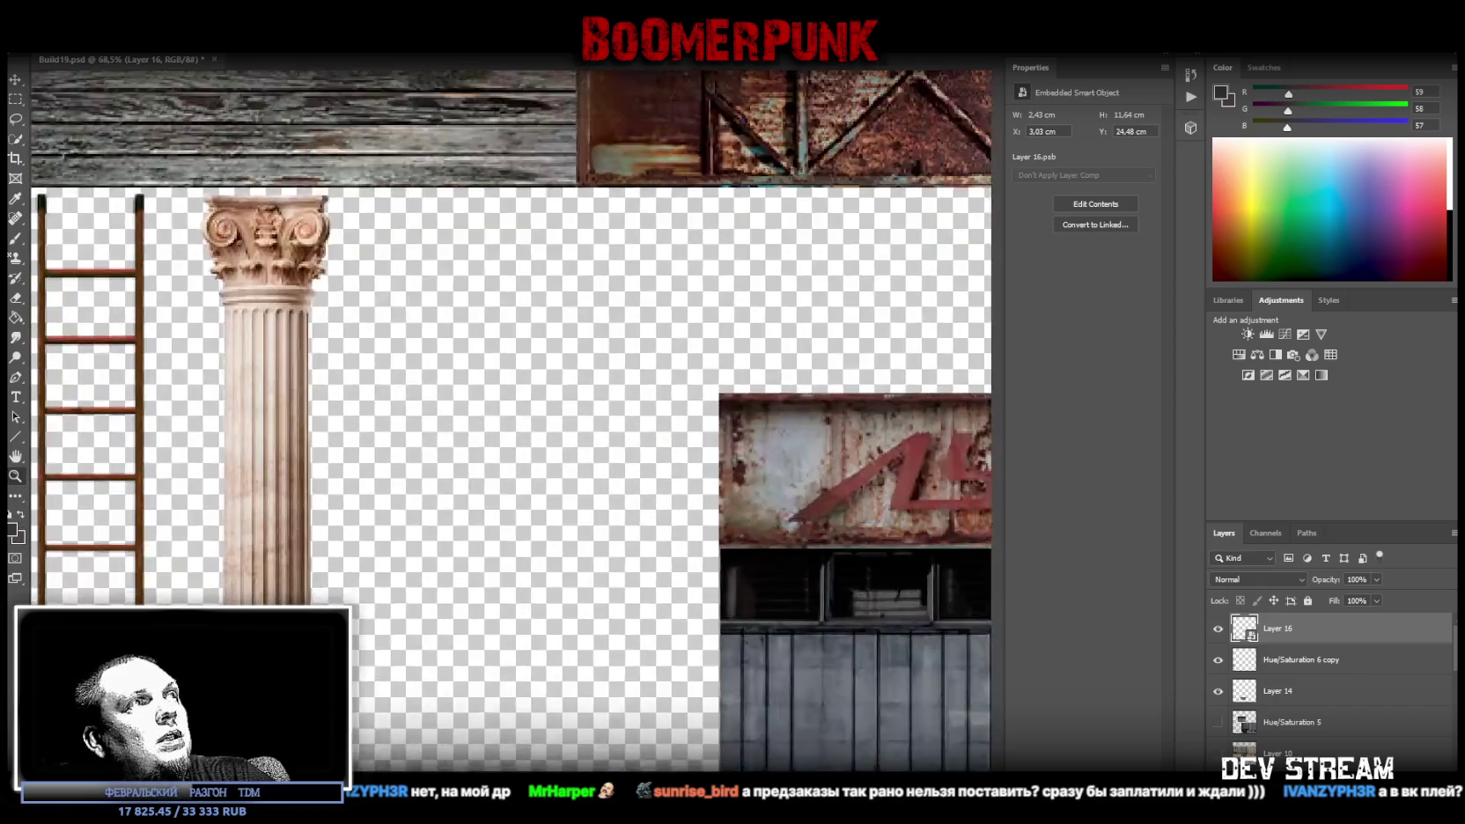
pyautogui.keyDown('alt'); pyautogui.click(386, 628); pyautogui.keyUp('alt')
# Stretch the pillar to 11.75 cm tall and move it left beside the ladder
pyautogui.hotkey('ctrl', 't')
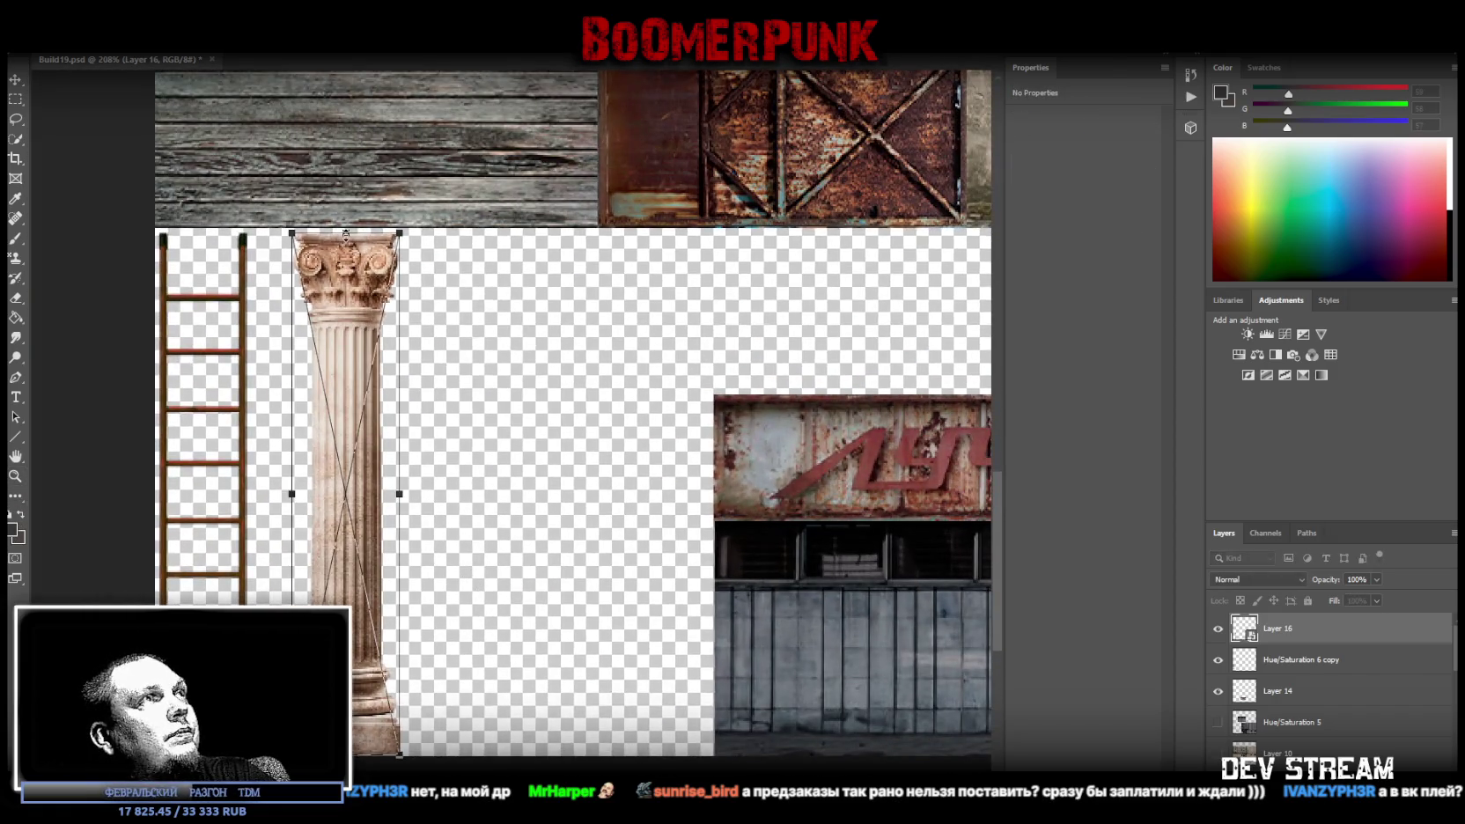
pyautogui.moveTo(348, 236); pyautogui.dragTo(348, 227)
pyautogui.moveTo(367, 360); pyautogui.dragTo(334, 358)
pyautogui.press('Return')
# In the pillar's smart object contents, add Brightness/Contrast with Brightness -70 and Contrast 100
pyautogui.press('i')
pyautogui.click(1096, 204)
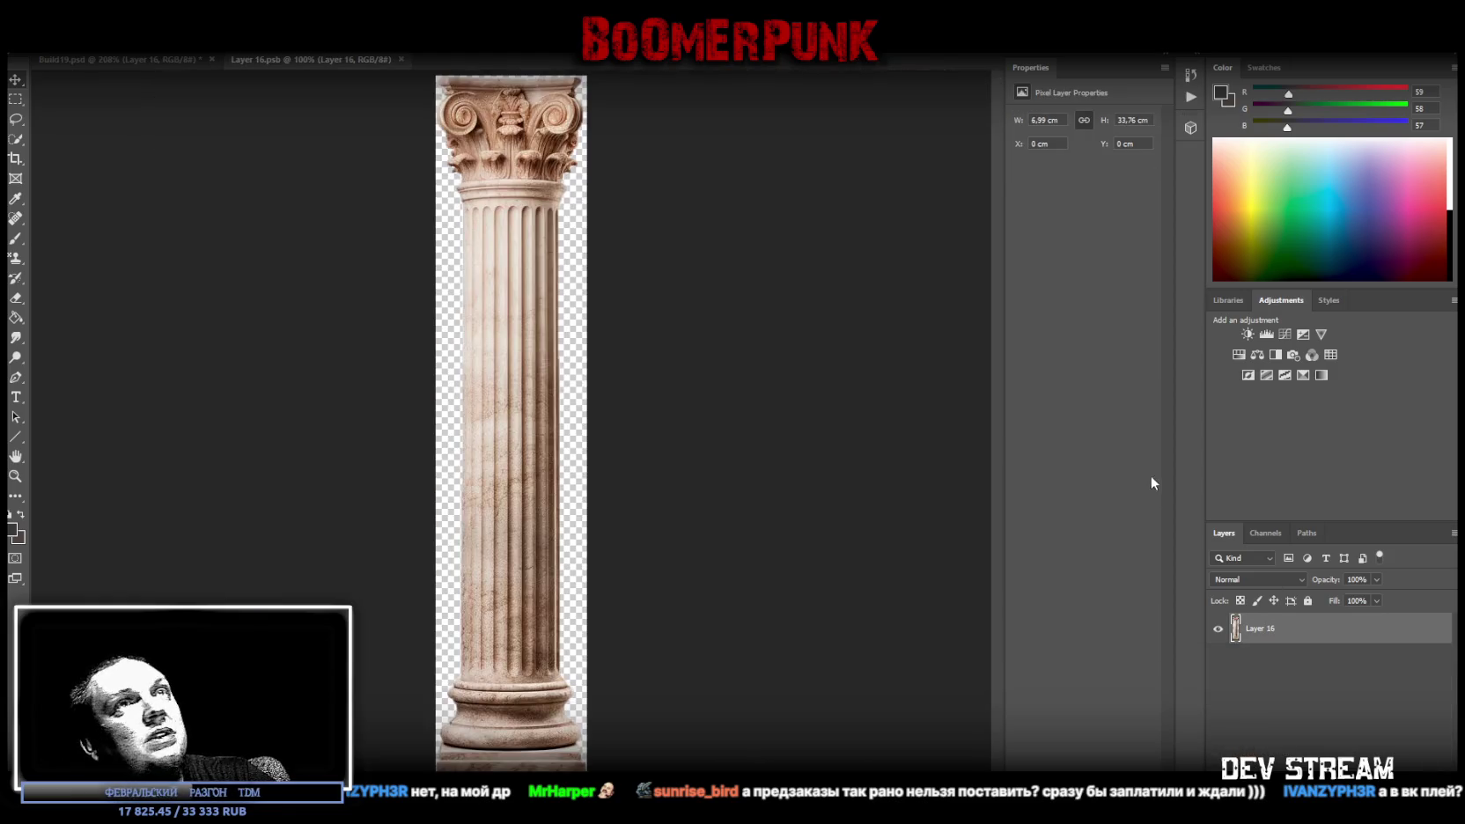
pyautogui.click(1247, 333)
pyautogui.moveTo(1061, 190); pyautogui.dragTo(1178, 214)
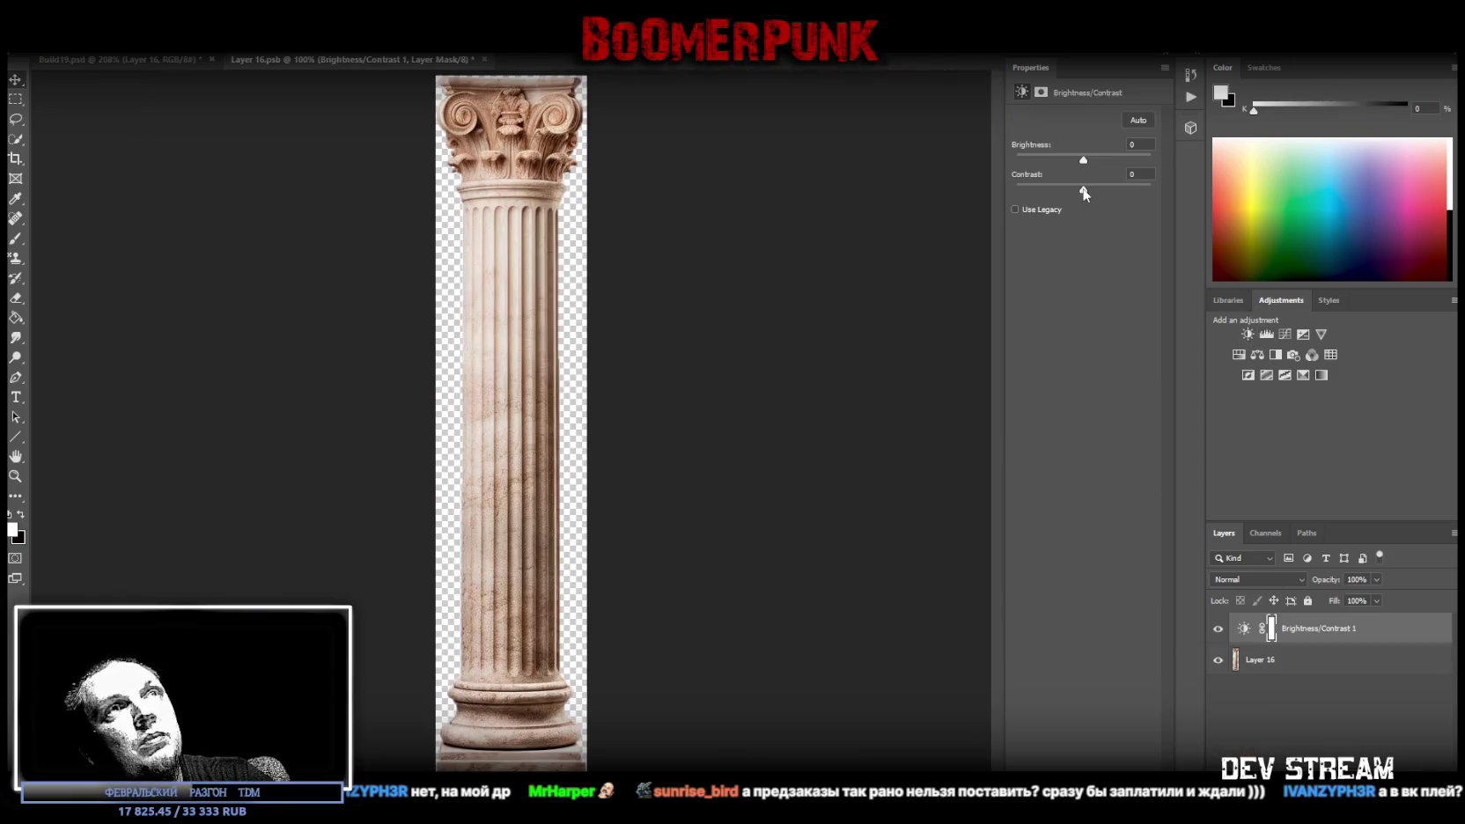
pyautogui.moveTo(1084, 161); pyautogui.dragTo(1057, 161)
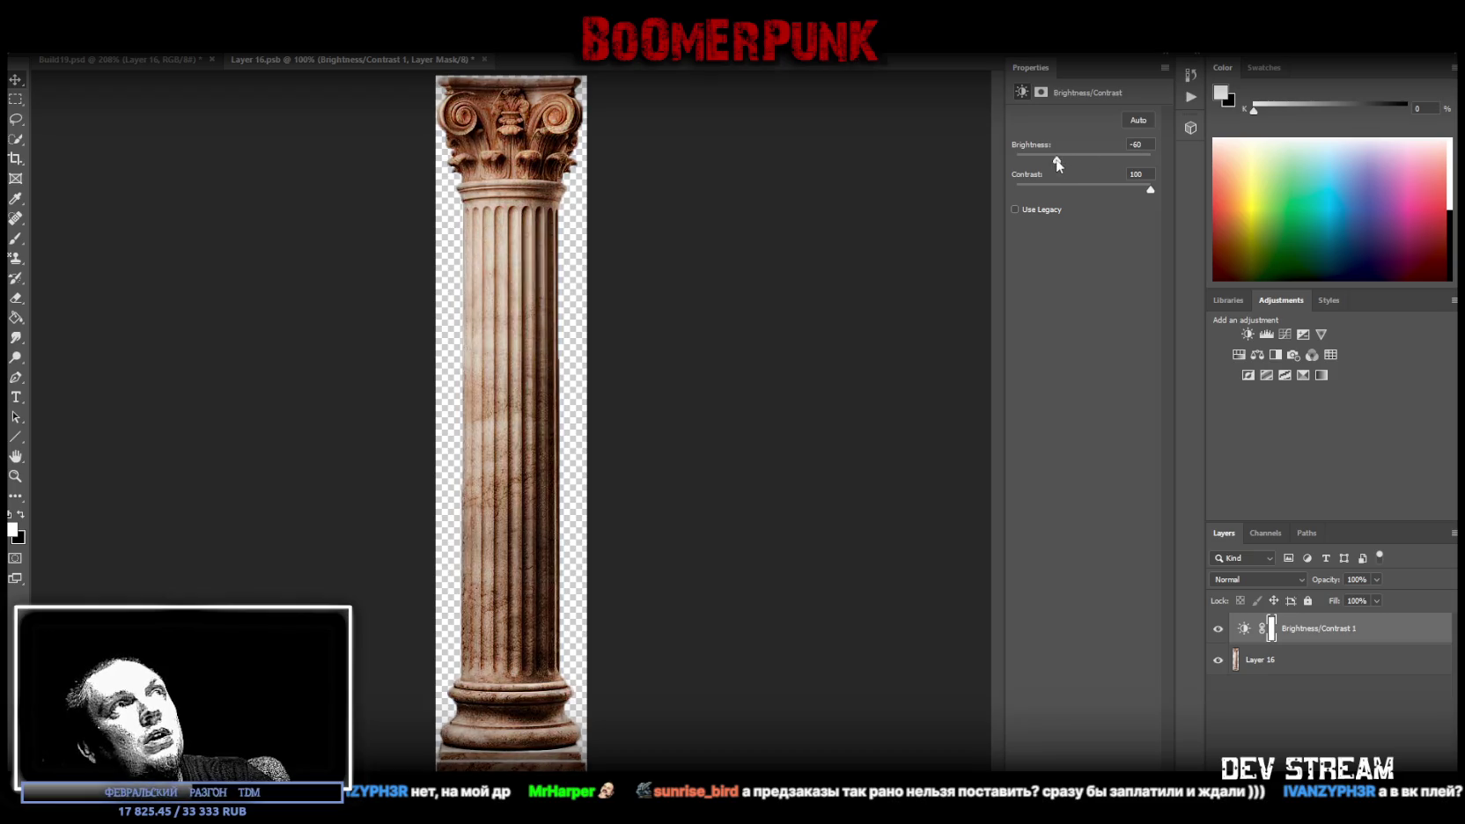
# Add a Hue/Saturation adjustment with Saturation -74 above it, then return to Build19.psd
pyautogui.click(1272, 661)
pyautogui.click(1317, 627)
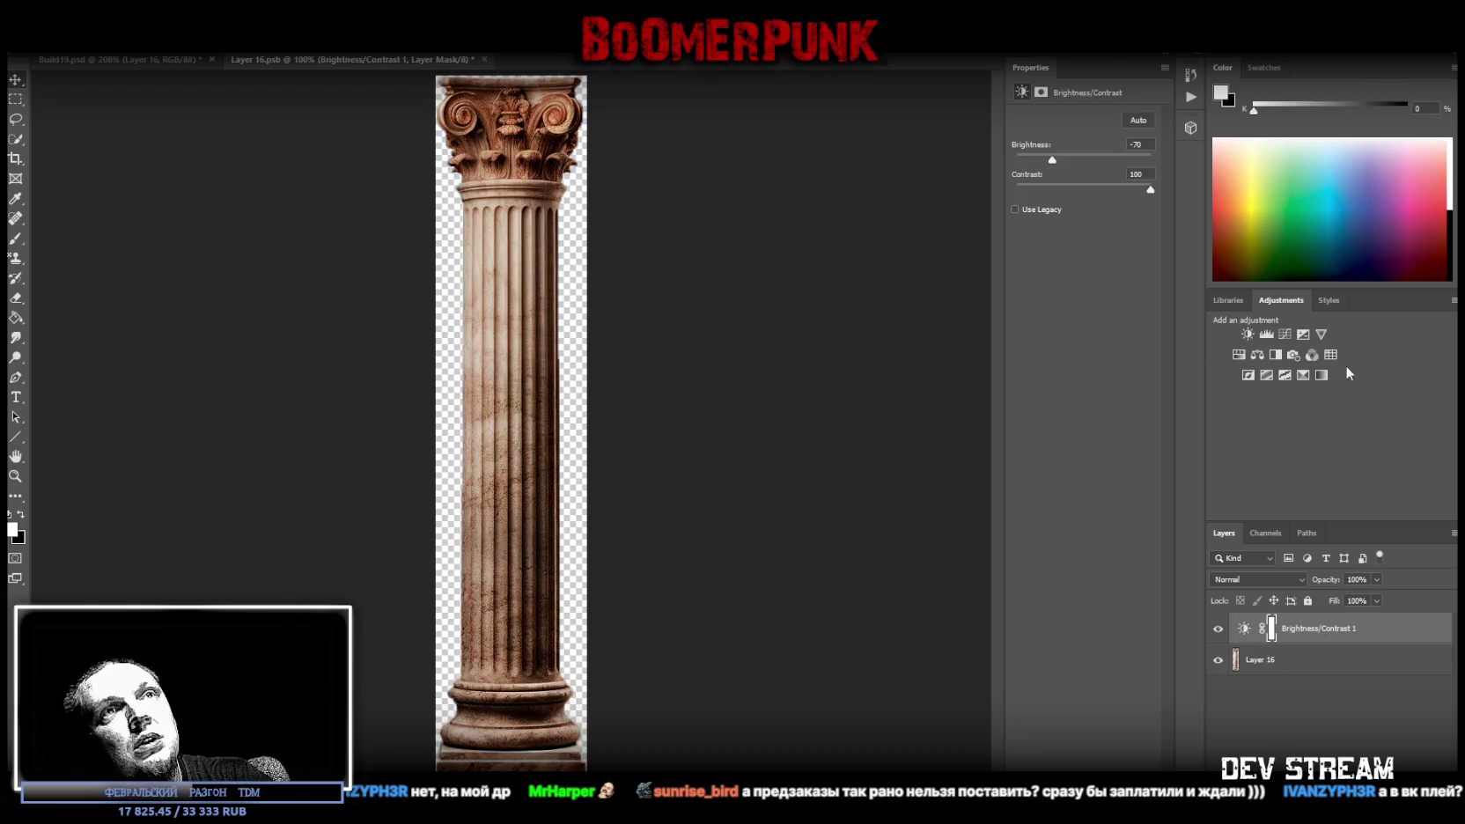
pyautogui.click(1239, 355)
pyautogui.click(1031, 205)
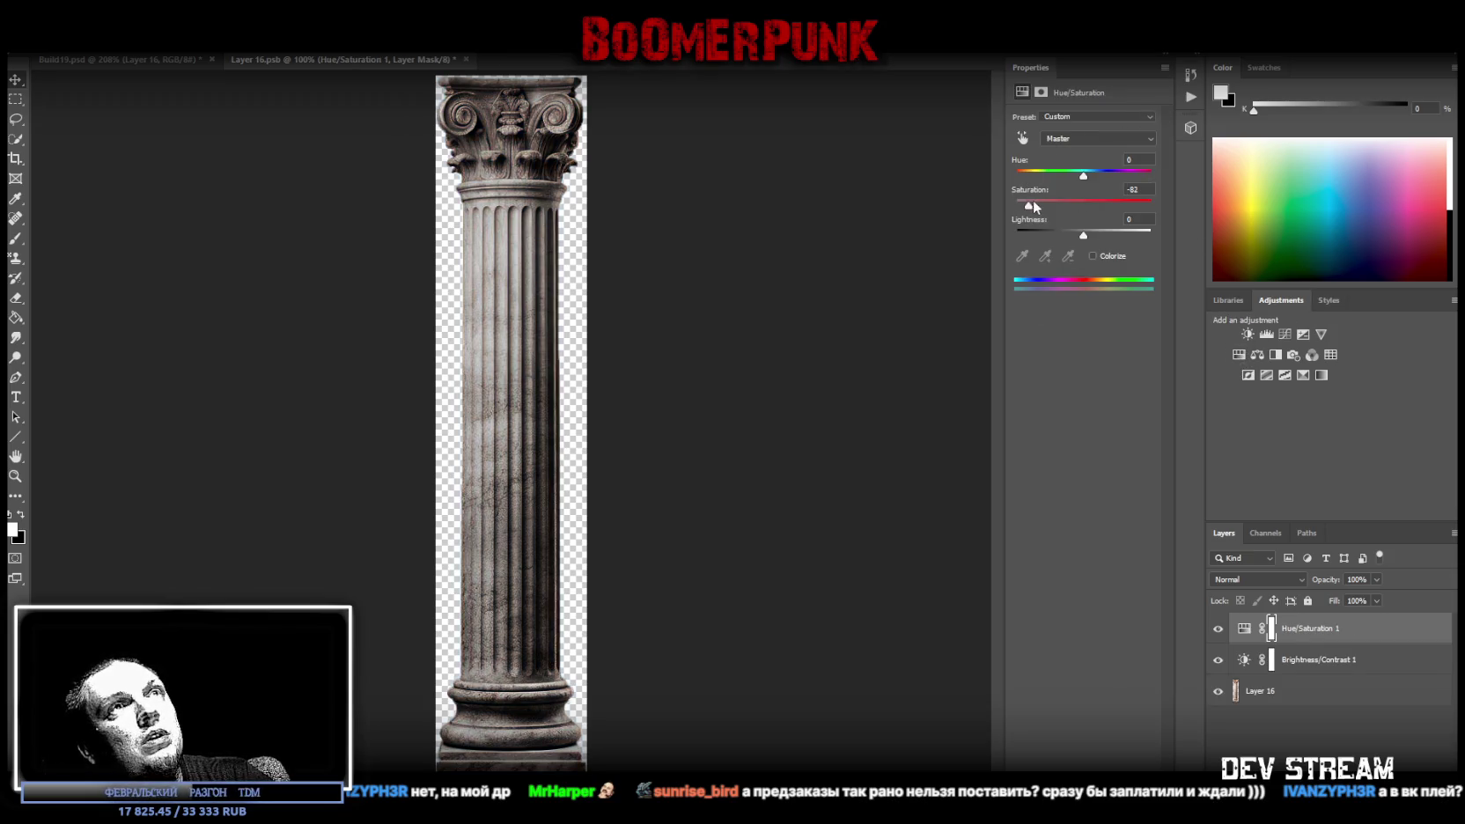
pyautogui.click(1035, 206)
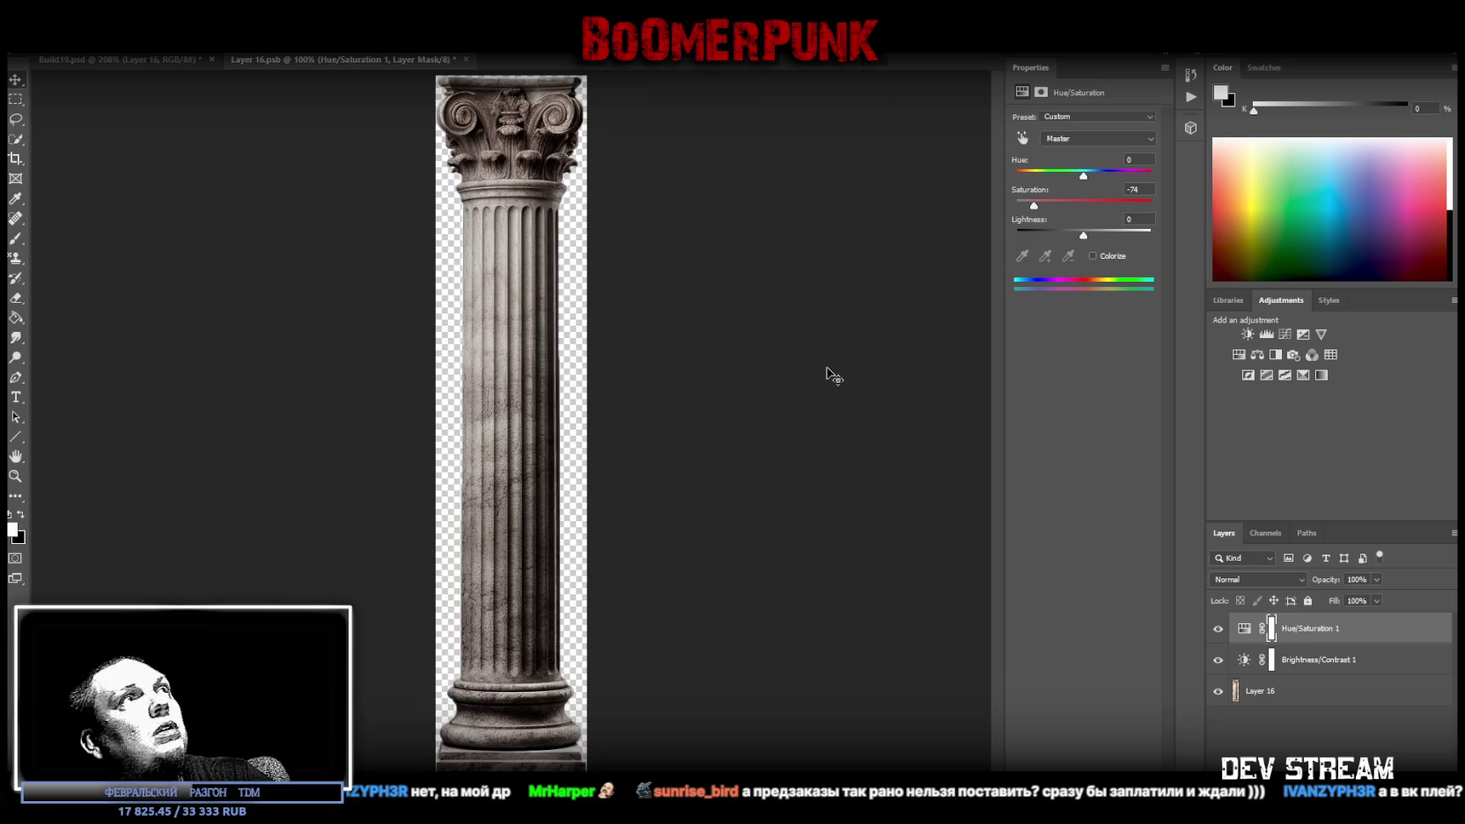
pyautogui.click(170, 61)
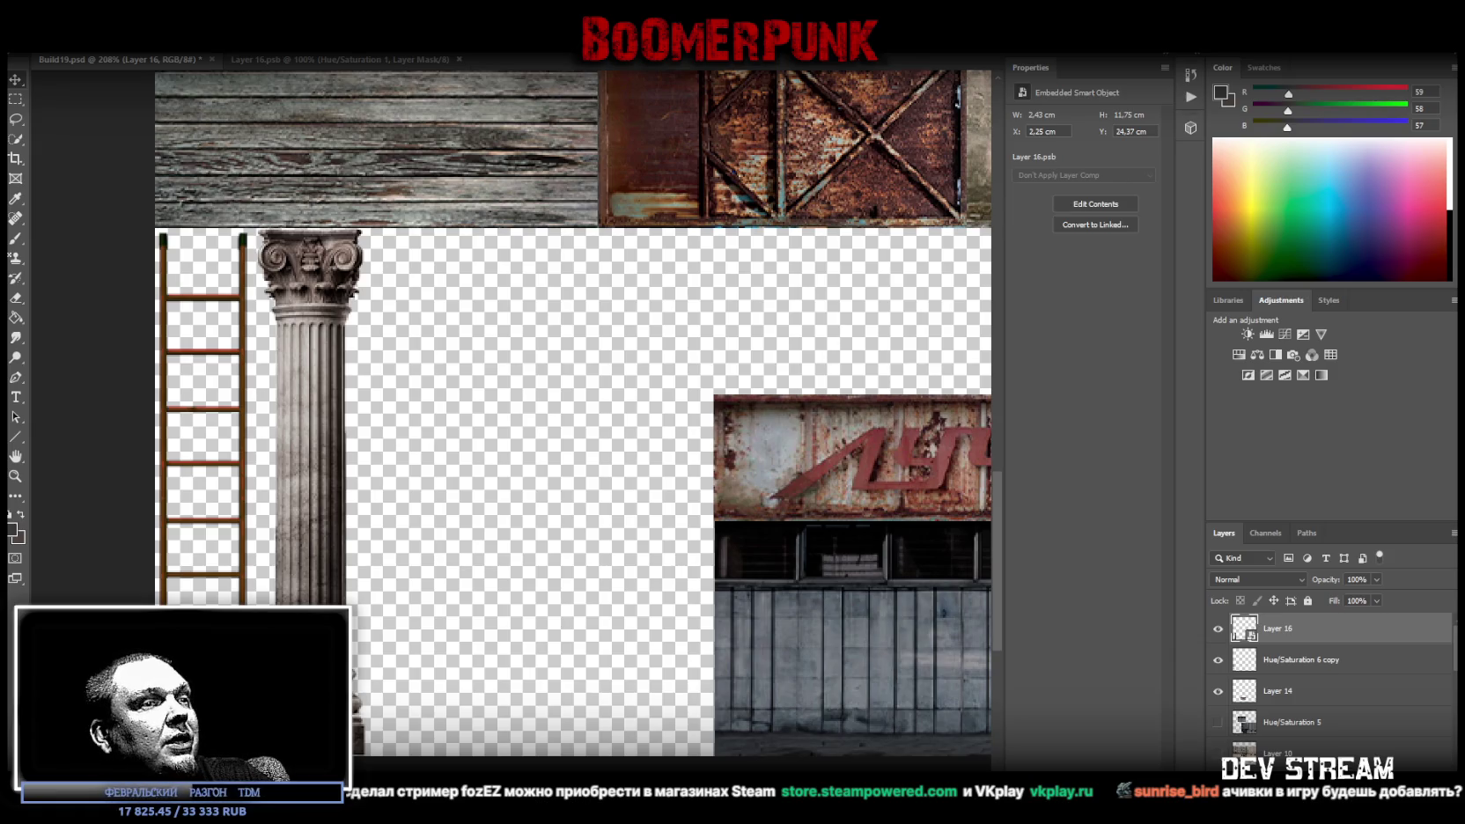
# Switch from Photoshop to the browser showing the YouTube video
pyautogui.hotkey('alt', 'Tab')
# Move and maximize the YouTube browser window, then reload the video page
pyautogui.moveTo(747, 337); pyautogui.dragTo(662, 109)
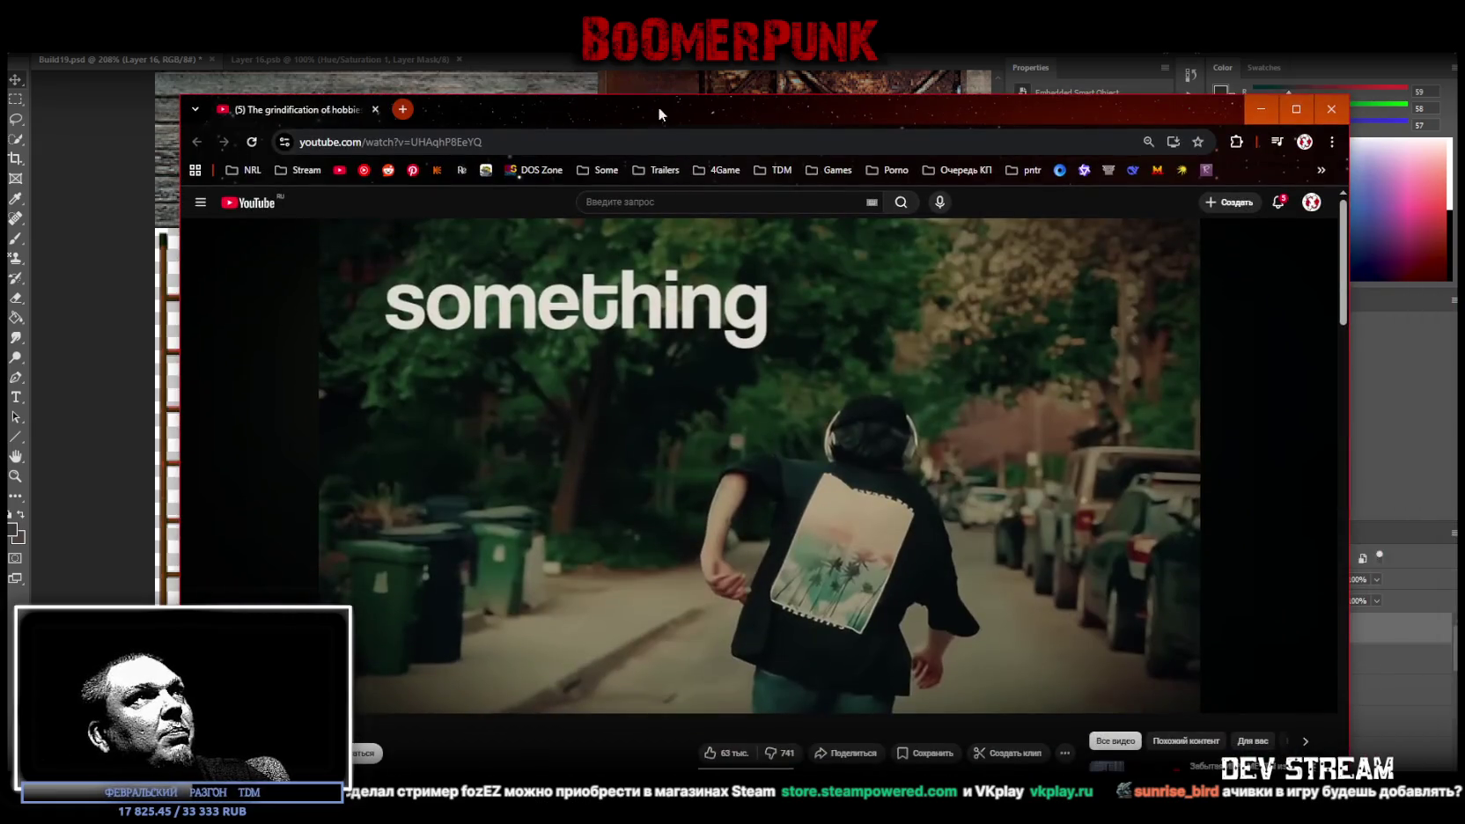
pyautogui.doubleClick(659, 106)
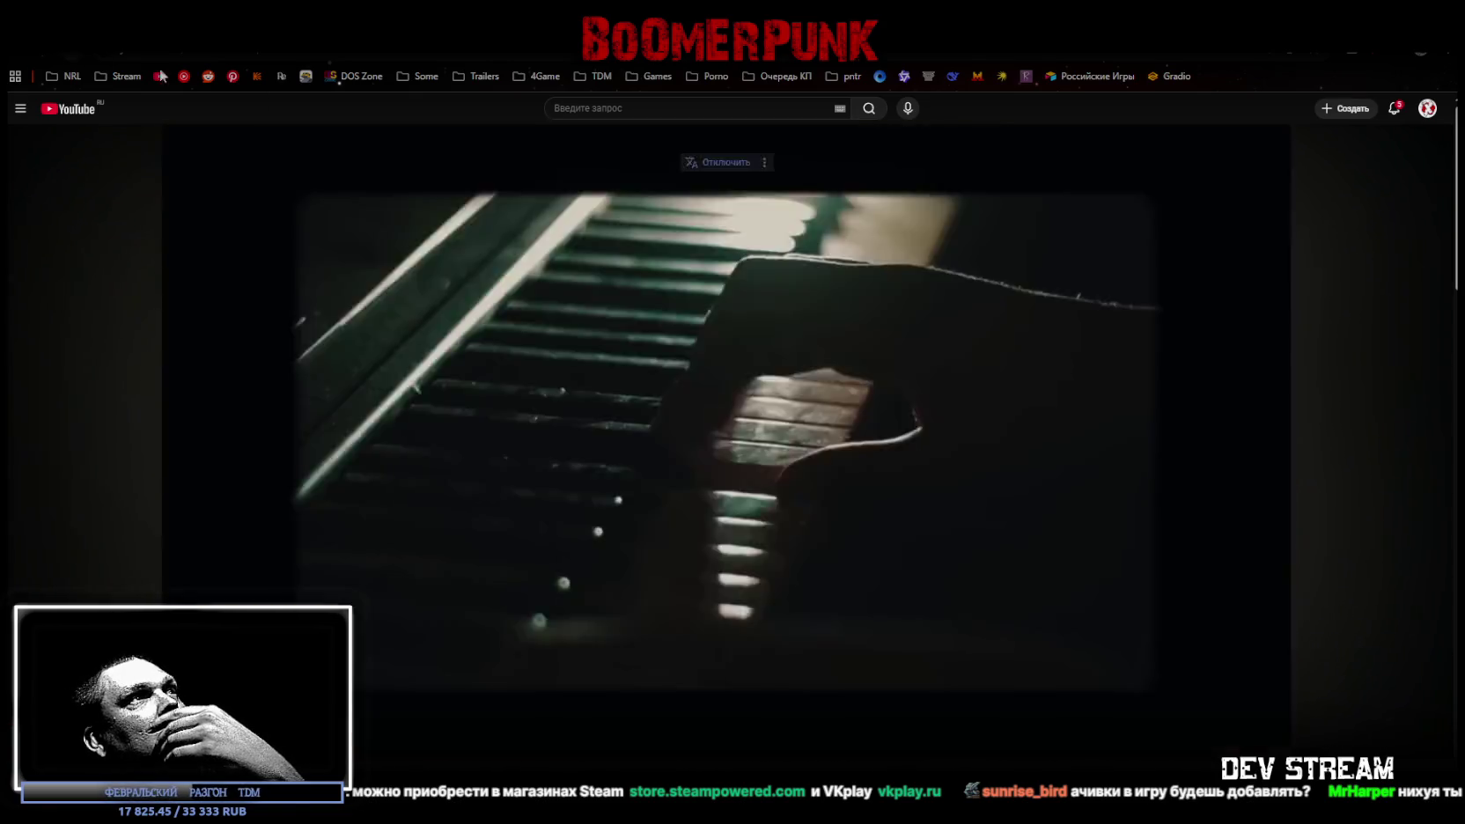
pyautogui.press('F5')
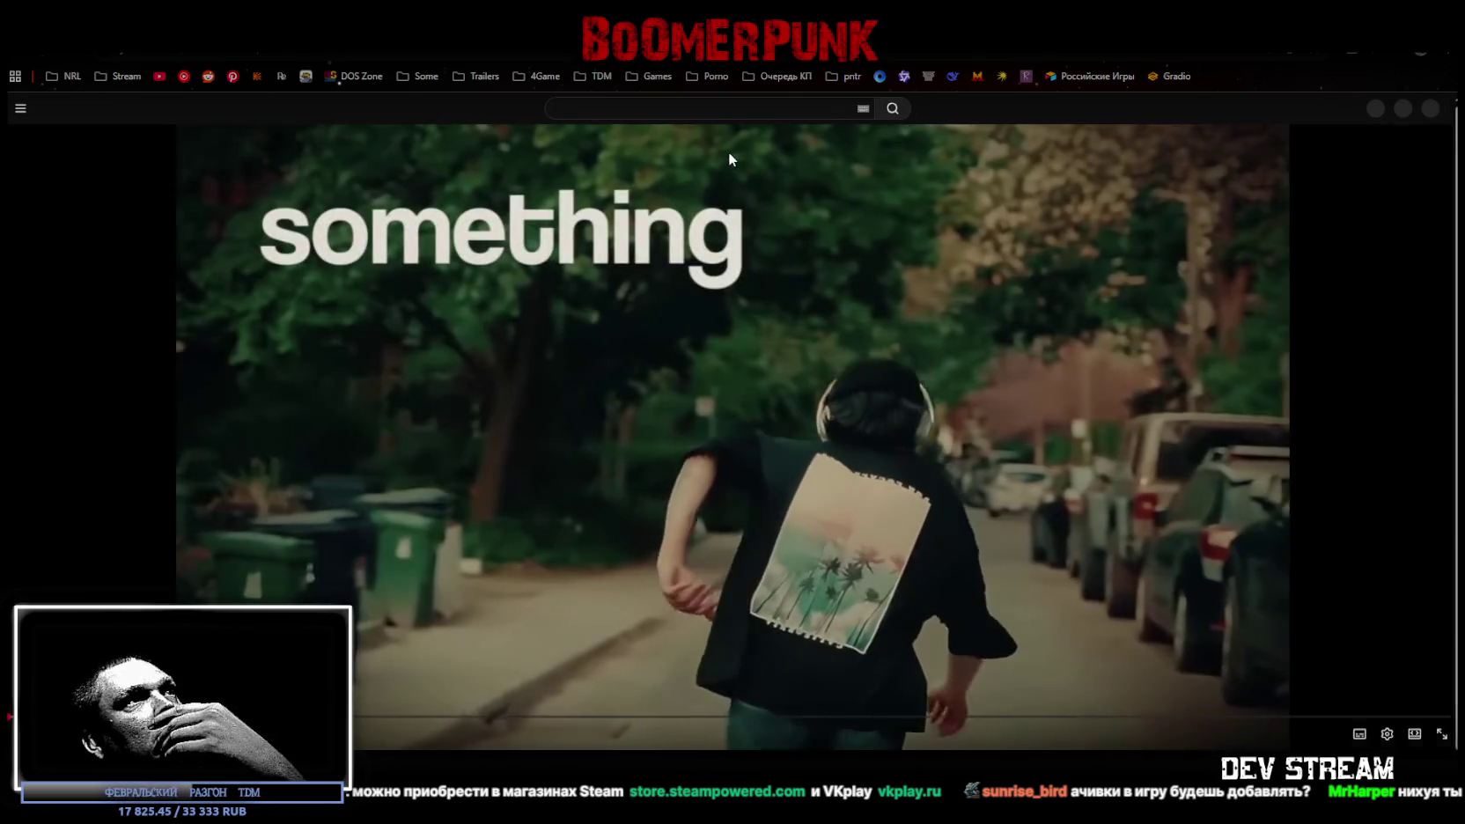
# Turn on translation for the YouTube video
pyautogui.click(719, 161)
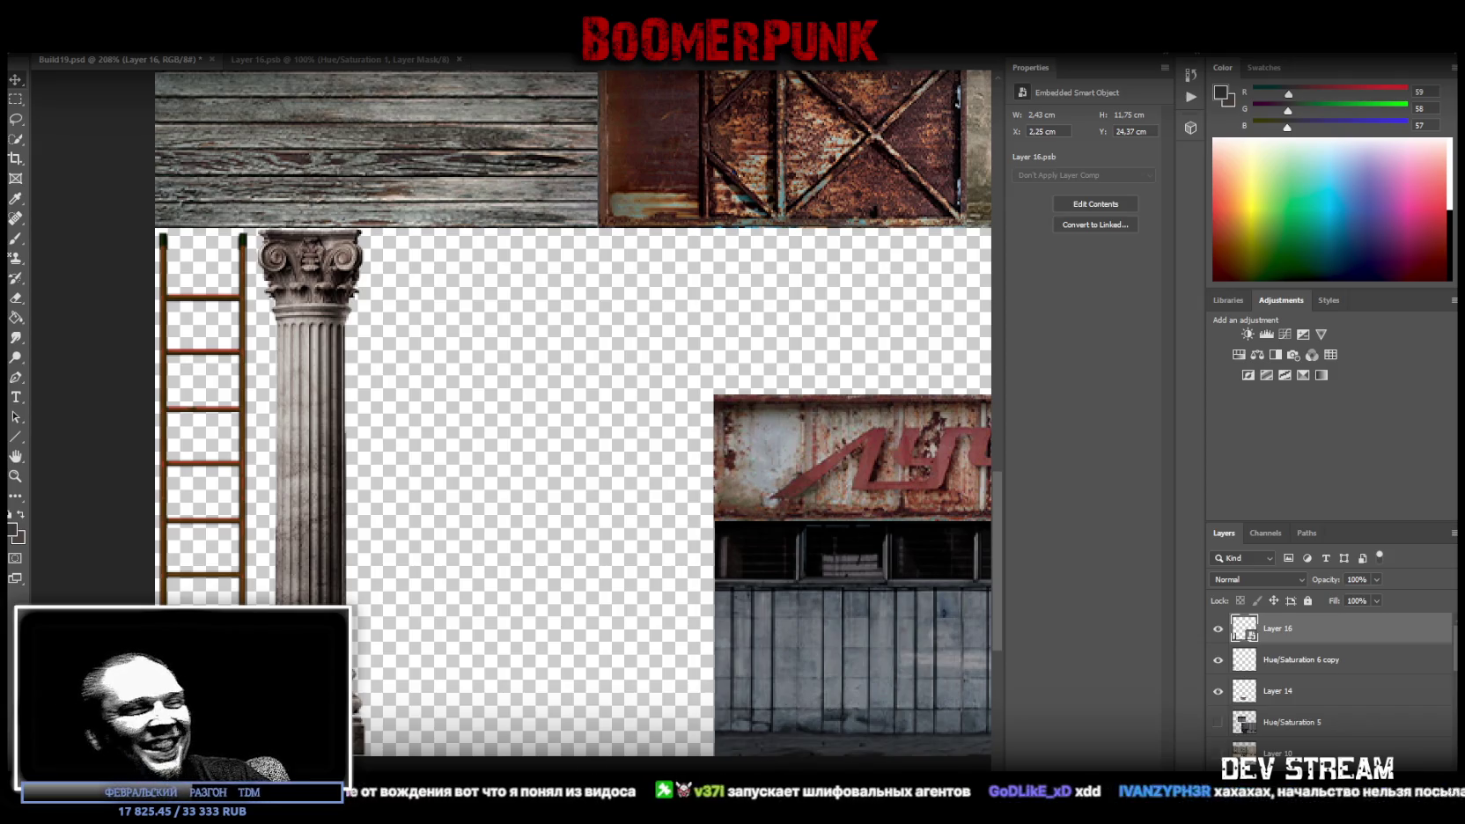
# Zoom out until the whole texture atlas fits at 84.4%, then bring up the Steamworks sales report
pyautogui.click(14, 477)
pyautogui.scroll(-1, 532, 436)
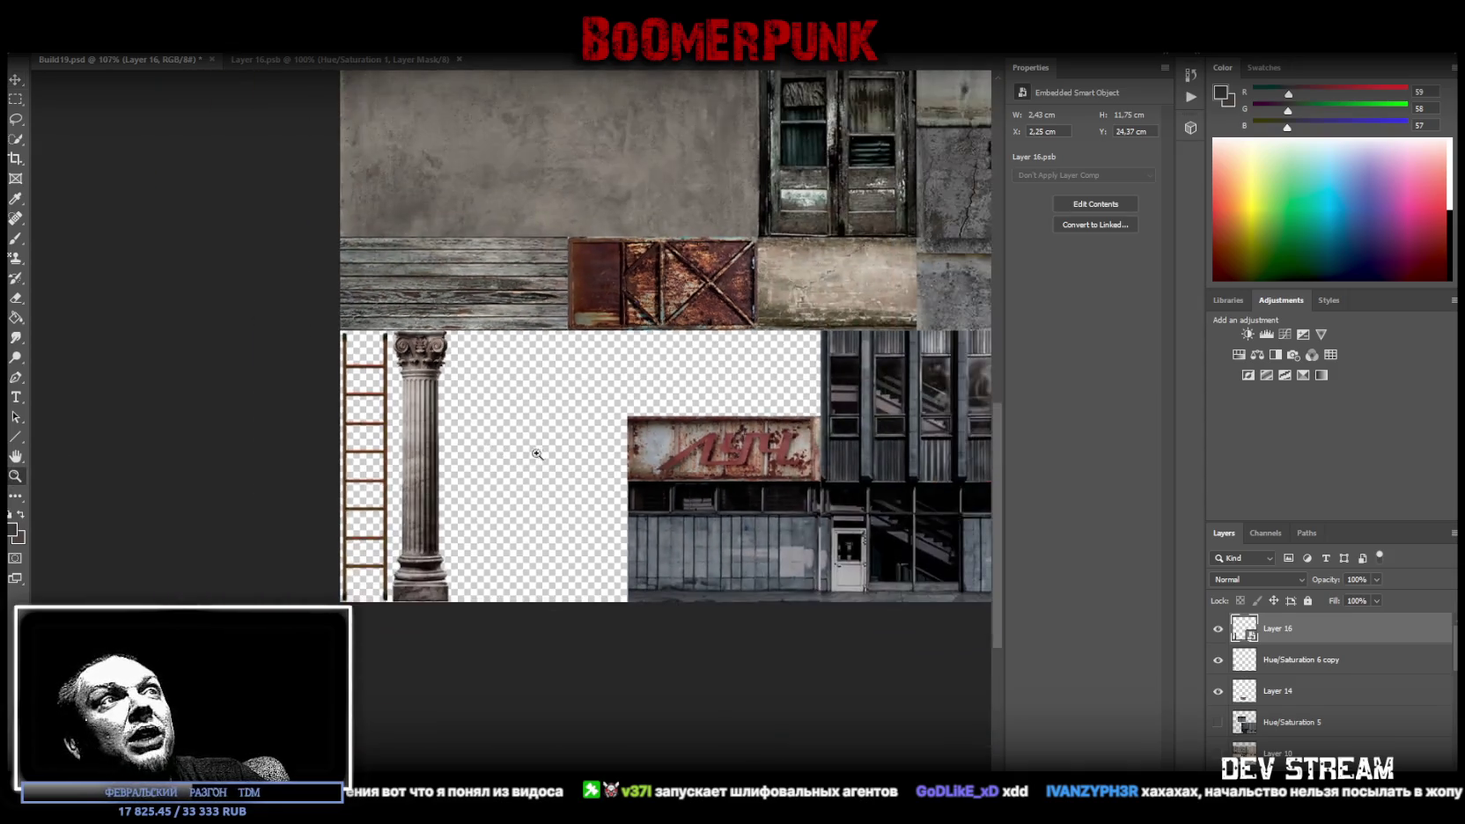
pyautogui.scroll(-2, 533, 449)
pyautogui.scroll(-1, 442, 546)
pyautogui.scroll(1, 442, 546)
pyautogui.scroll(-1, 432, 560)
pyautogui.scroll(1, 427, 568)
pyautogui.scroll(1, 425, 574)
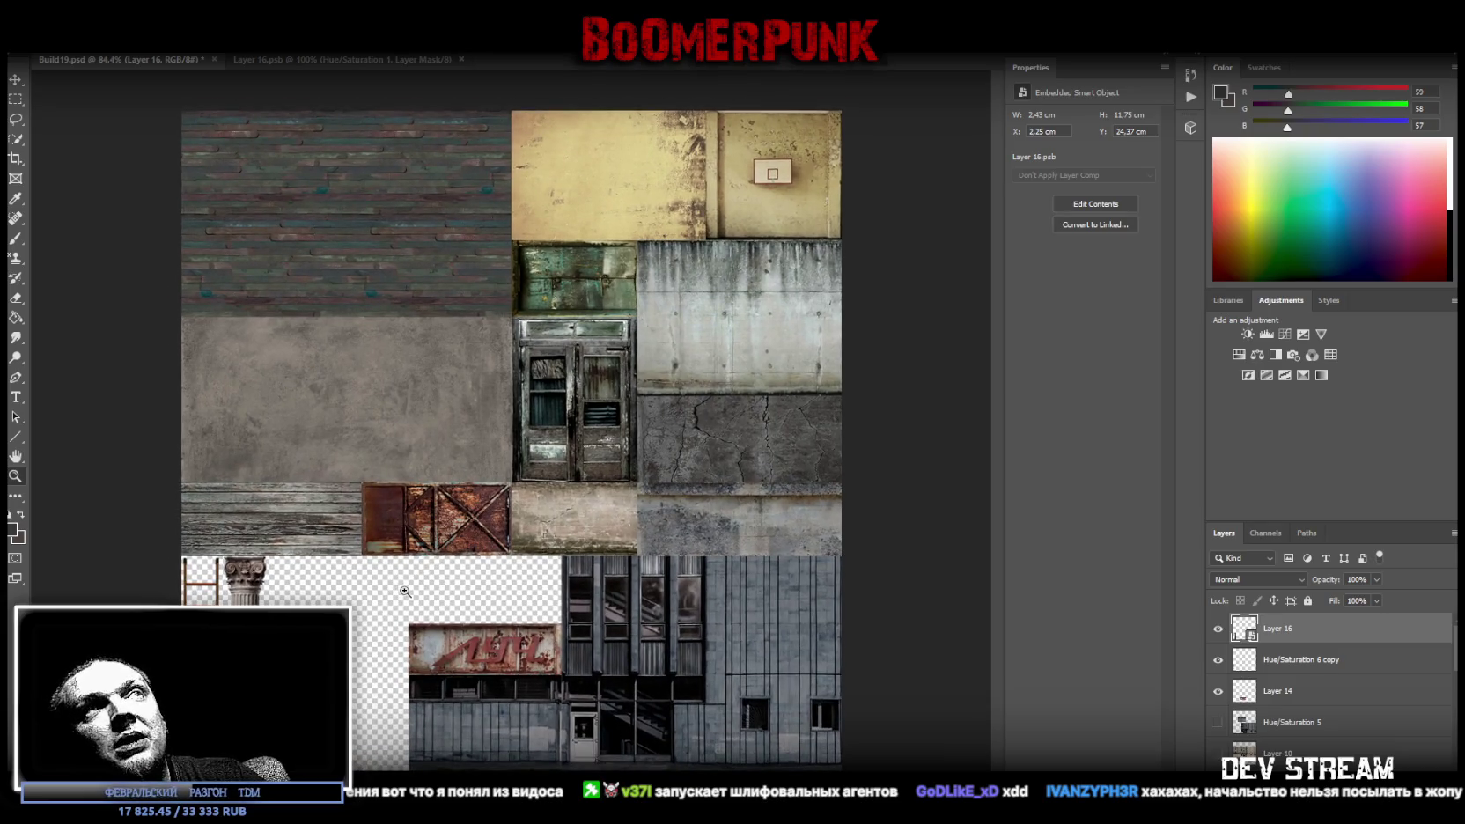
pyautogui.hotkey('ctrl', '+')
pyautogui.hotkey('ctrl', '-')
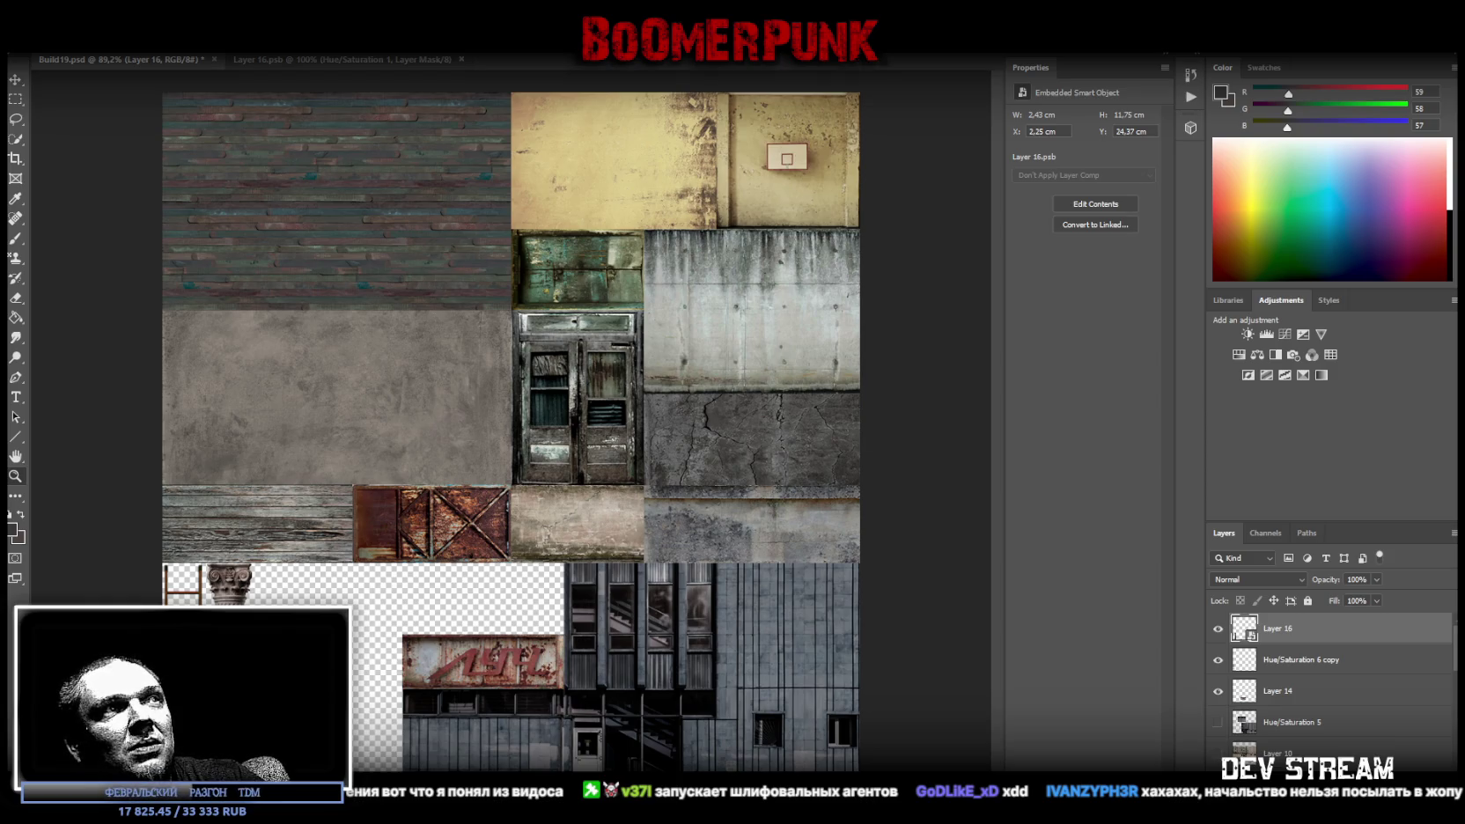
pyautogui.hotkey('ctrl', '-')
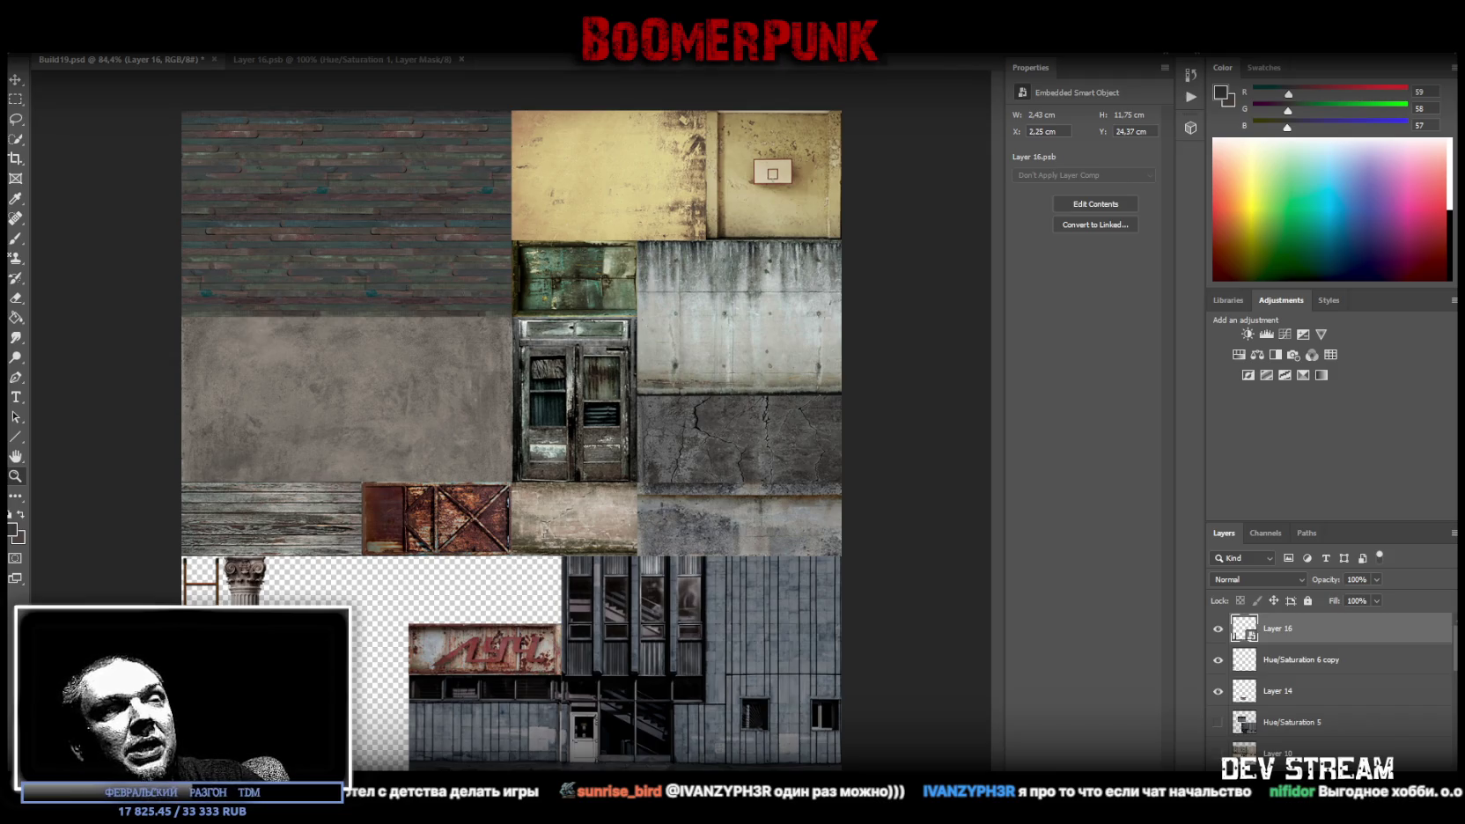
pyautogui.hotkey('alt', 'Tab')
pyautogui.moveTo(1002, 259); pyautogui.dragTo(958, 112)
# Maximize the Steamworks sales report, highlight the 4,147 net revenue figure, then return to Photoshop
pyautogui.doubleClick(958, 112)
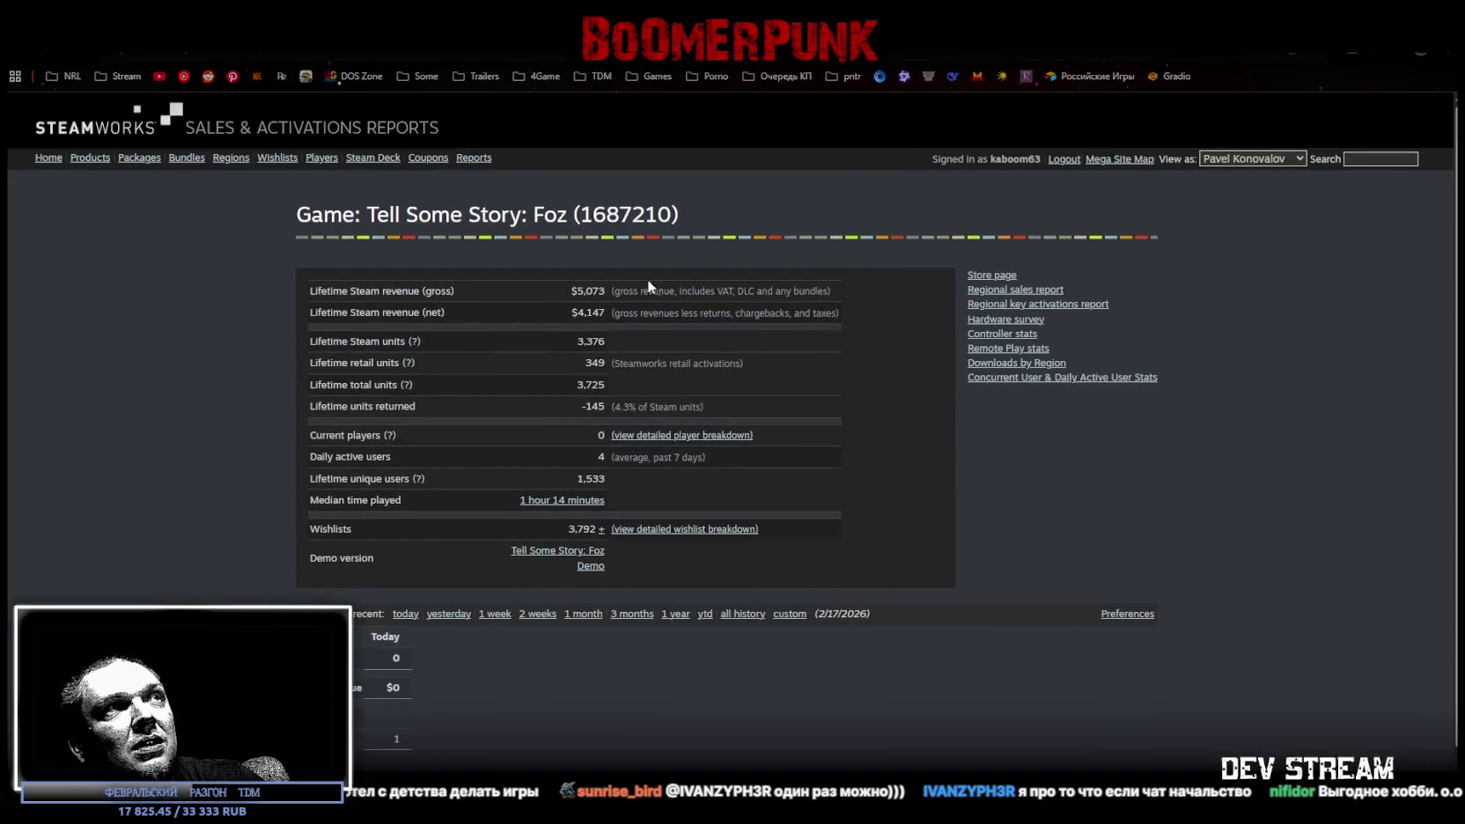
pyautogui.moveTo(578, 313); pyautogui.dragTo(603, 310)
pyautogui.click(605, 313)
pyautogui.click(582, 312)
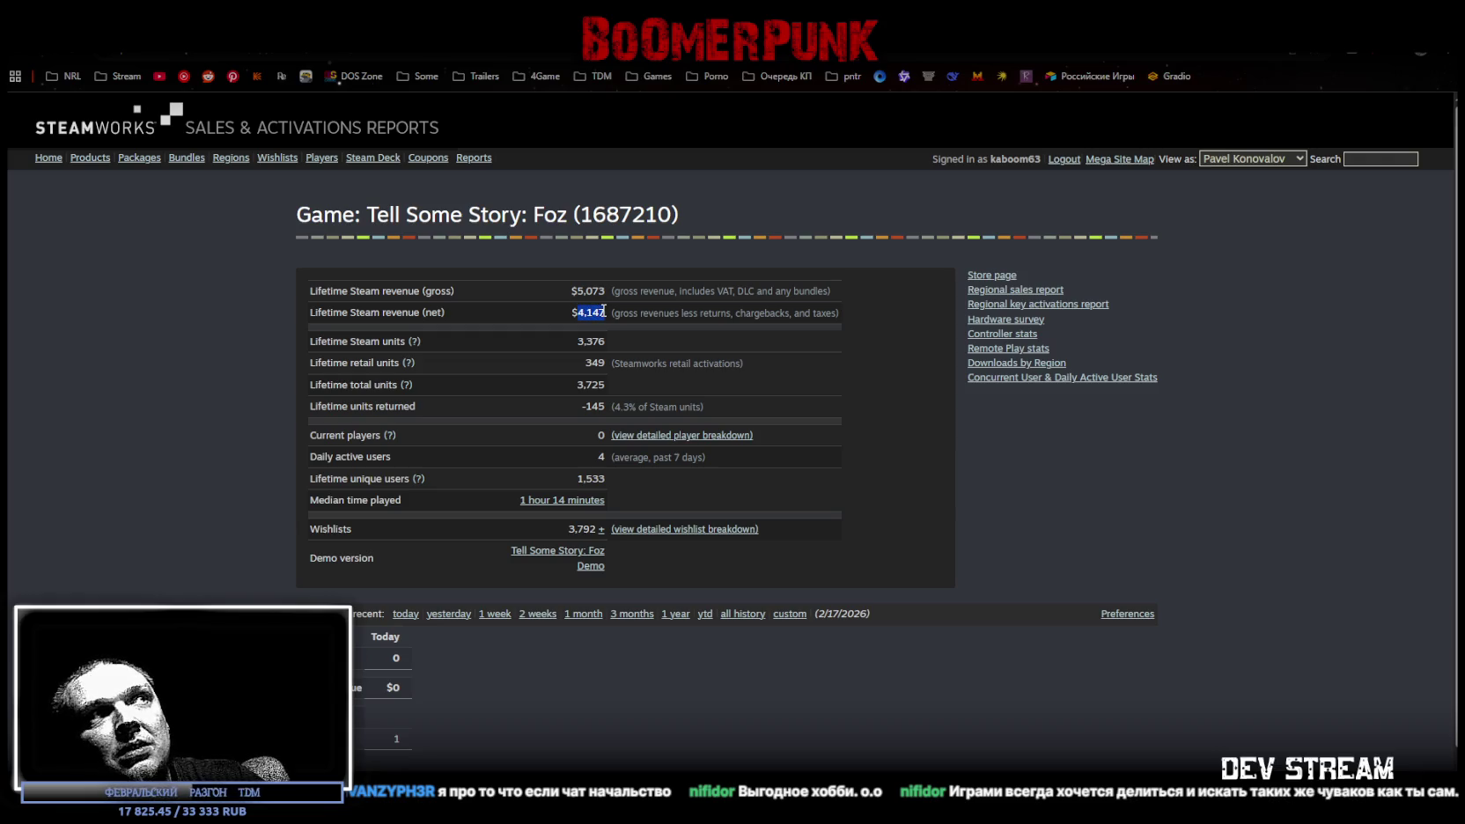
pyautogui.moveTo(588, 313); pyautogui.dragTo(604, 313)
pyautogui.click(604, 311)
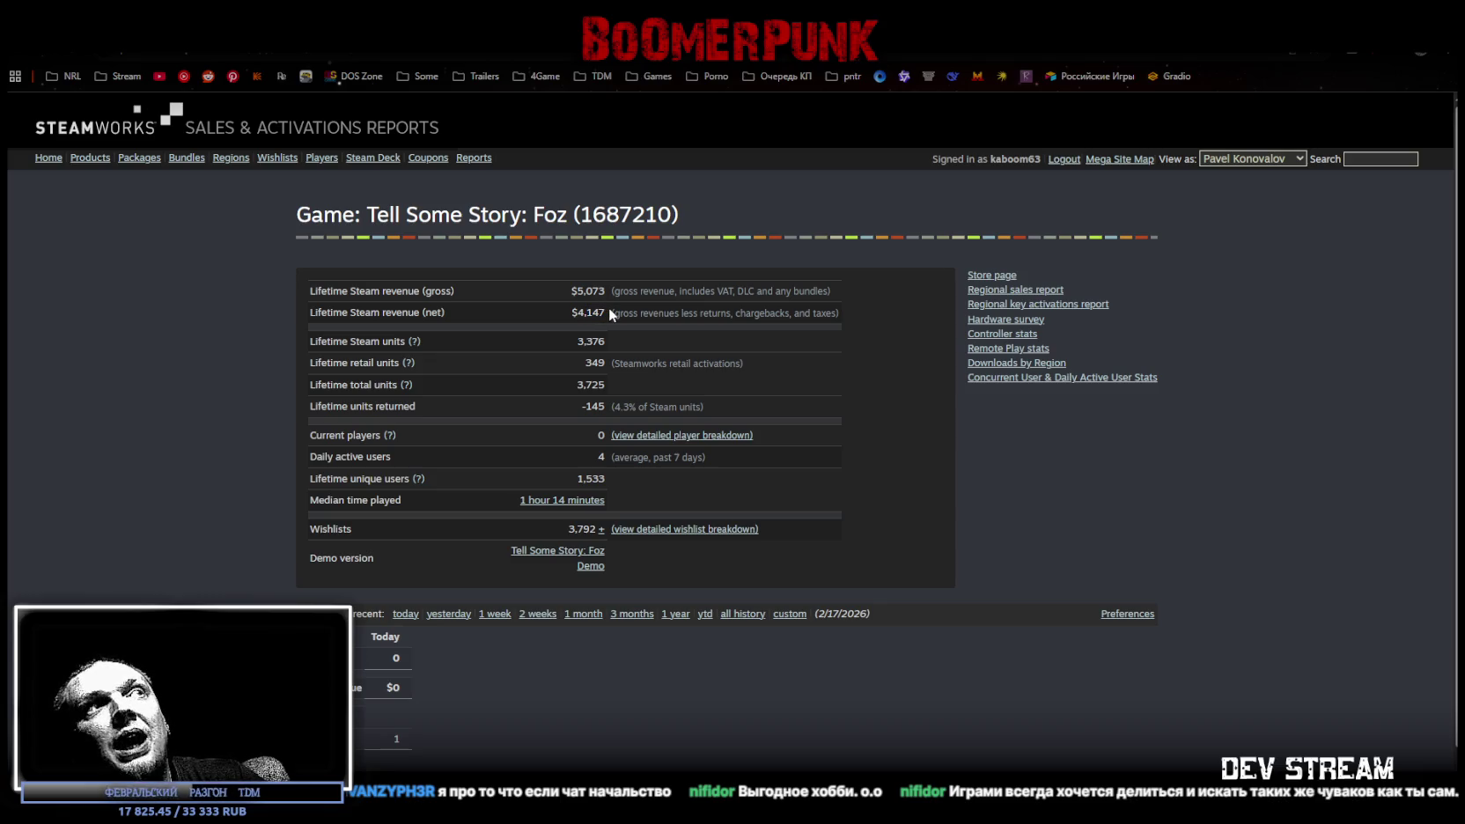
pyautogui.moveTo(604, 311); pyautogui.dragTo(579, 312)
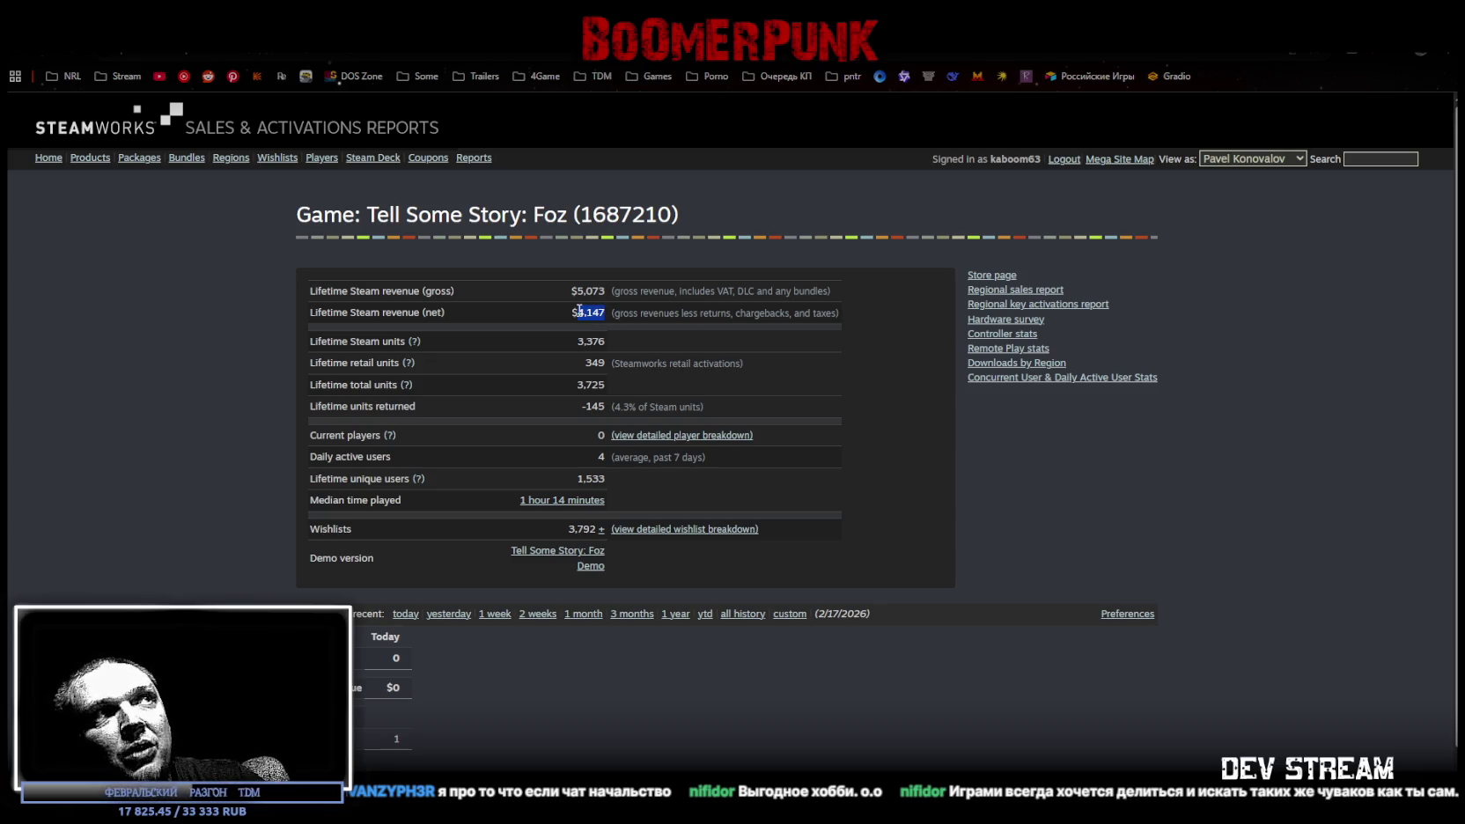
pyautogui.click(682, 341)
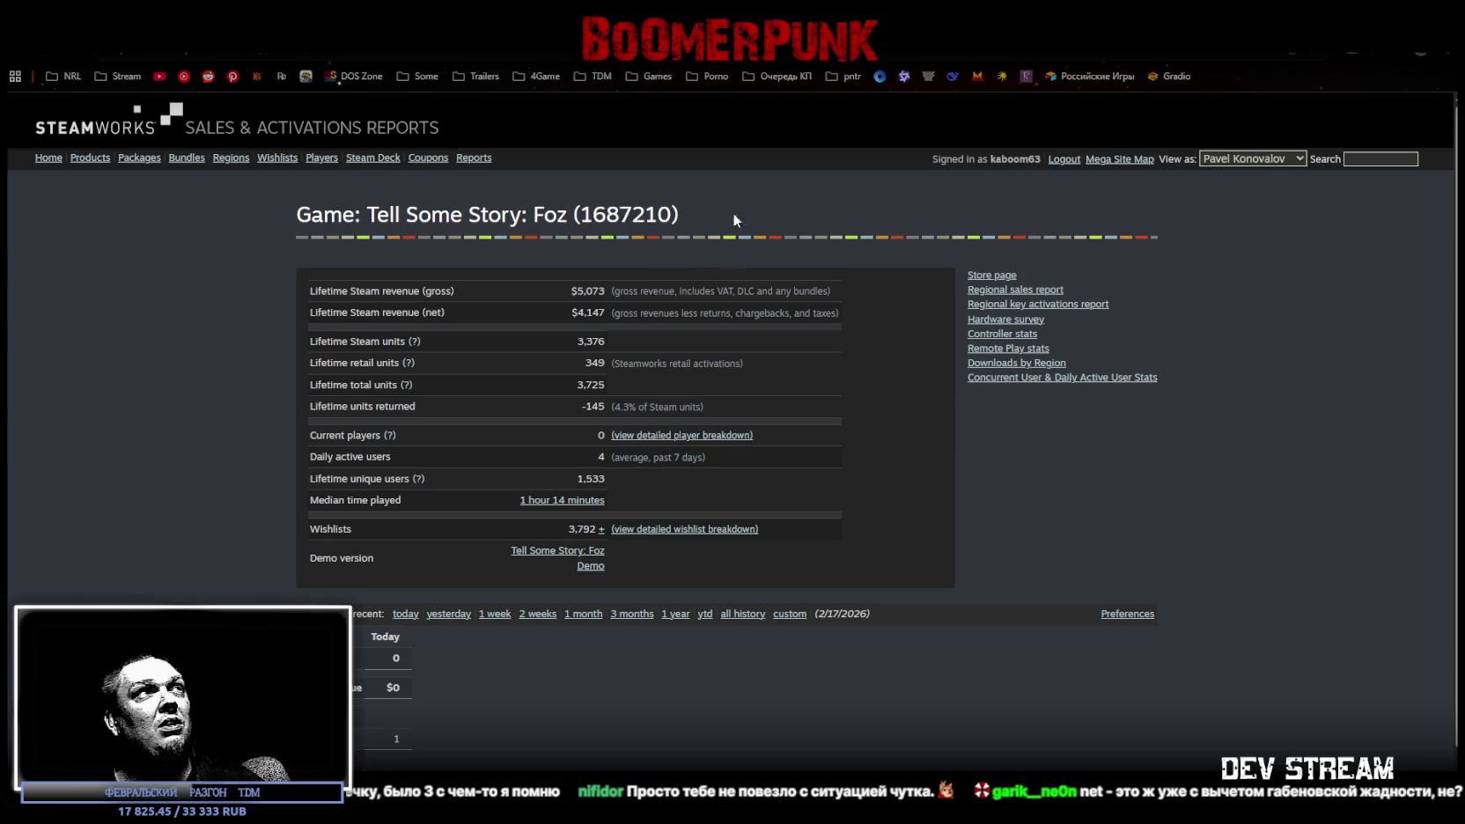
pyautogui.hotkey('alt', 'Tab')
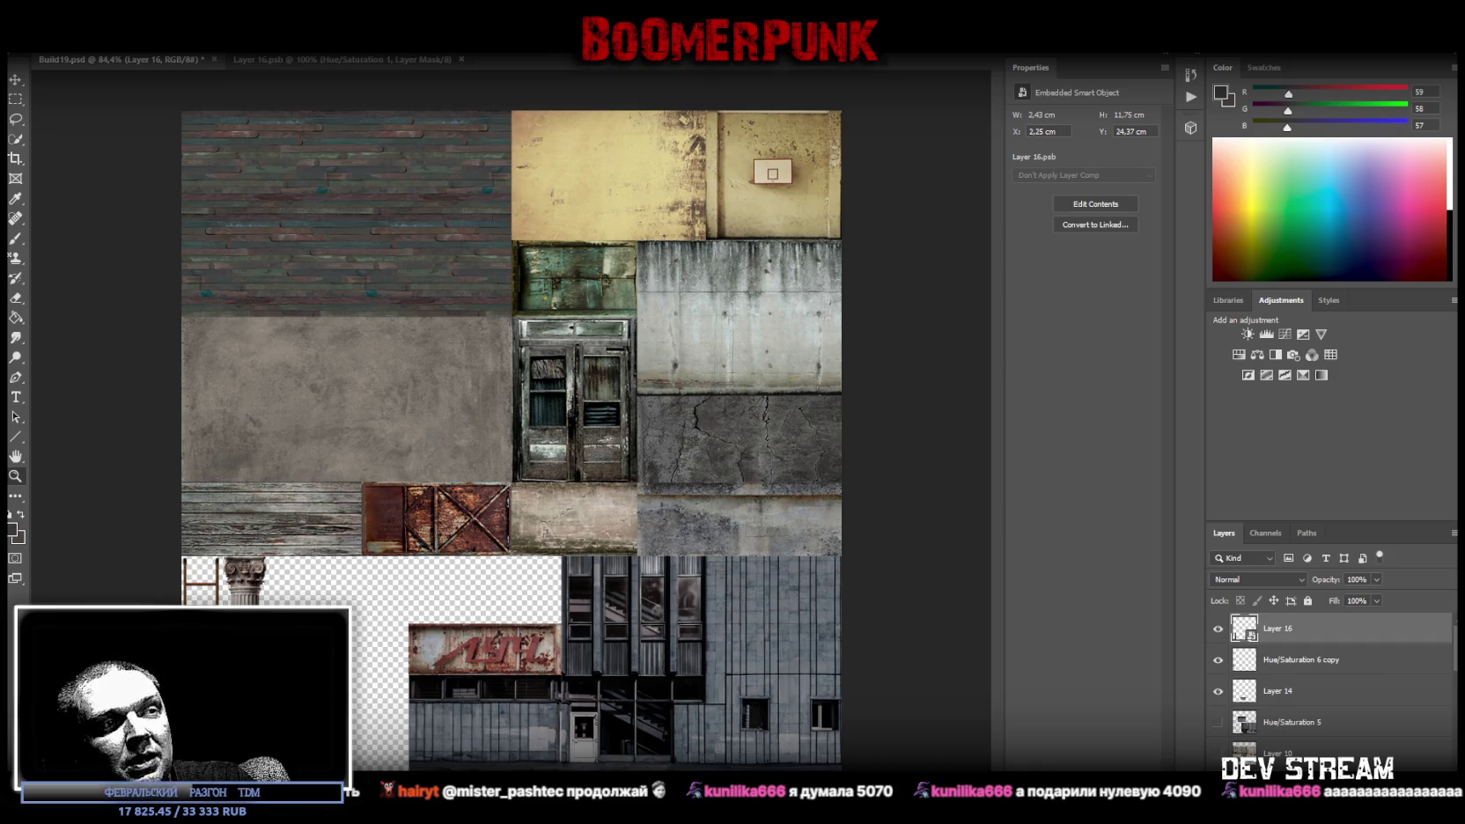
# Open BABBDI from the ИЗБРАННОЕ library collection and go to its store page
pyautogui.scroll(5, 129, 464)
pyautogui.scroll(5, 129, 464)
pyautogui.scroll(5, 129, 464)
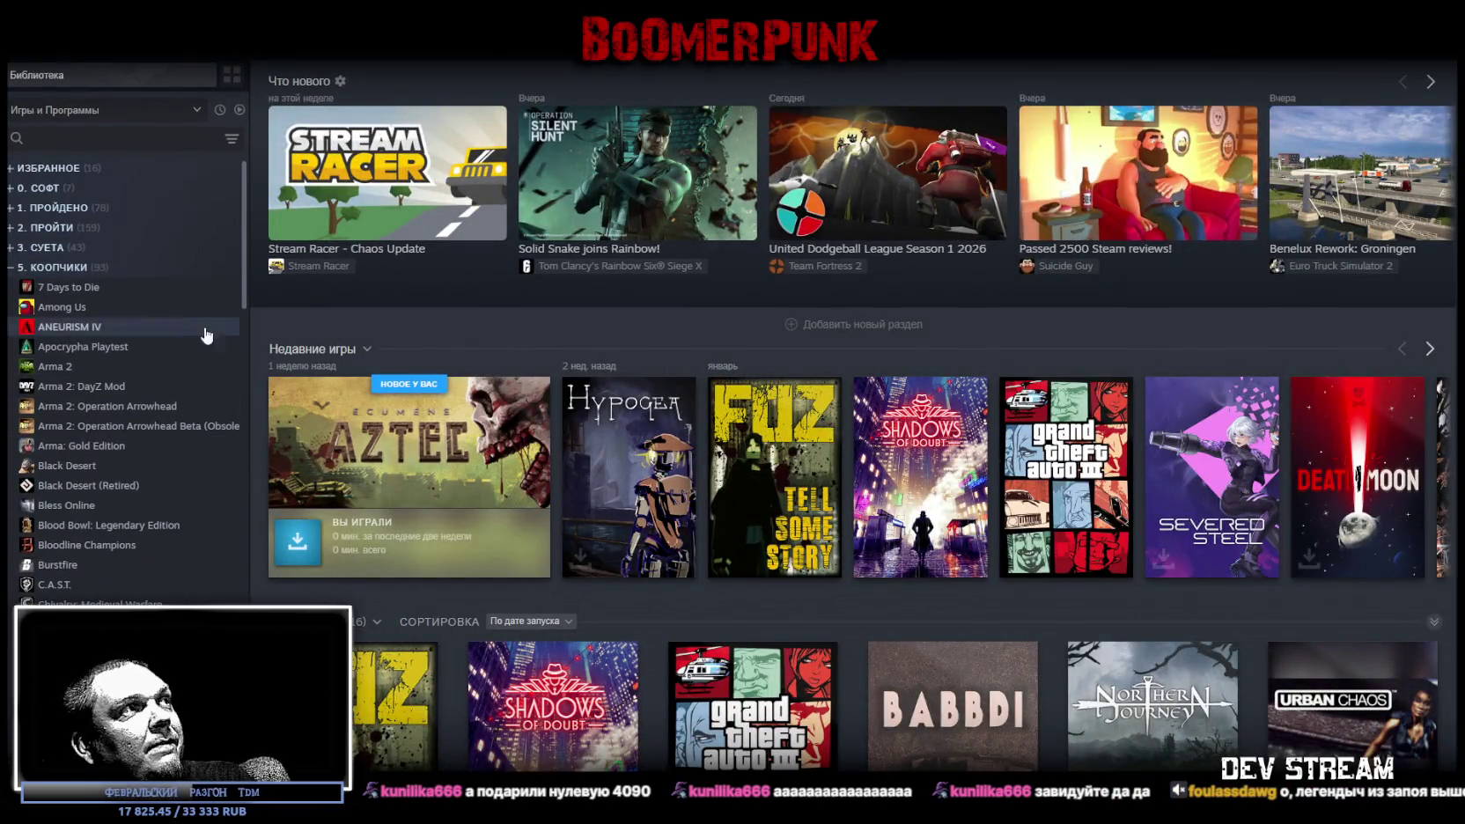
pyautogui.click(53, 180)
pyautogui.click(56, 207)
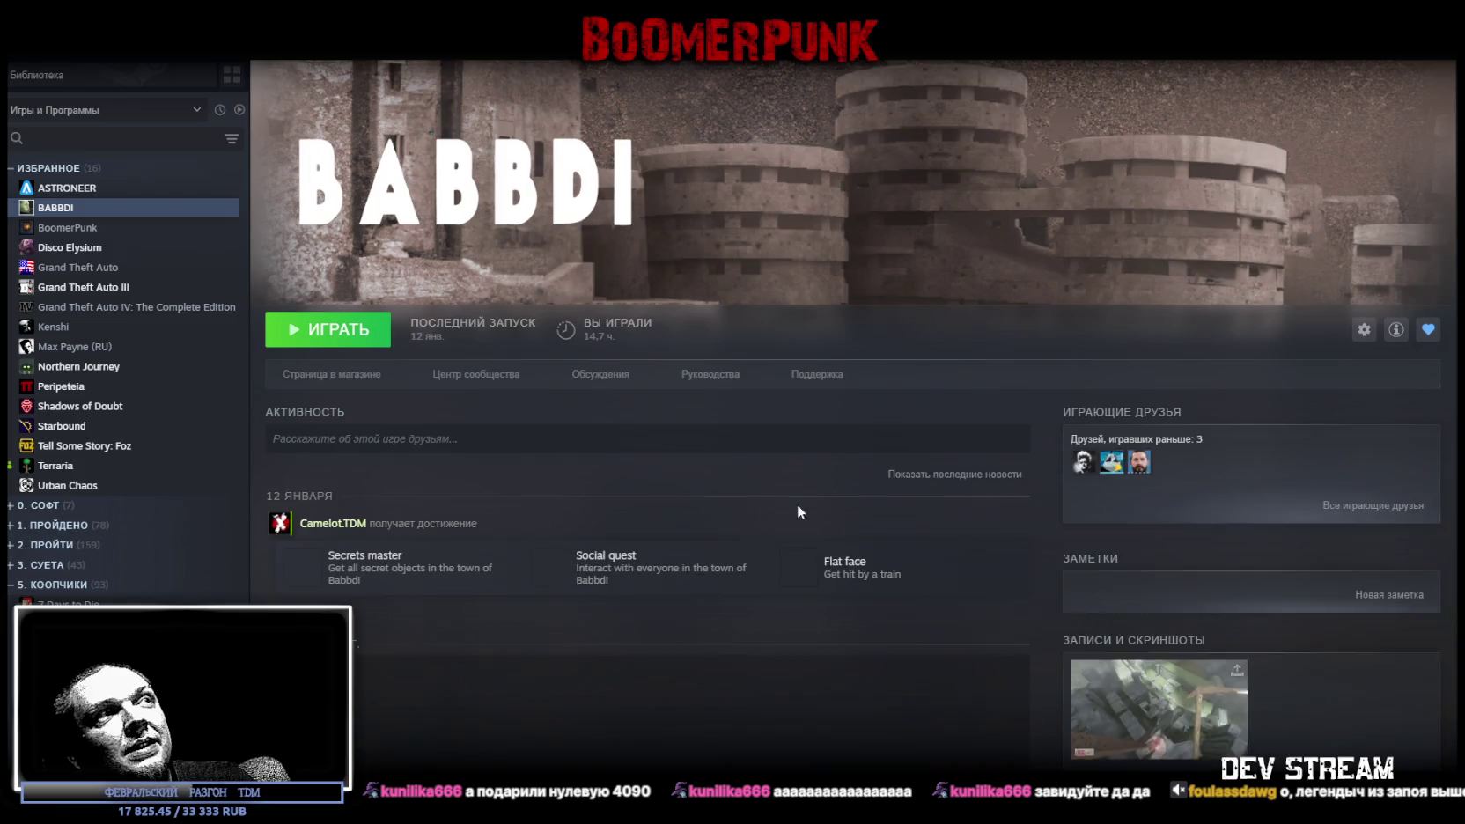
pyautogui.click(335, 376)
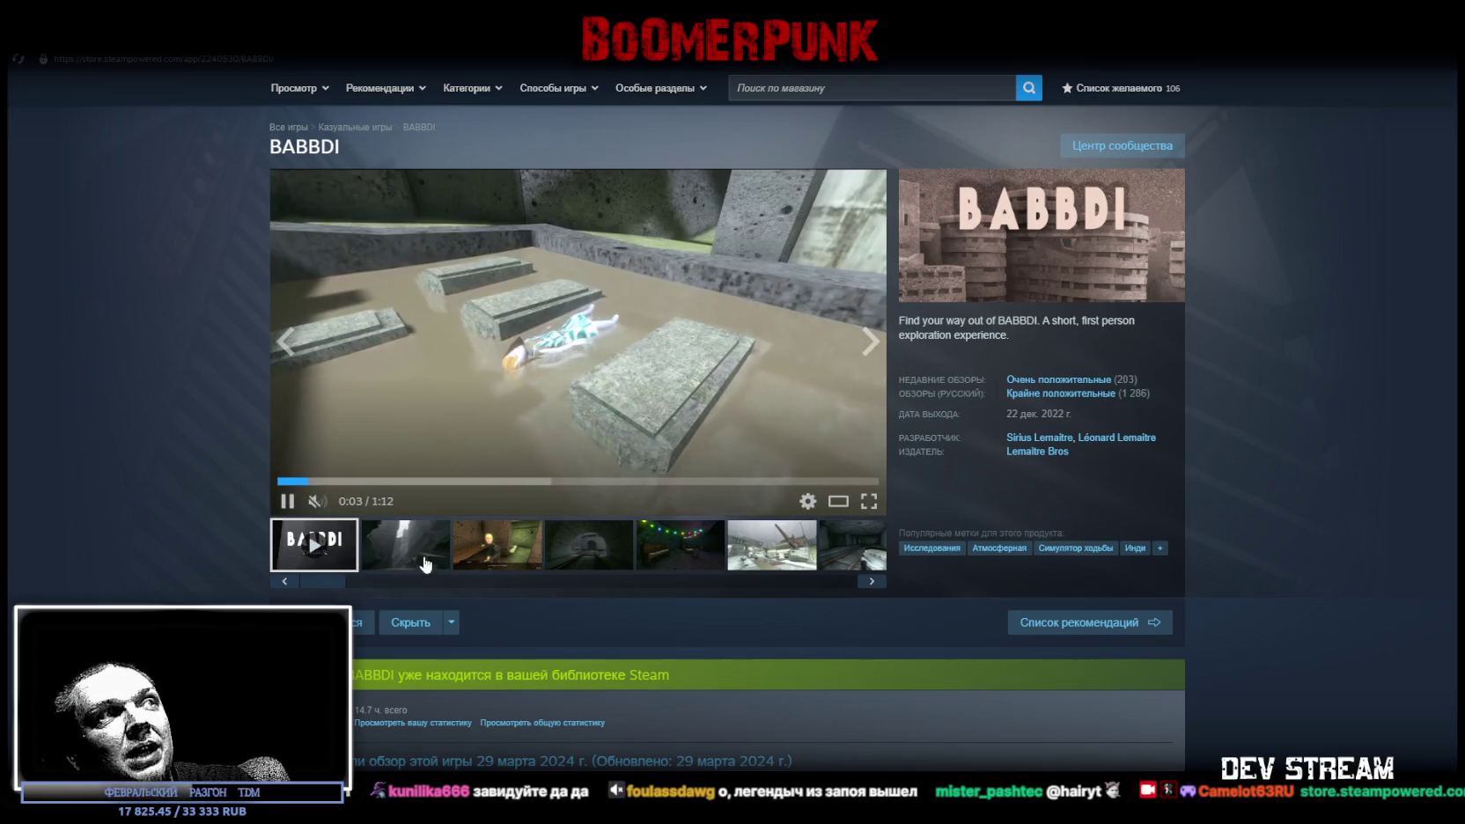
# Browse the first BABBDI screenshots, up to the crane shot
pyautogui.click(412, 546)
pyautogui.click(505, 559)
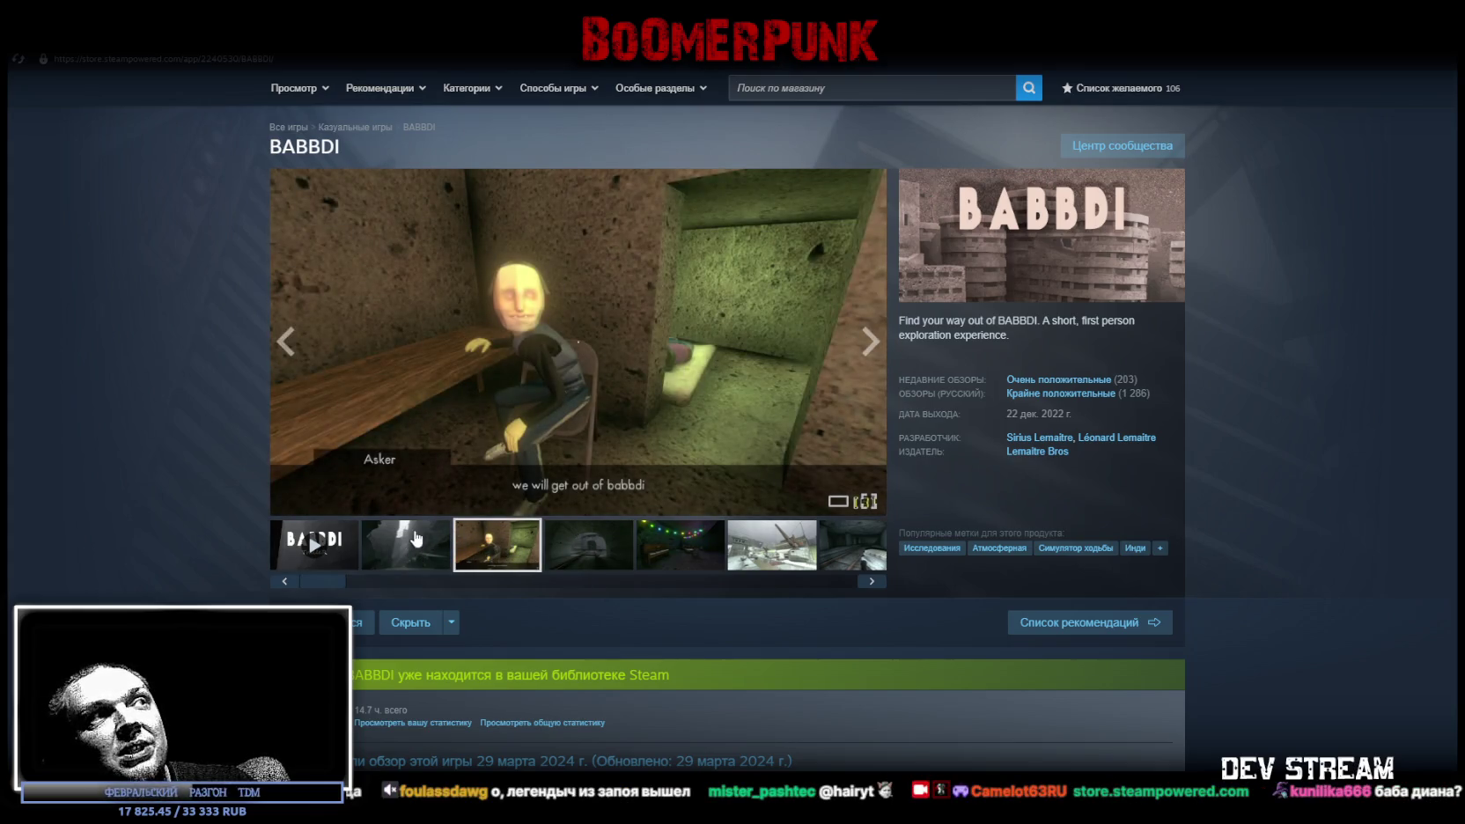
pyautogui.click(588, 550)
pyautogui.click(656, 546)
pyautogui.click(759, 548)
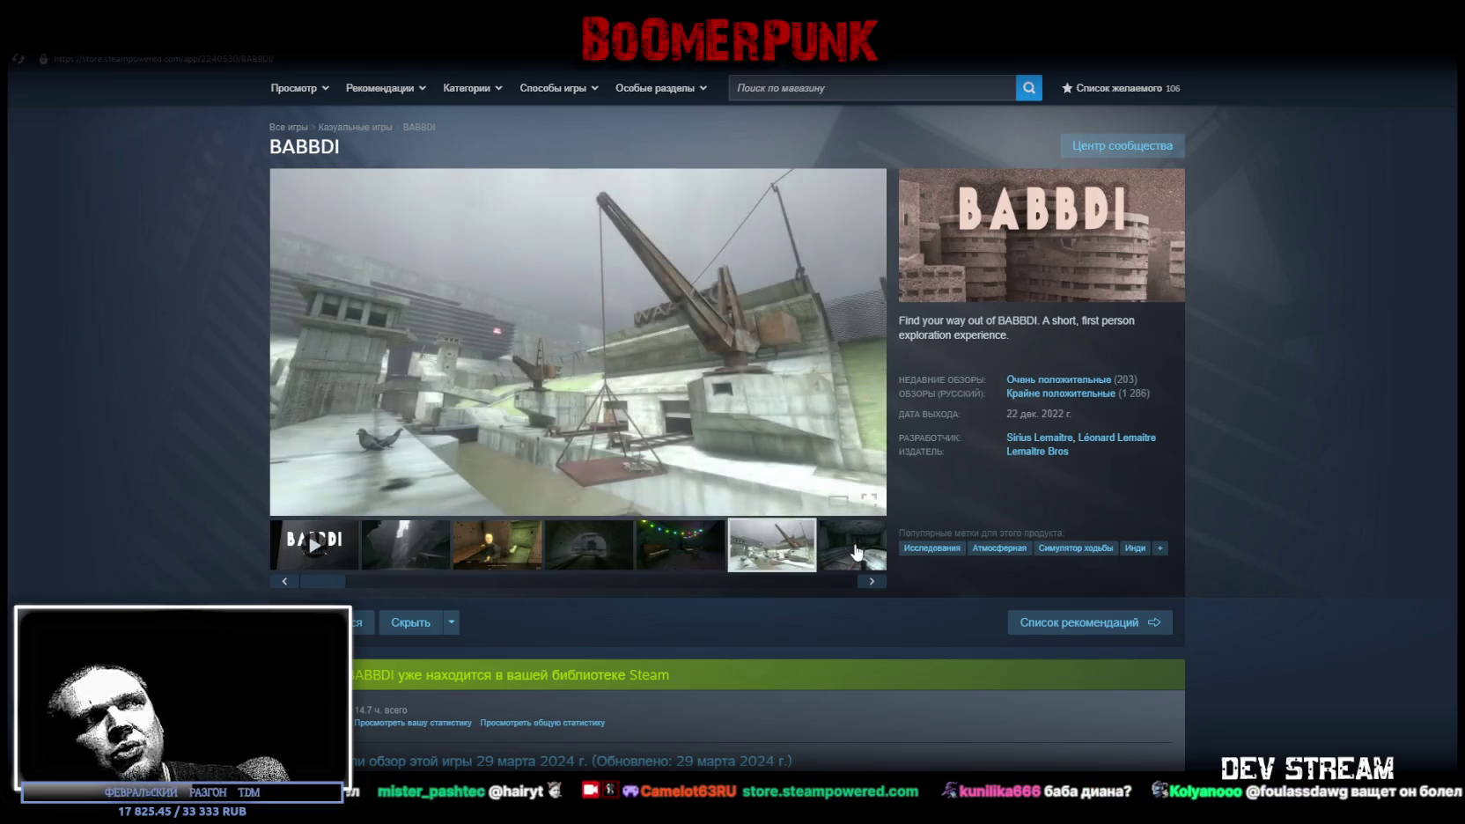
pyautogui.click(852, 552)
# Continue through the later screenshots to the dark room shot, then return to Photoshop
pyautogui.click(445, 554)
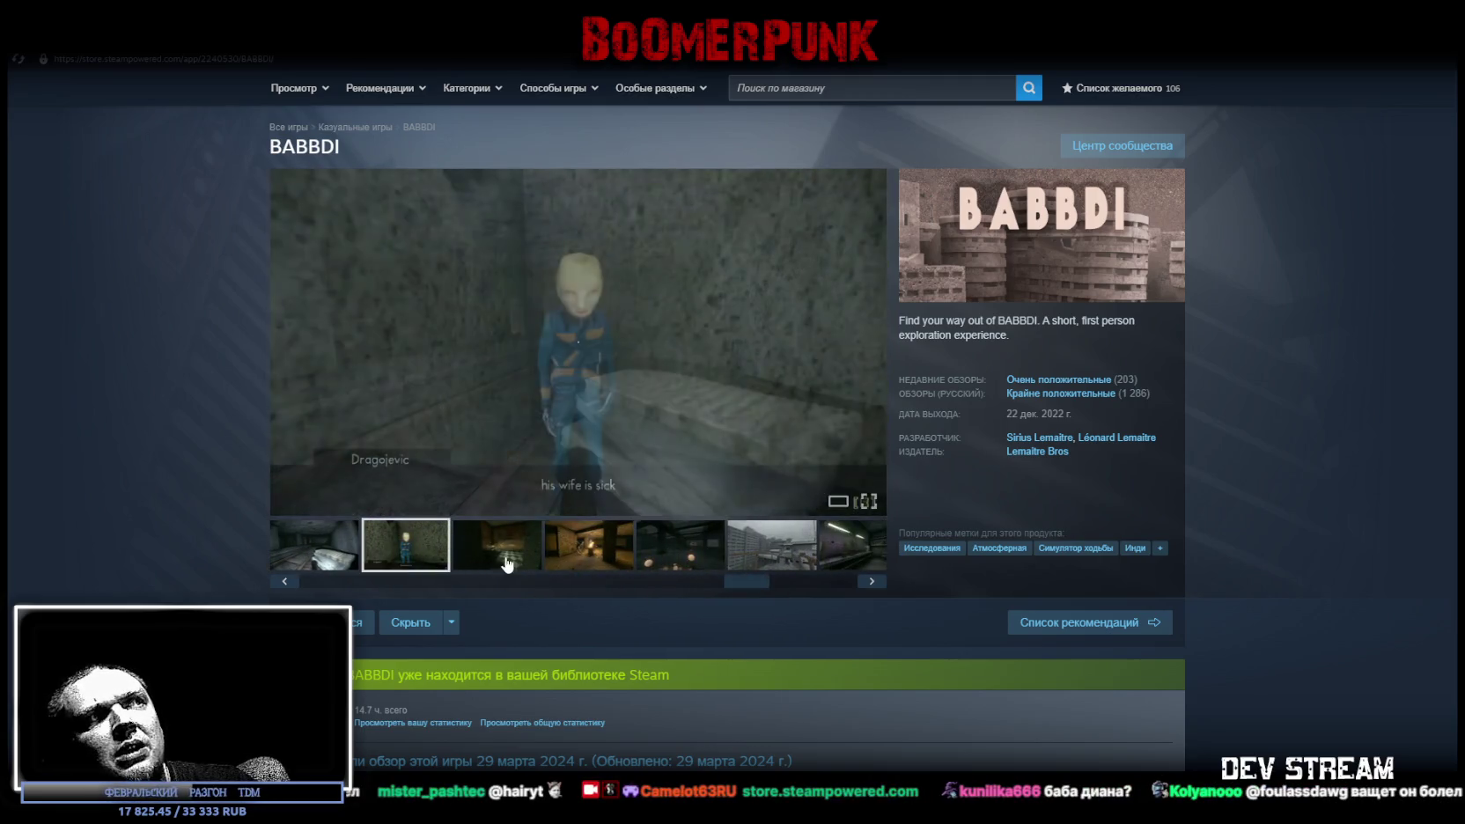
pyautogui.click(497, 550)
pyautogui.click(583, 555)
pyautogui.click(669, 546)
pyautogui.click(790, 550)
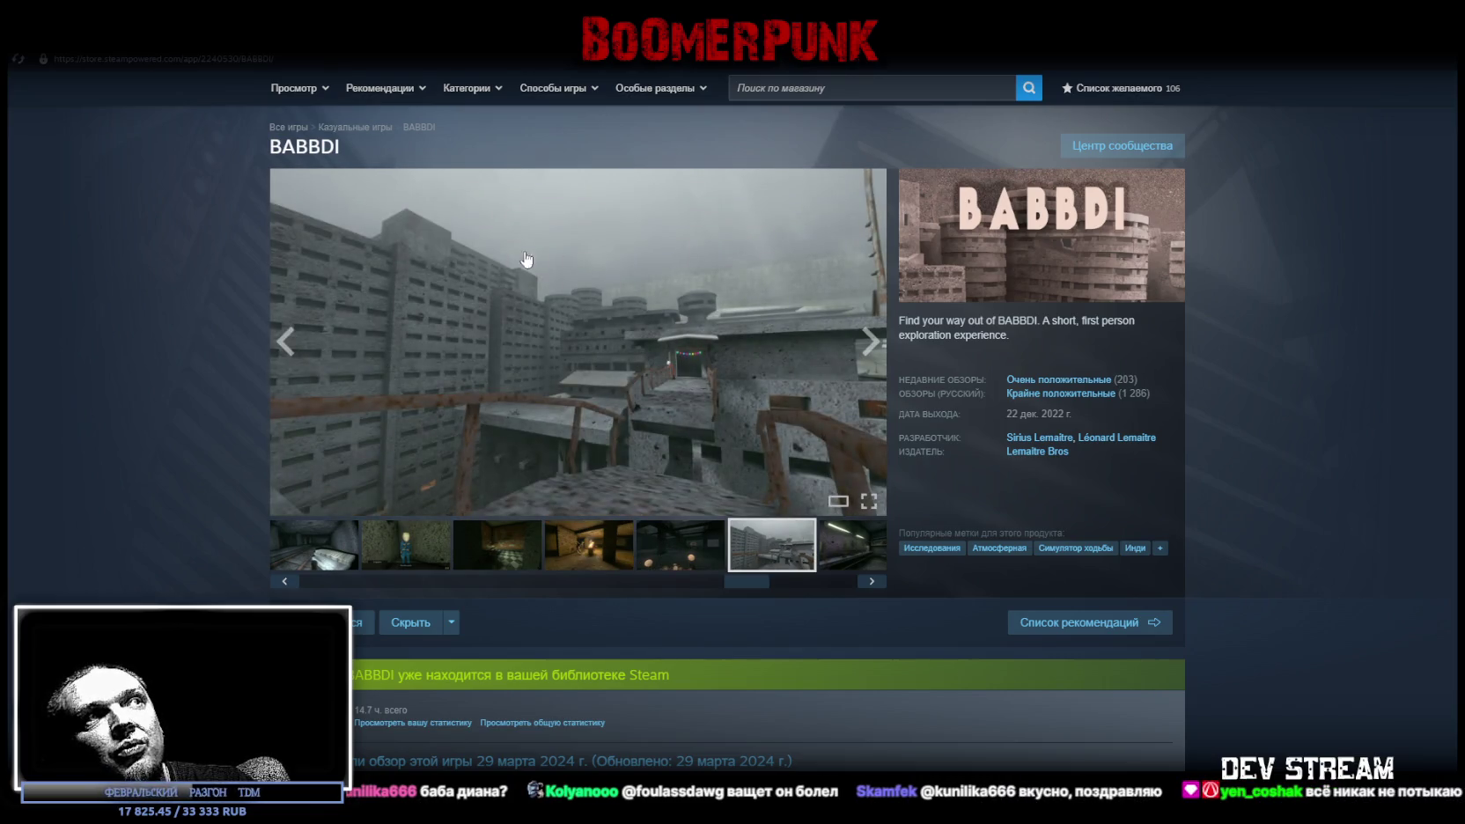
pyautogui.click(846, 553)
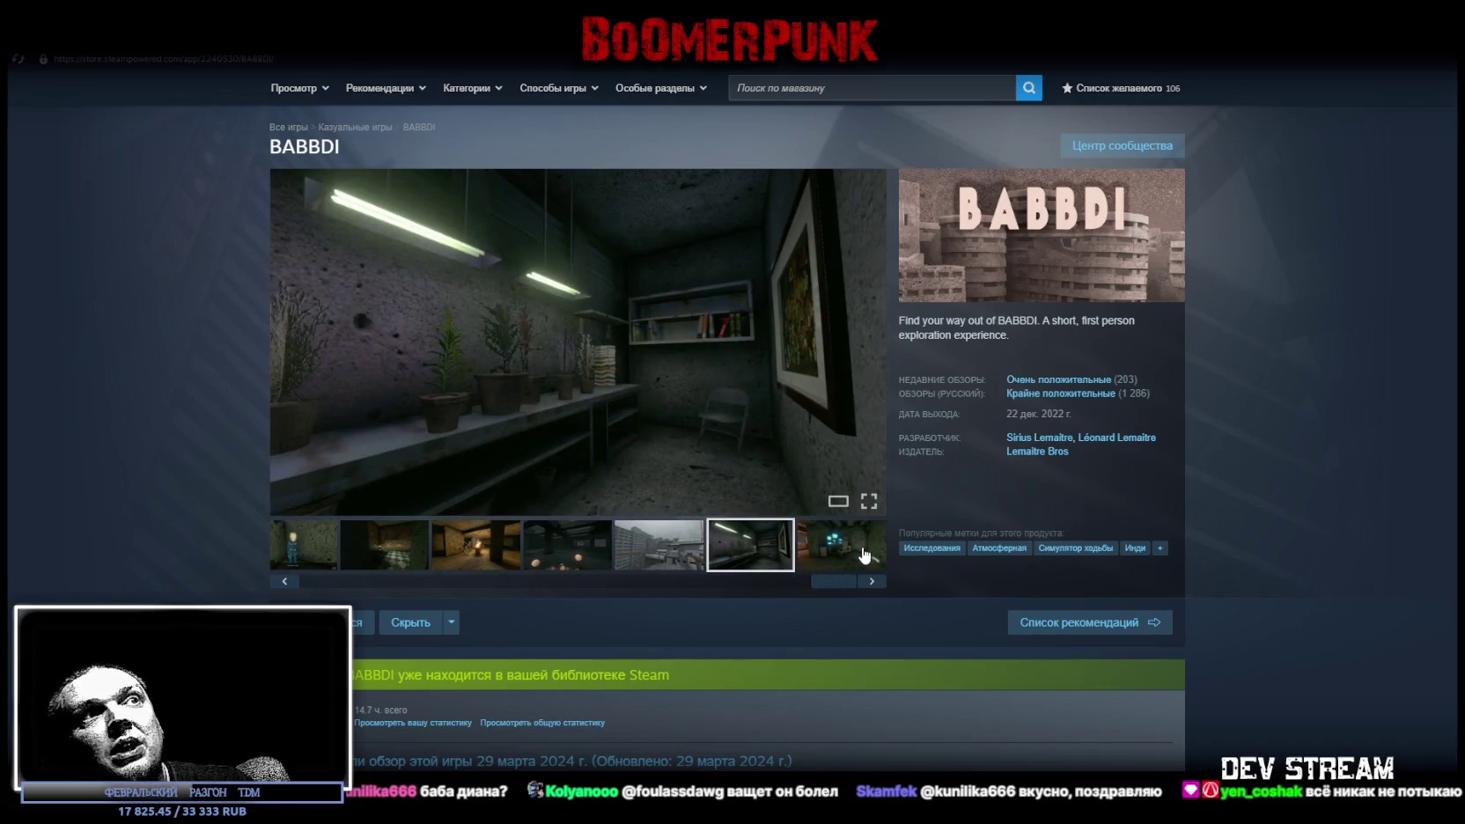
pyautogui.moveTo(848, 580)
pyautogui.mouseDown()
pyautogui.moveTo(264, 576)
pyautogui.moveTo(524, 579)
pyautogui.mouseUp()
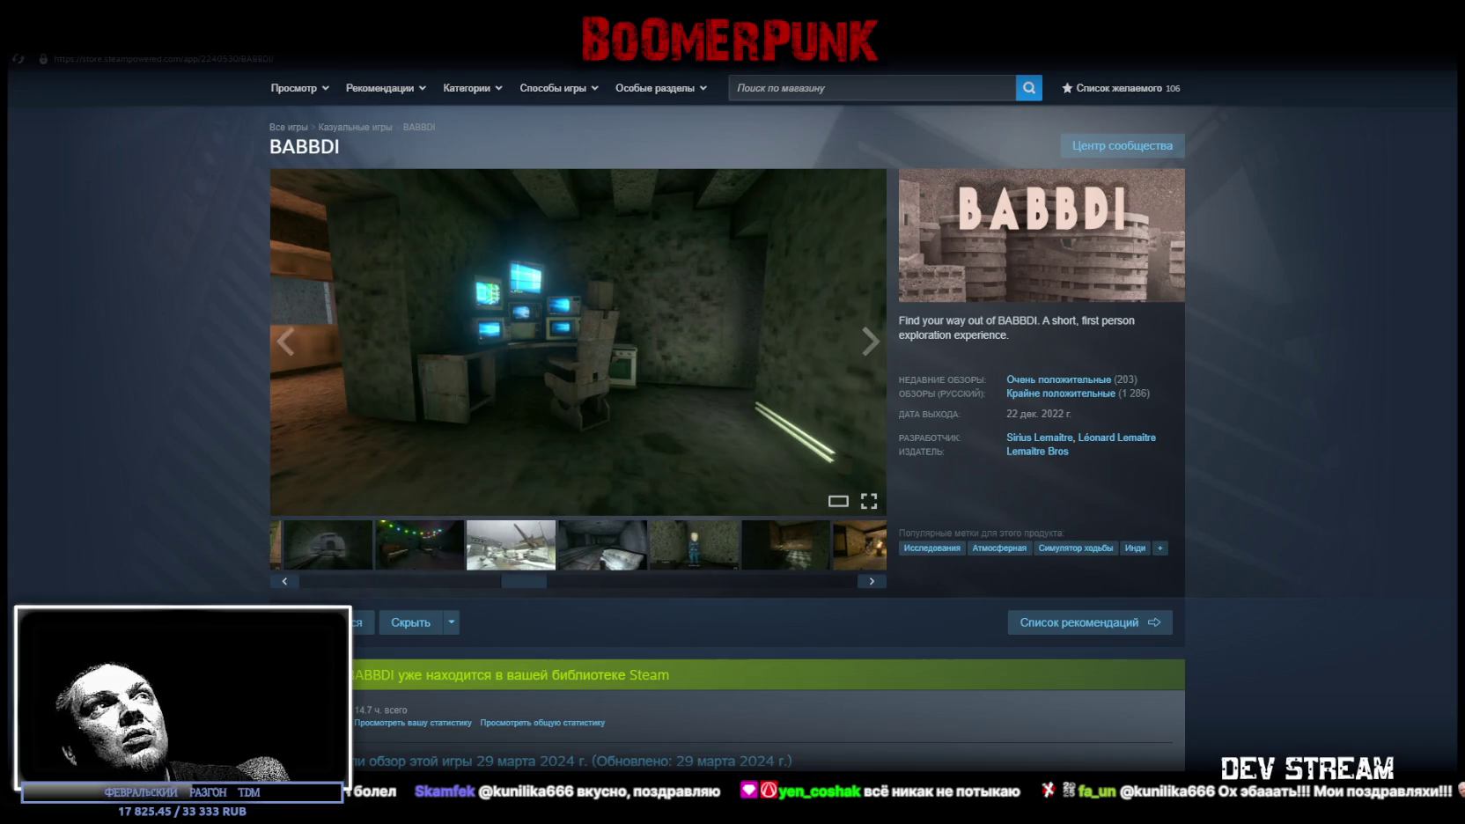
pyautogui.hotkey('alt', 'Tab')
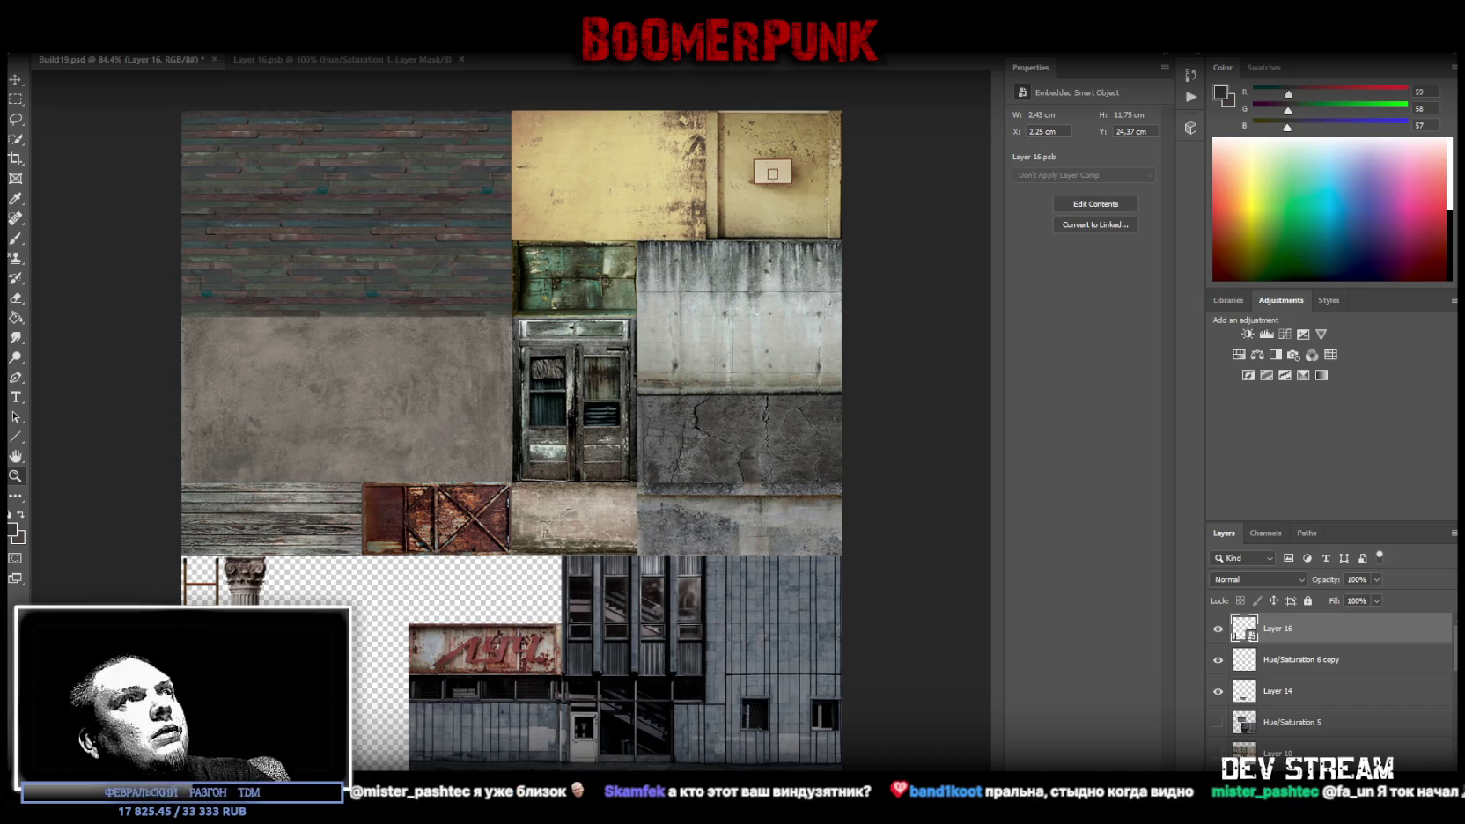
# Paste the stone pillars photo, move it up and left, and convert Layer 17 to a smart object
pyautogui.hotkey('ctrl', 'v')
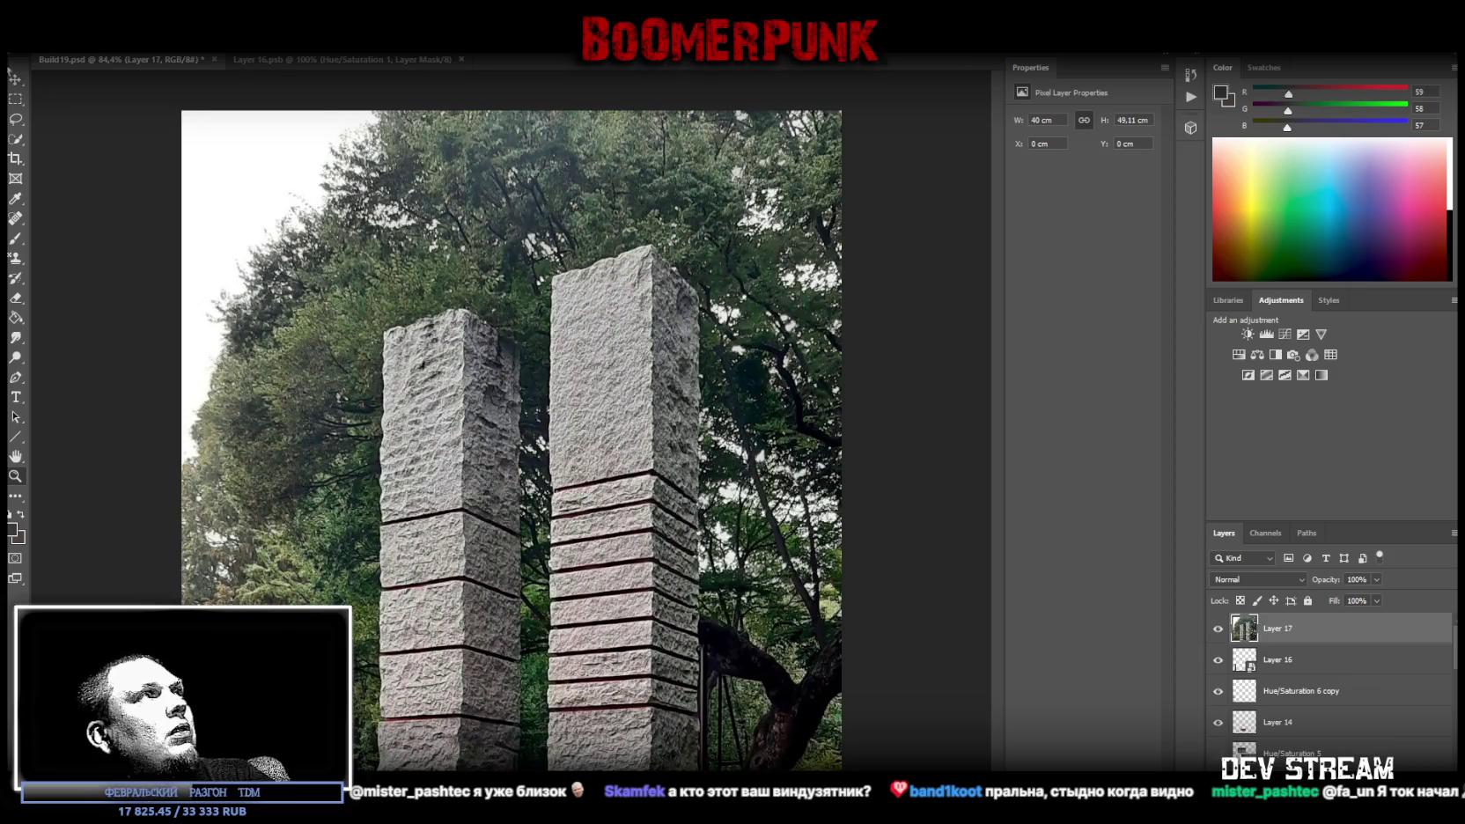
pyautogui.moveTo(632, 547); pyautogui.dragTo(589, 380)
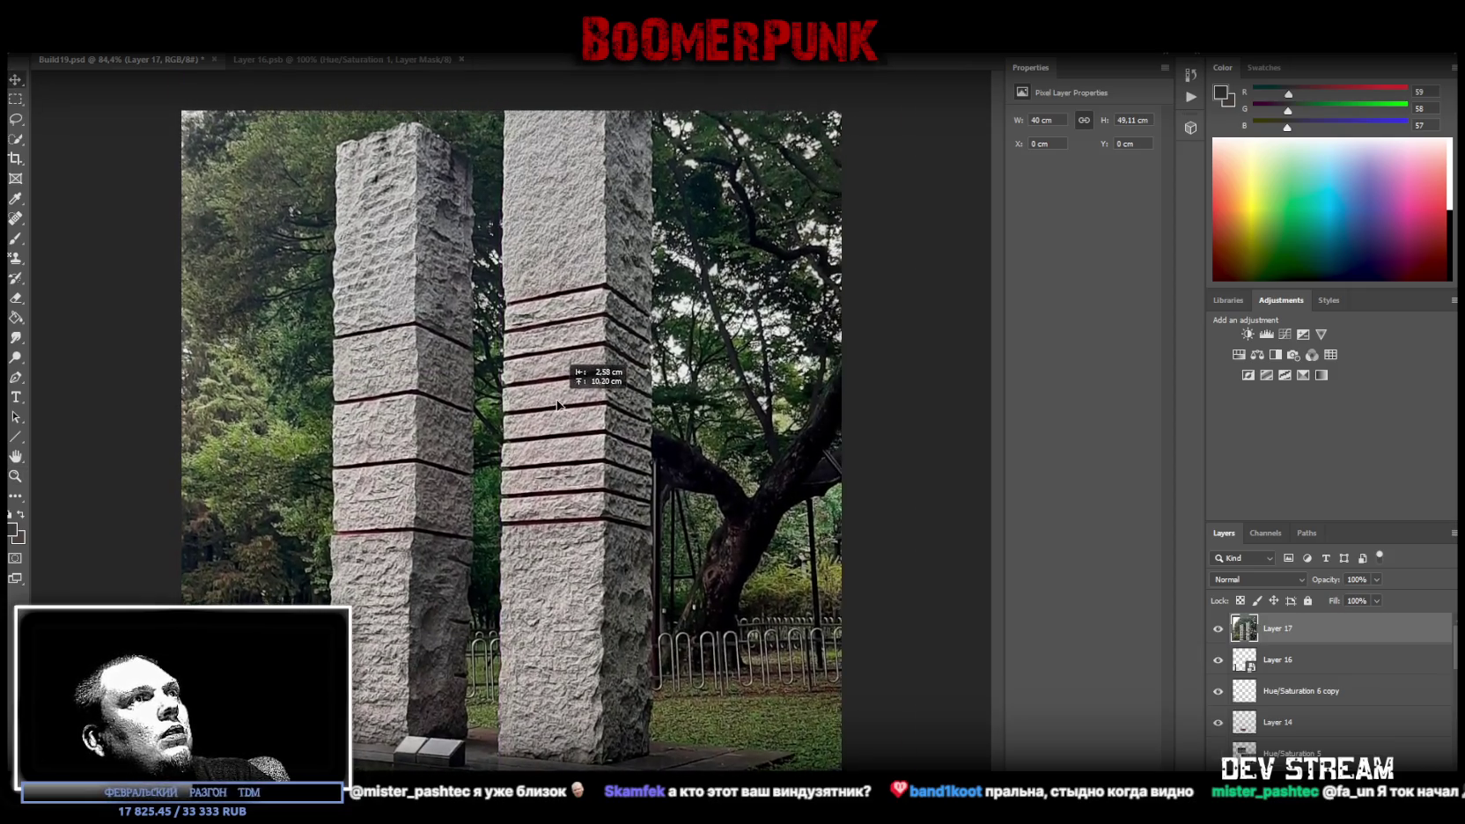
pyautogui.rightClick(1287, 634)
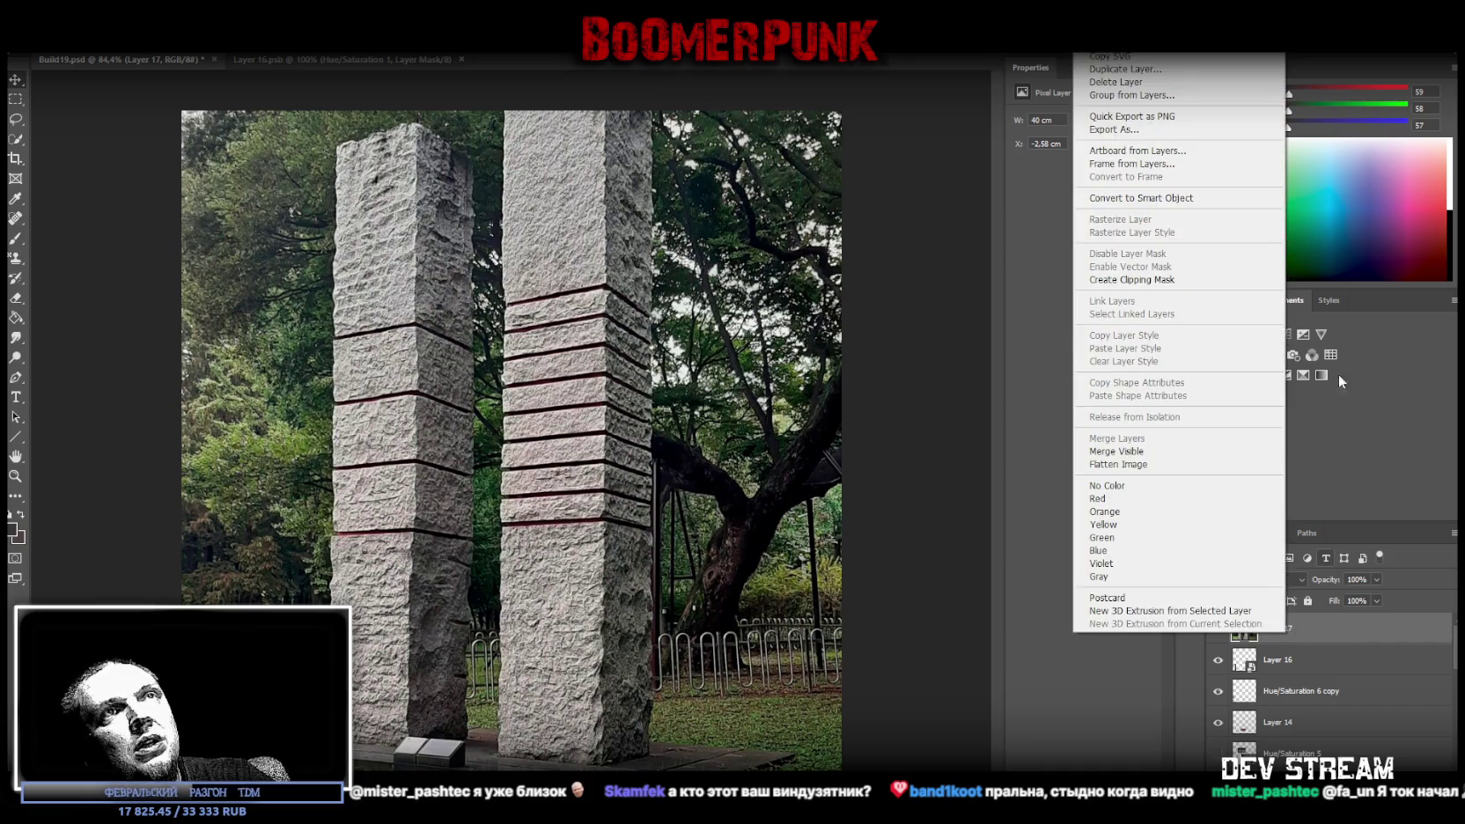
pyautogui.click(1141, 198)
# Scale the pillars smart object narrower from the right to 30.55 × 37.47 cm
pyautogui.hotkey('ctrl', 't')
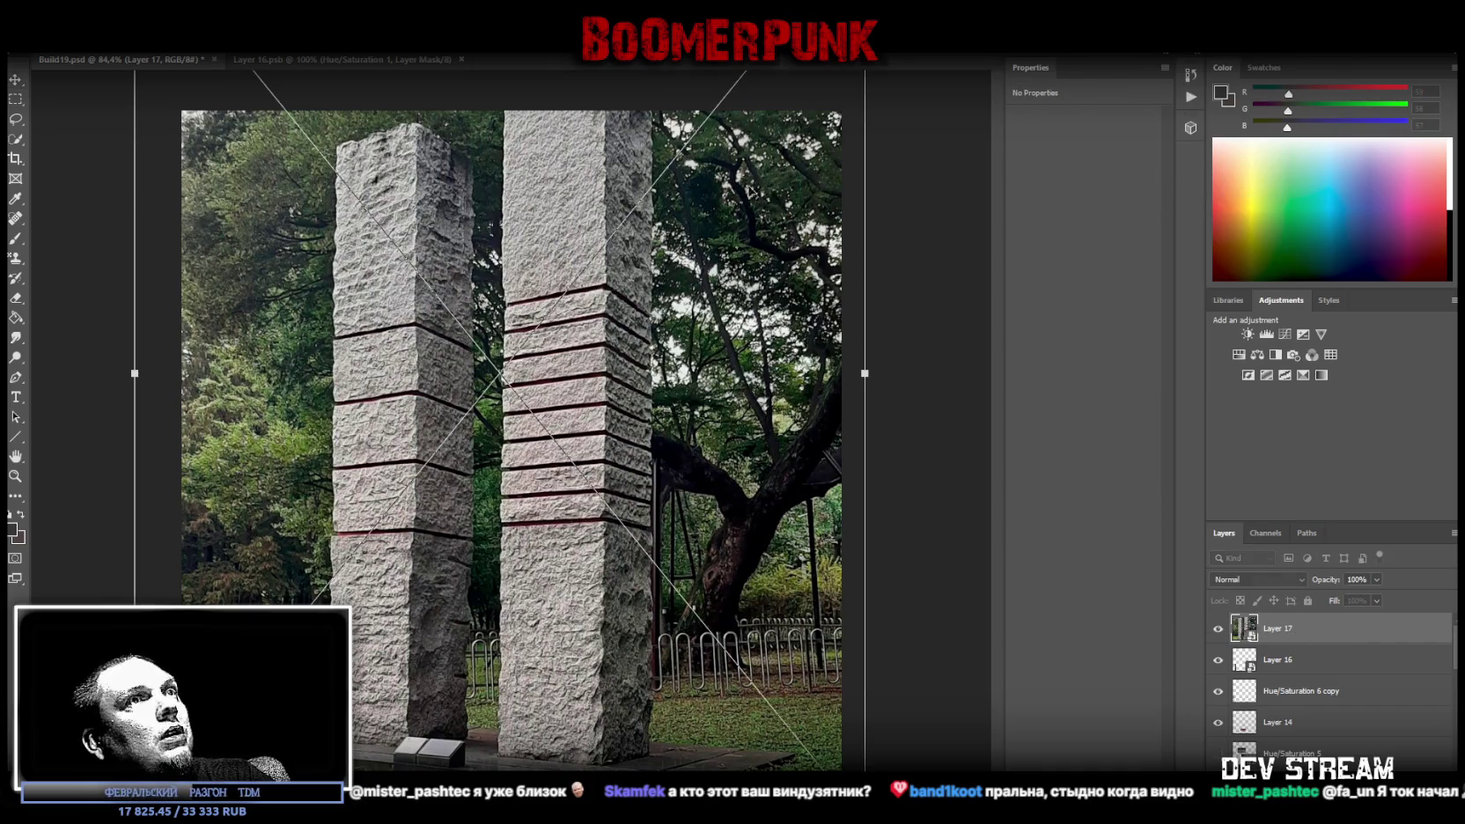
pyautogui.moveTo(868, 376); pyautogui.dragTo(686, 399)
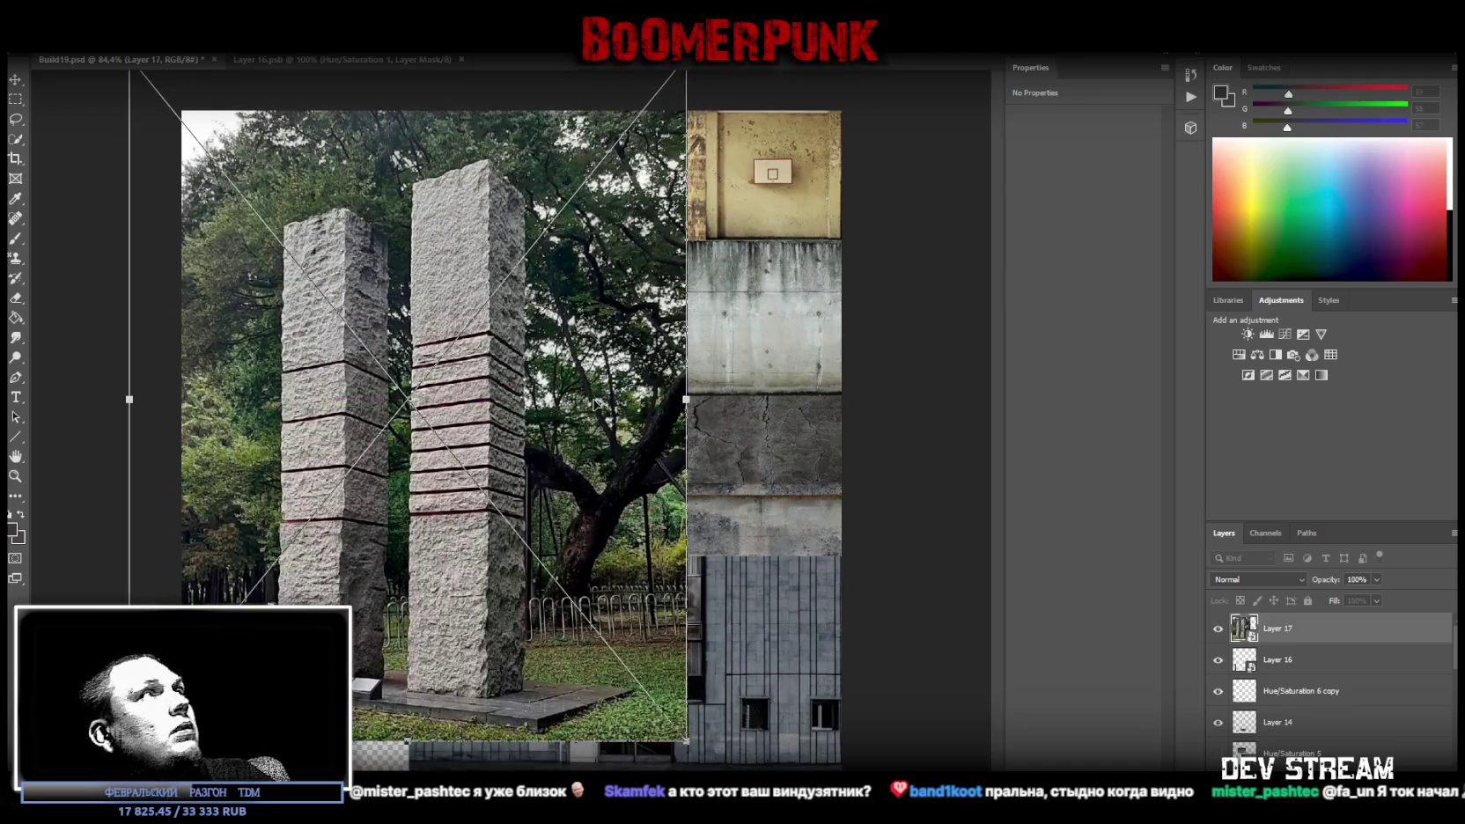
pyautogui.press('Return')
pyautogui.scroll(1, 472, 408)
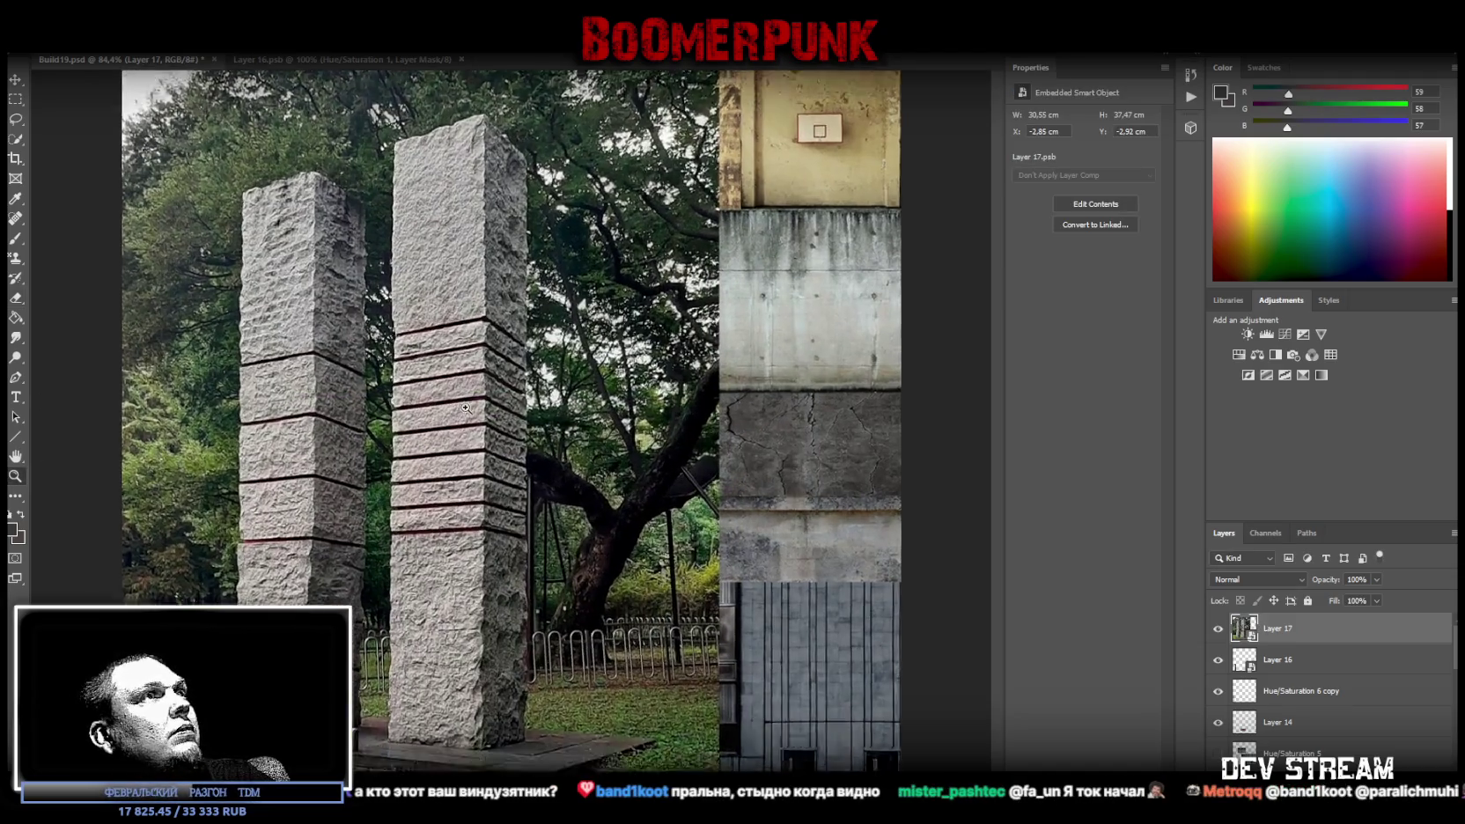
pyautogui.scroll(1, 472, 408)
pyautogui.click(66, 18)
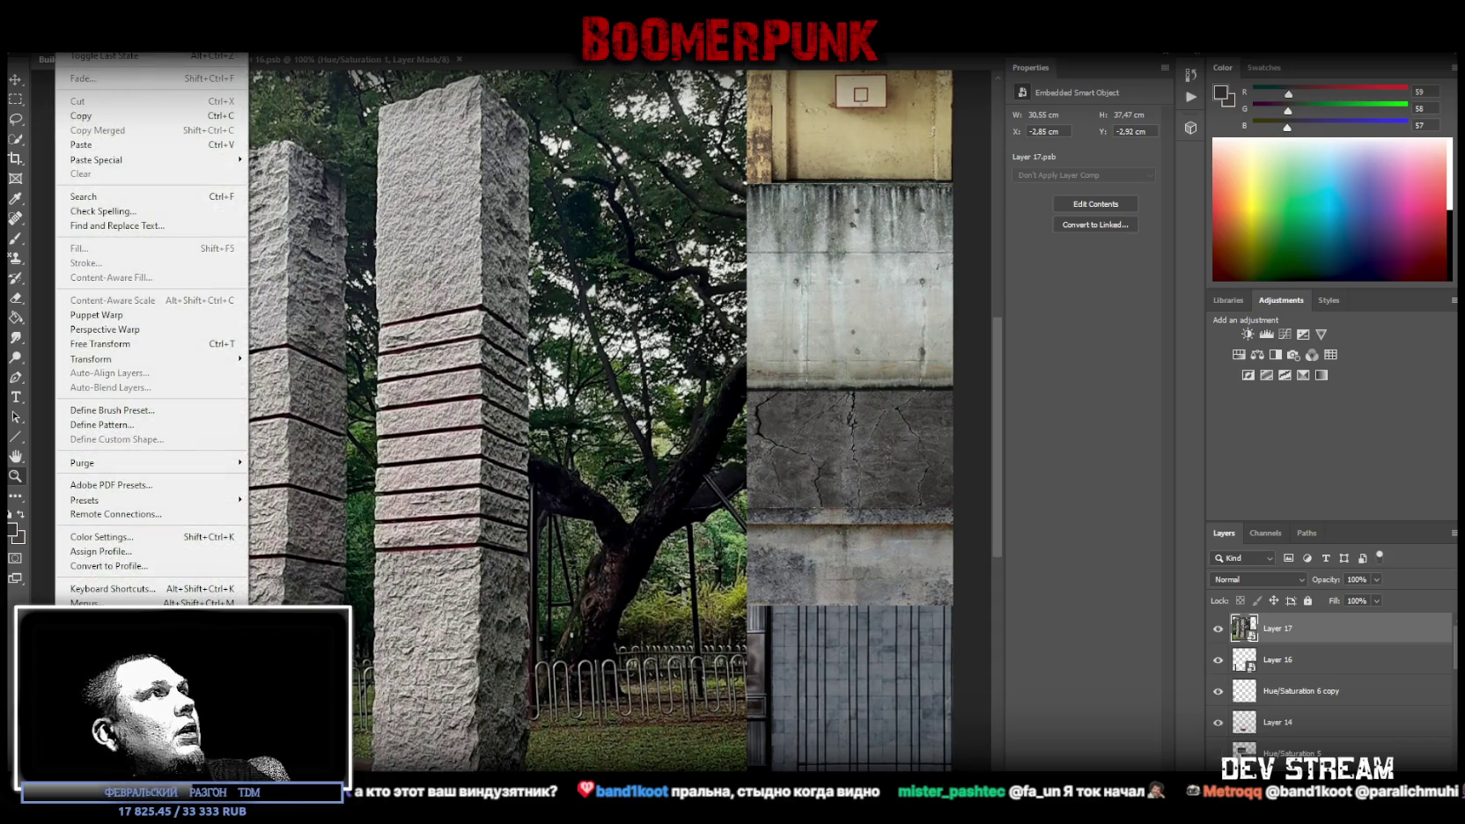
# Start a perspective warp and fit a plane to the right pillar's front face
pyautogui.click(88, 330)
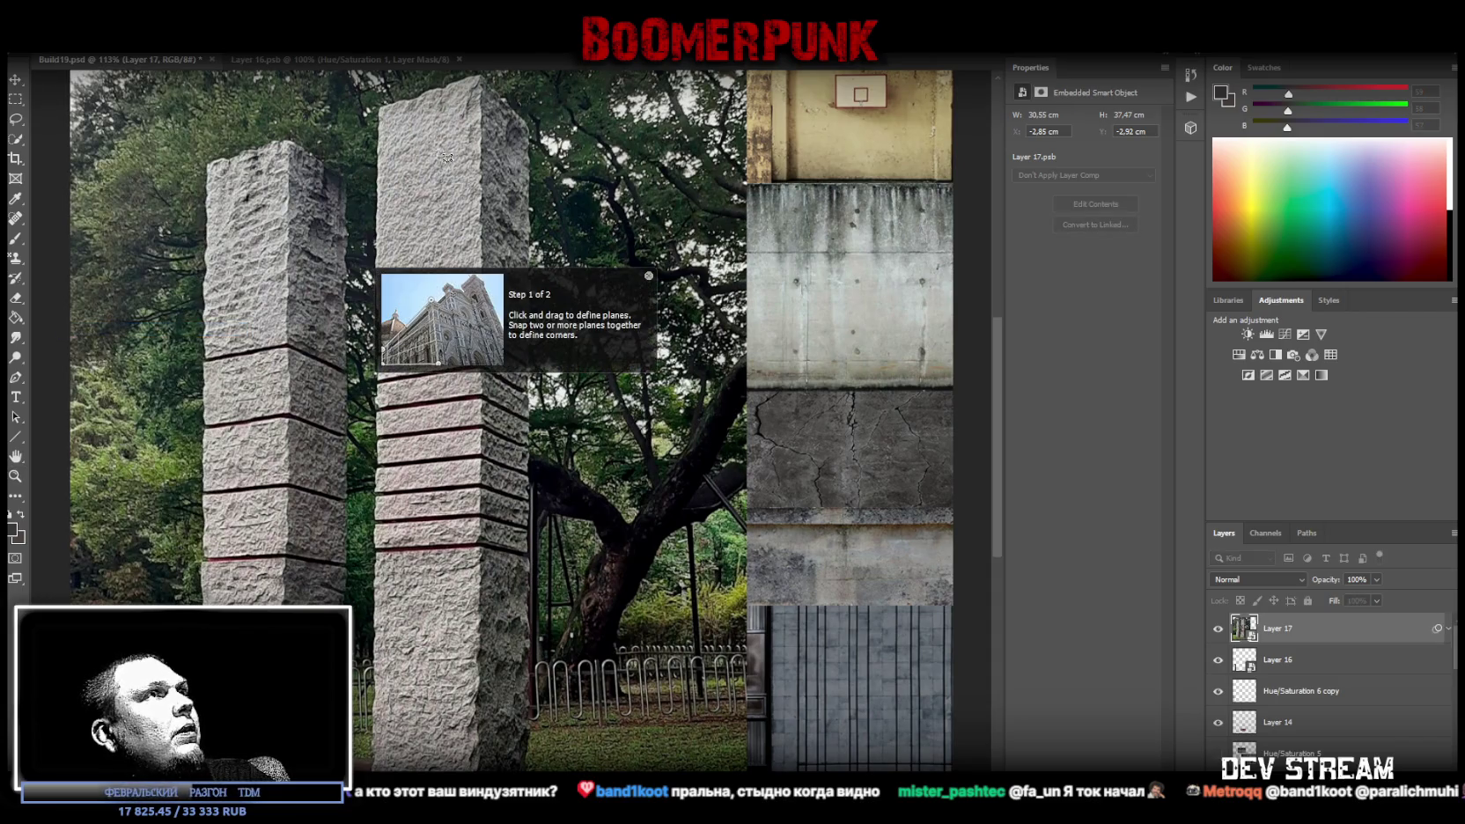
pyautogui.moveTo(378, 109)
pyautogui.mouseDown()
pyautogui.moveTo(453, 730)
pyautogui.moveTo(476, 771)
pyautogui.mouseUp()
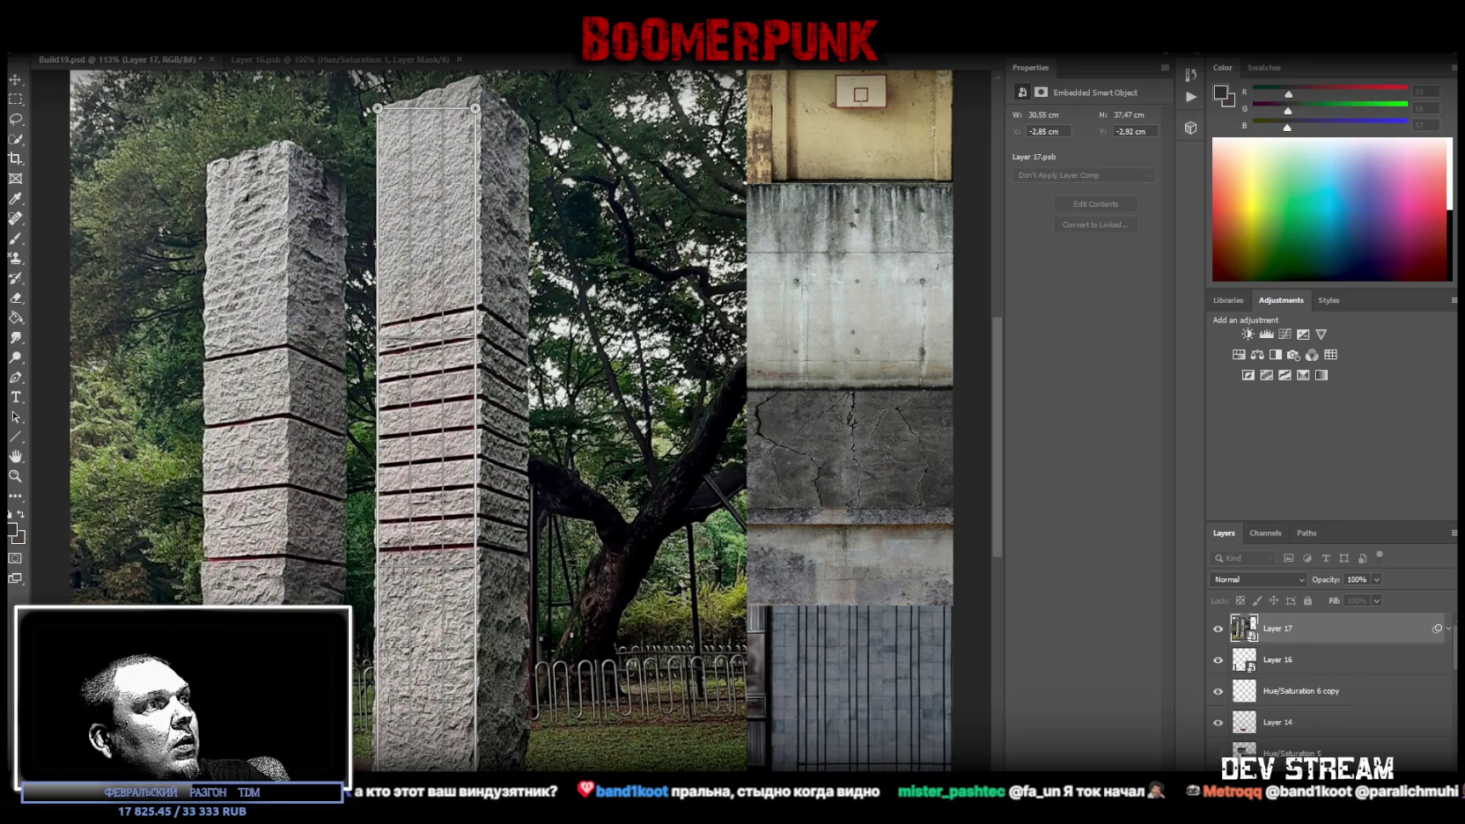
pyautogui.moveTo(378, 773); pyautogui.dragTo(371, 773)
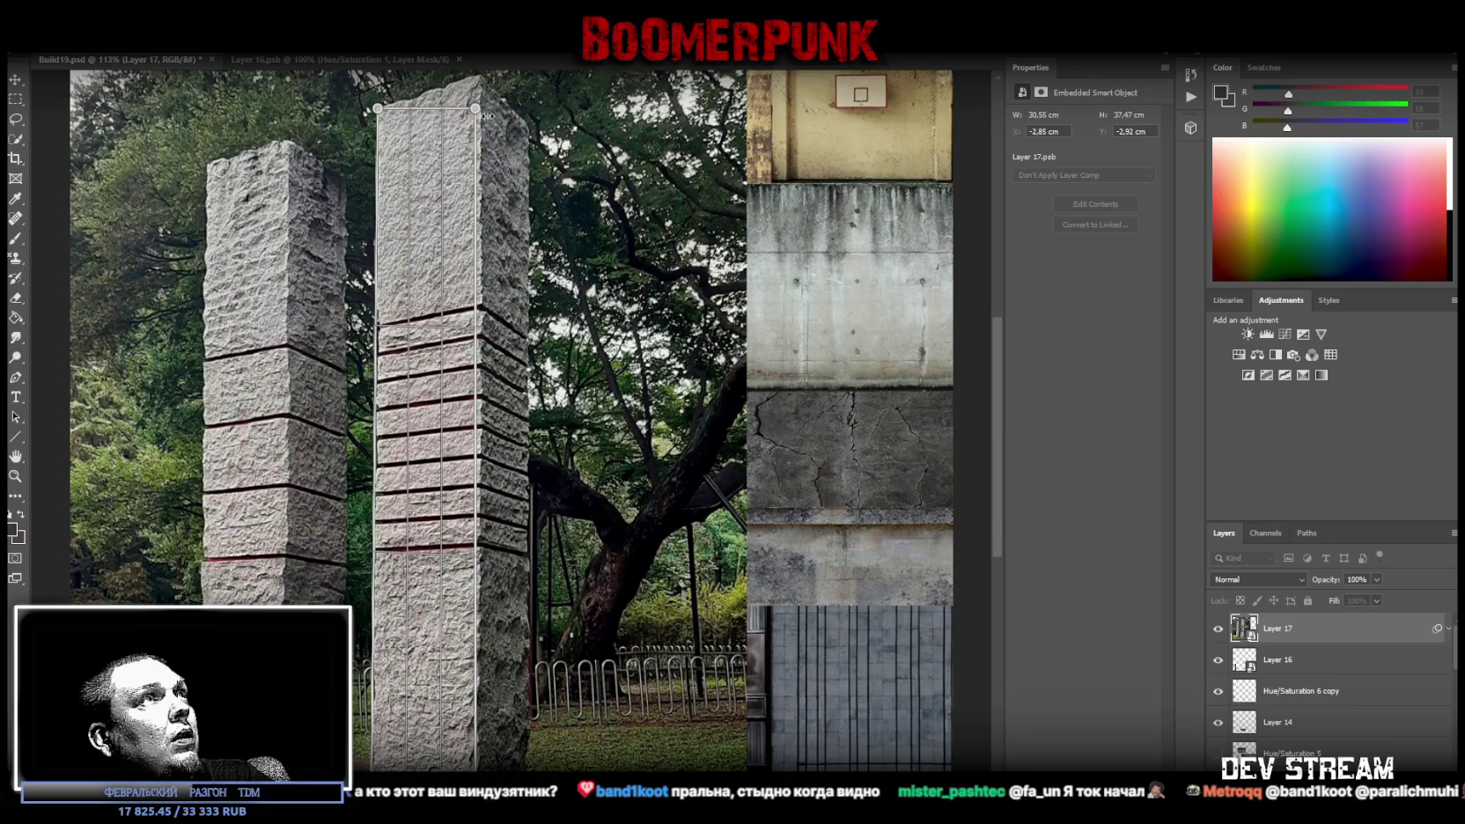
pyautogui.moveTo(477, 109); pyautogui.dragTo(480, 75)
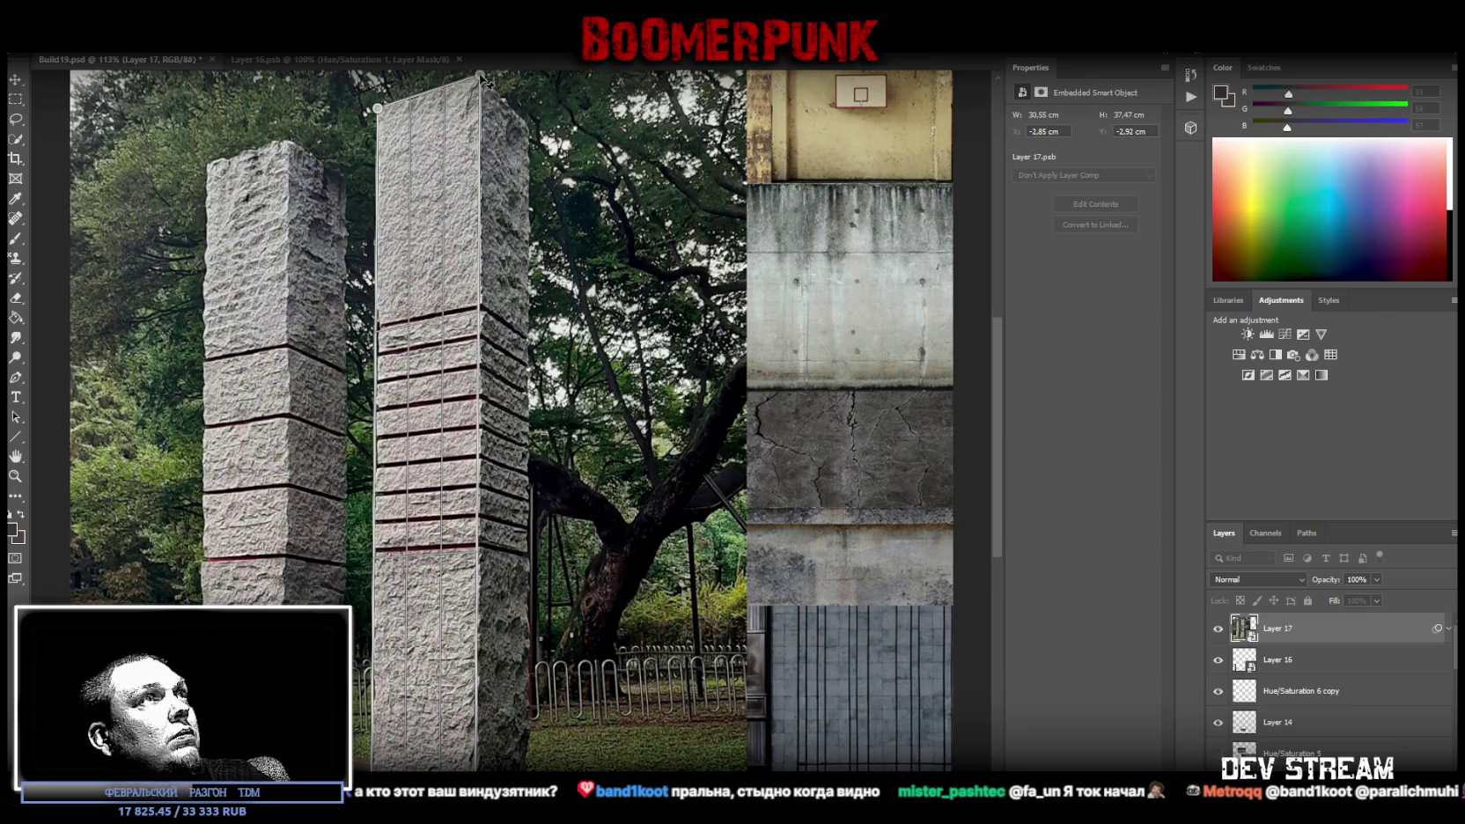
# Add a second plane over the pillar's side face, snapped to the front plane
pyautogui.moveTo(524, 127)
pyautogui.mouseDown()
pyautogui.moveTo(528, 696)
pyautogui.moveTo(484, 771)
pyautogui.mouseUp()
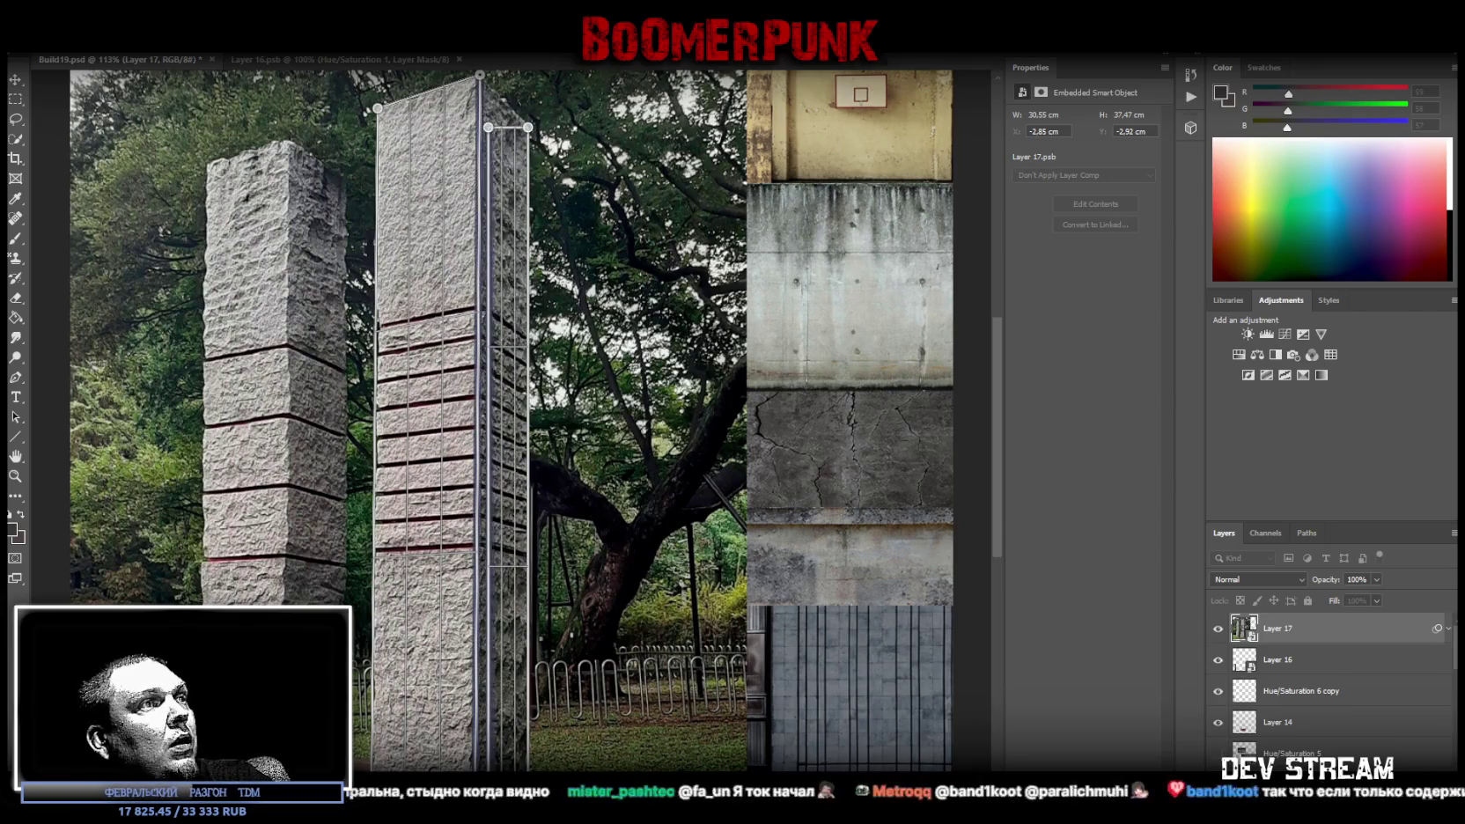
pyautogui.moveTo(484, 128); pyautogui.dragTo(480, 75)
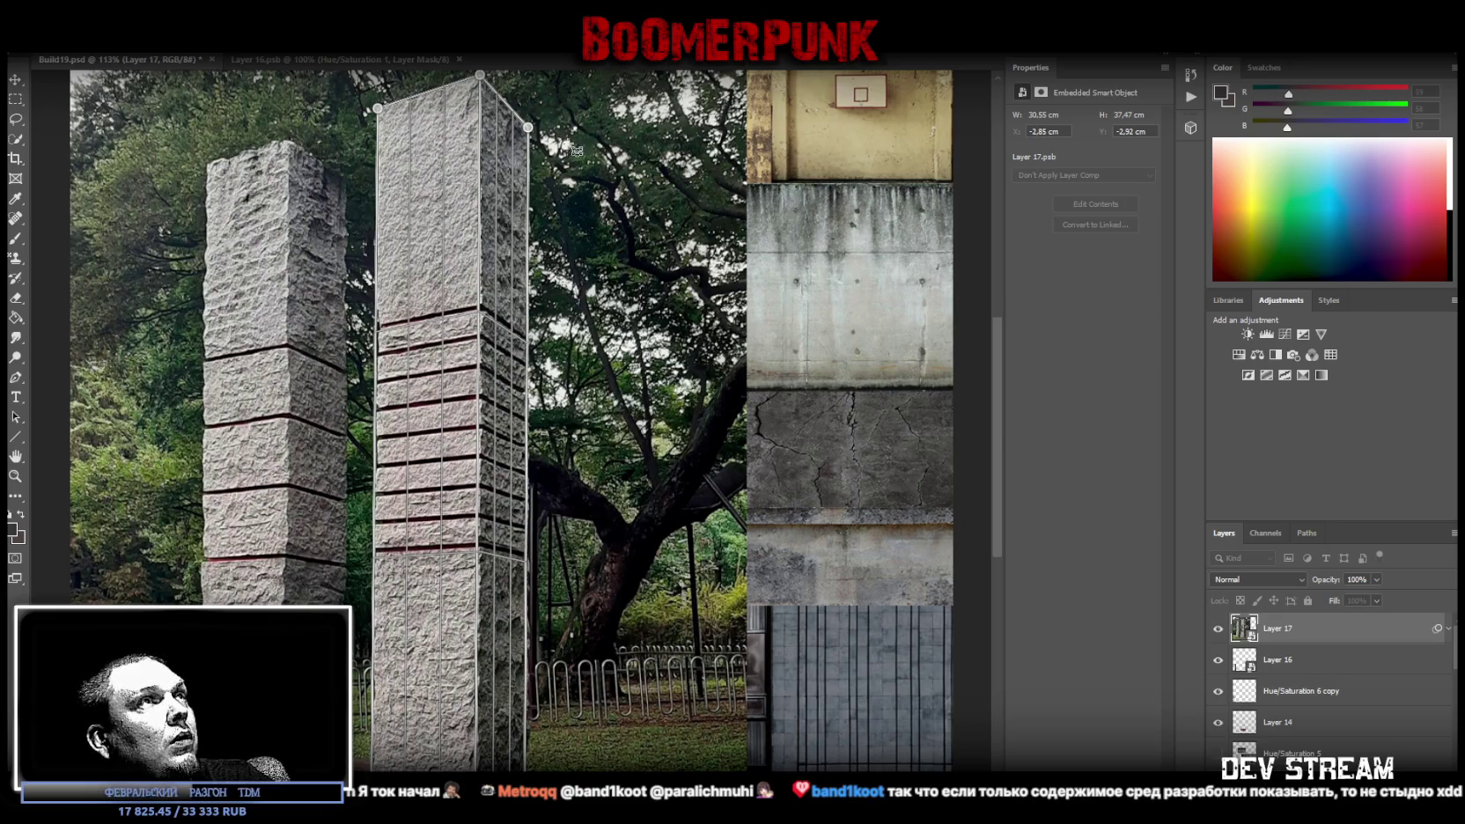
pyautogui.moveTo(528, 128); pyautogui.dragTo(531, 132)
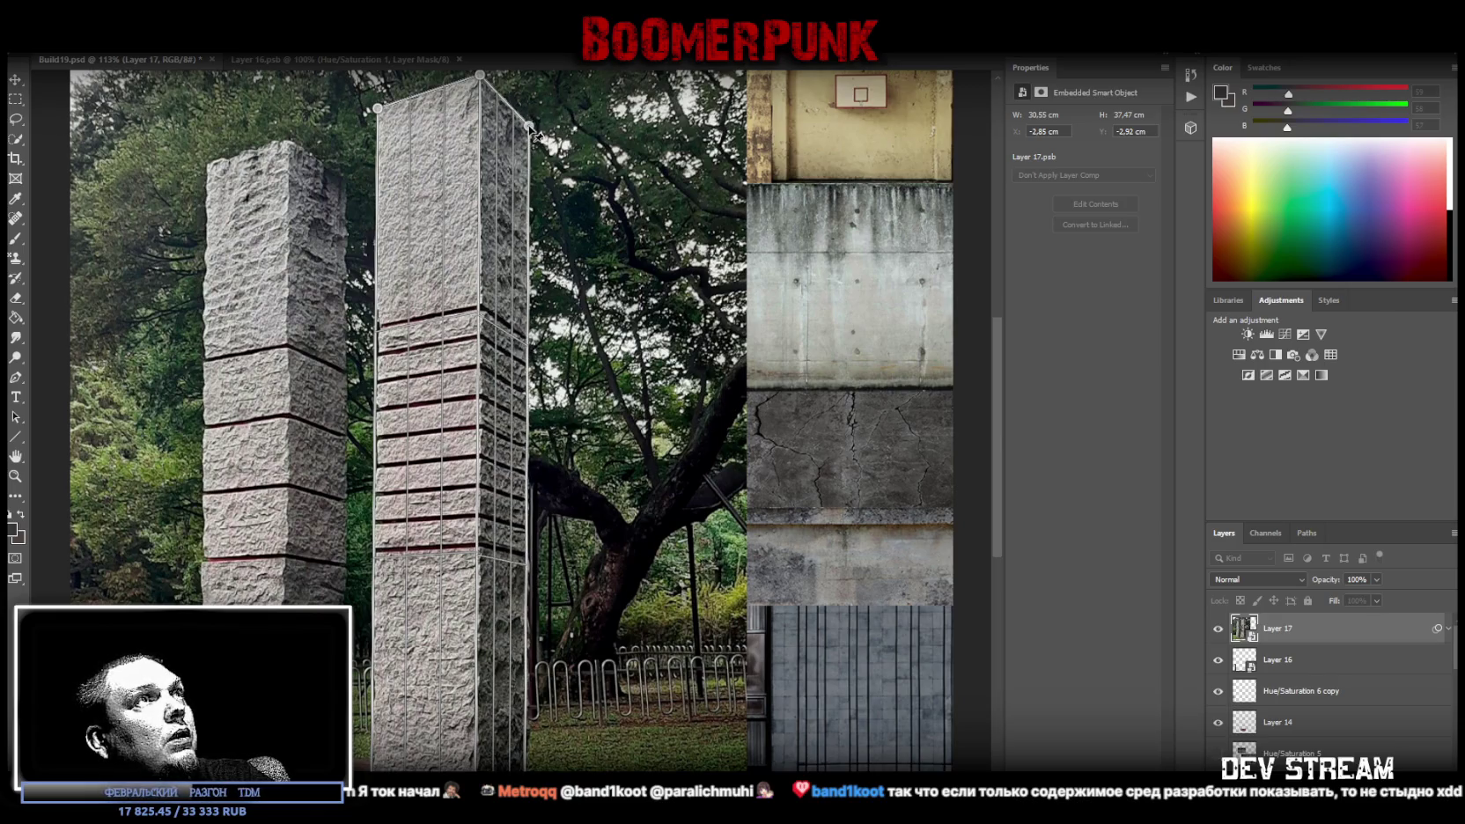
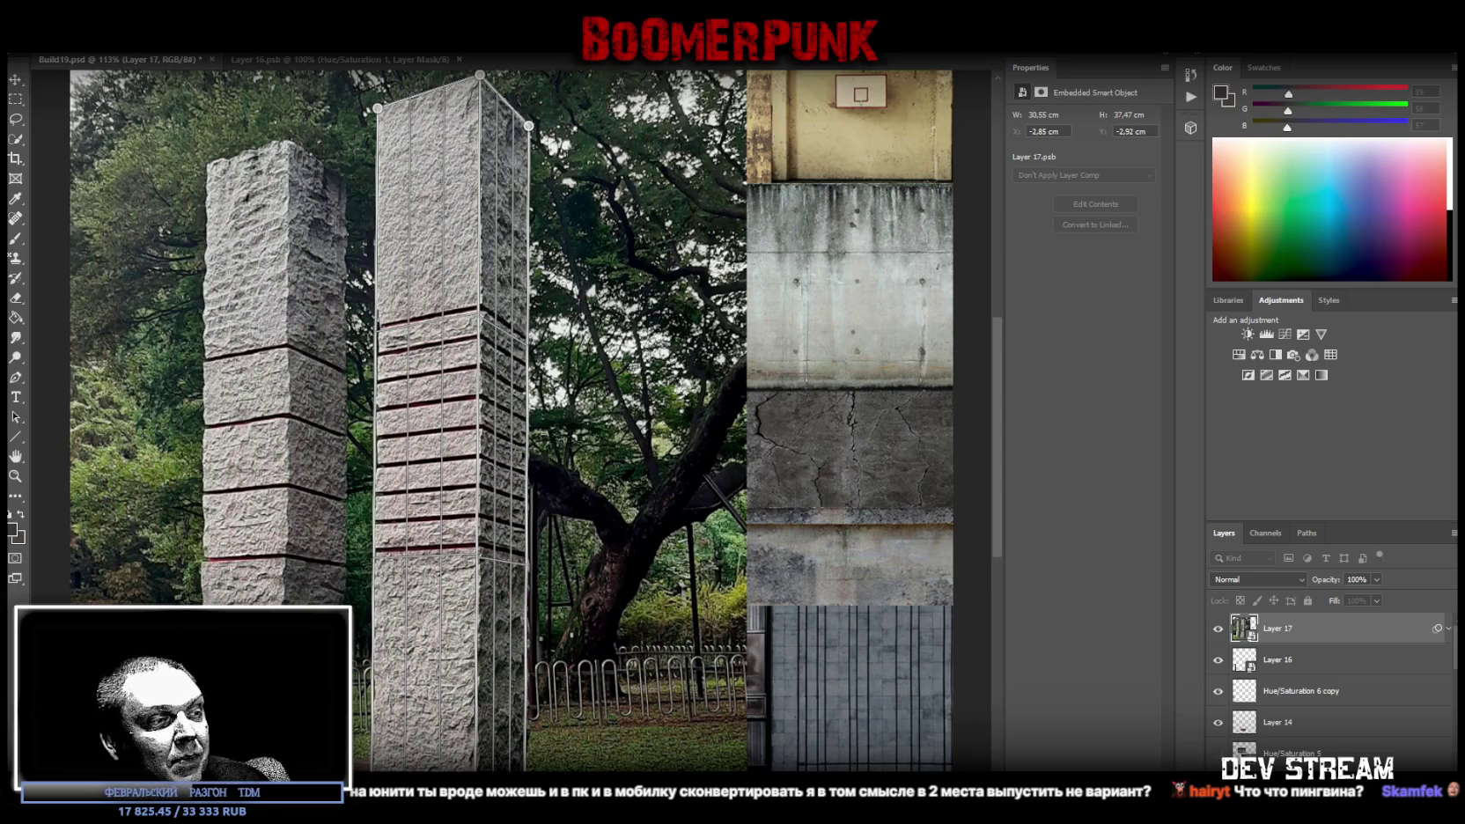
# Switch to Unity, orbit the Scene view toward the two buses and select the nearer bus
pyautogui.hotkey('alt', 'Tab')
pyautogui.moveTo(847, 286)
pyautogui.mouseDown()
pyautogui.moveTo(751, 325)
pyautogui.moveTo(627, 257)
pyautogui.moveTo(588, 322)
pyautogui.mouseUp()
pyautogui.click(752, 324)
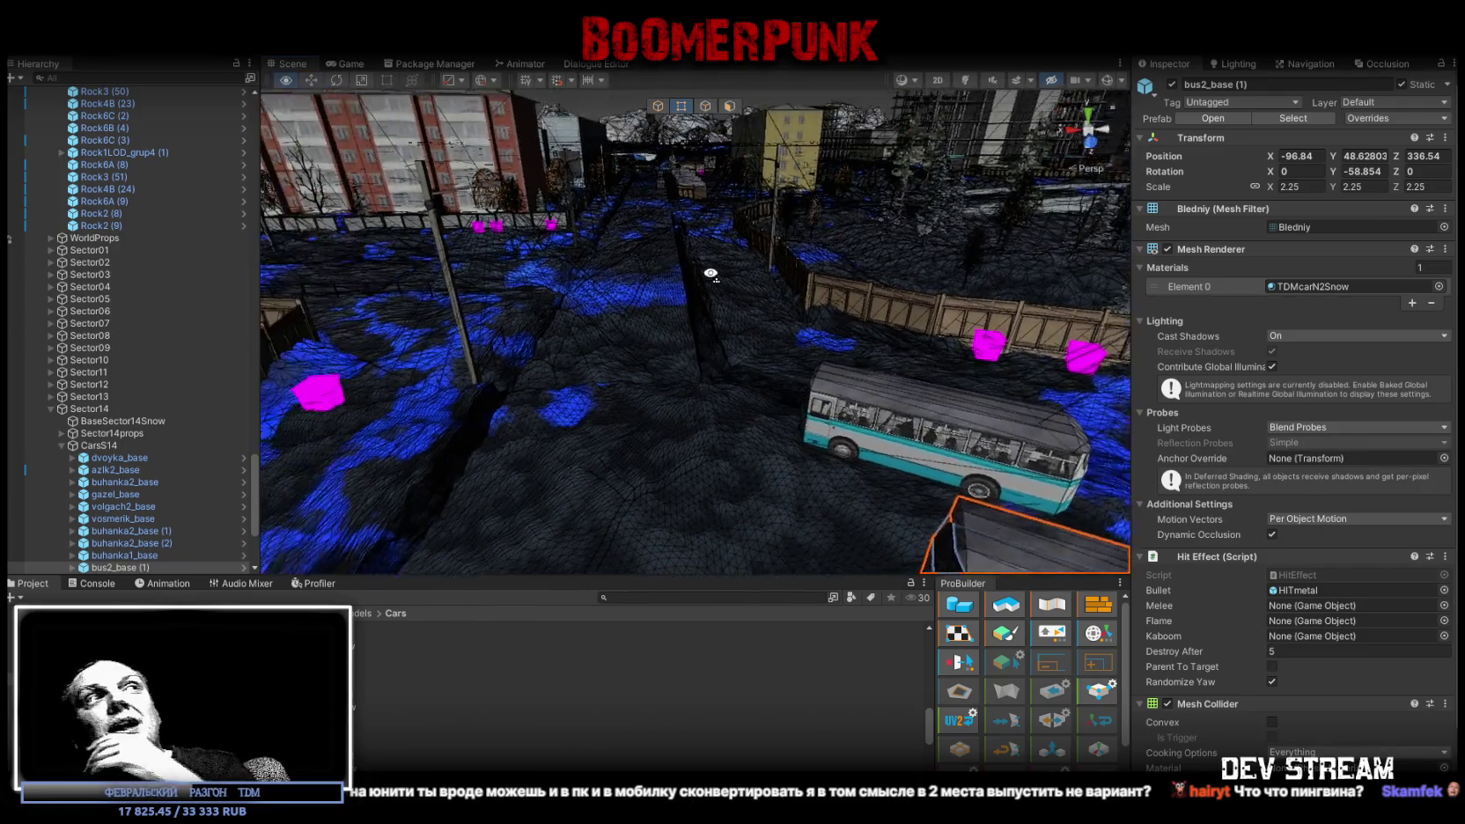
# Select the street-lamp light cone, view it from a few orbit angles, and return to Photoshop
pyautogui.click(588, 322)
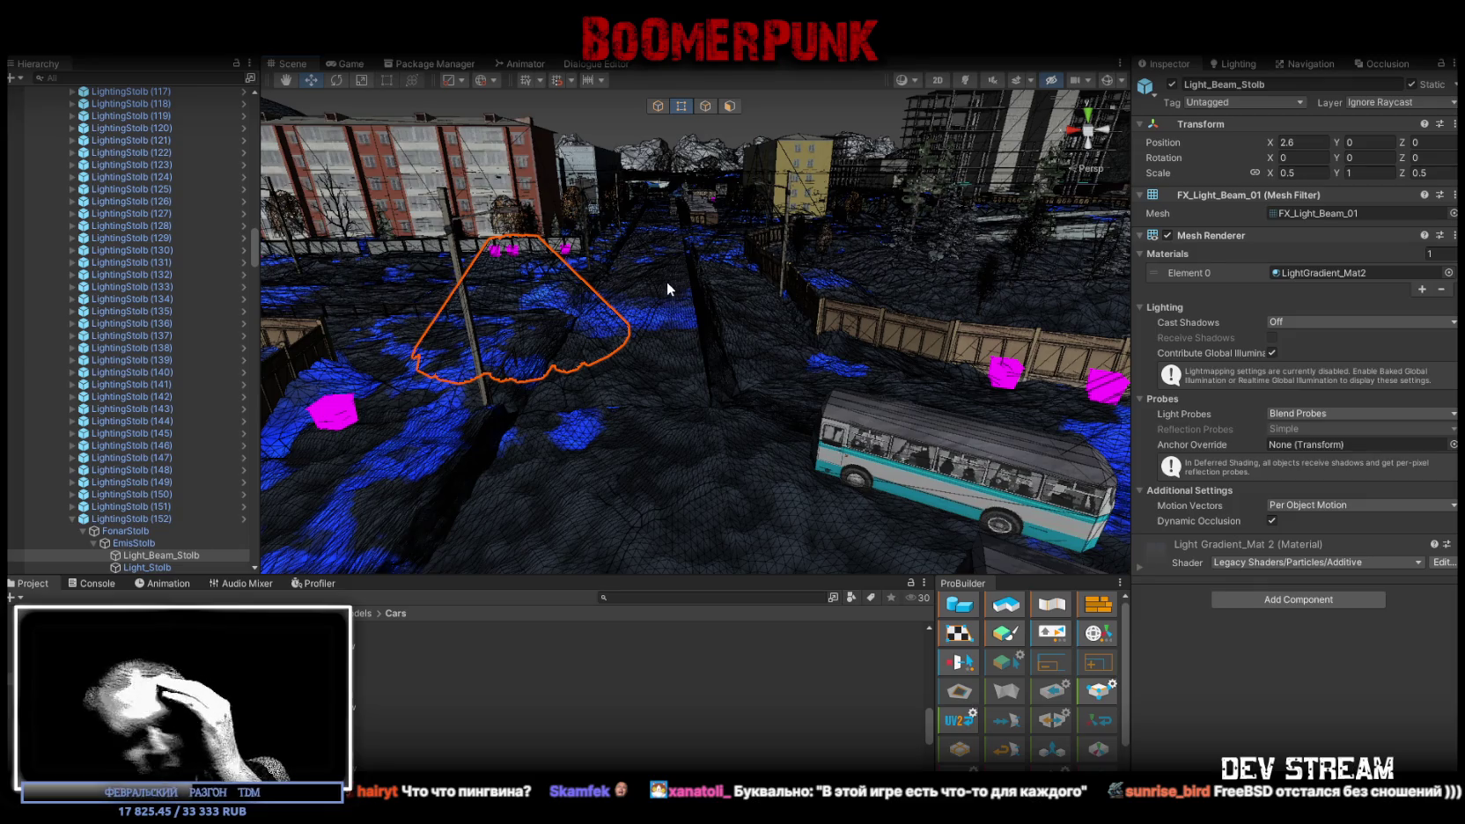
pyautogui.moveTo(716, 269)
pyautogui.mouseDown()
pyautogui.moveTo(773, 266)
pyautogui.moveTo(757, 252)
pyautogui.mouseUp()
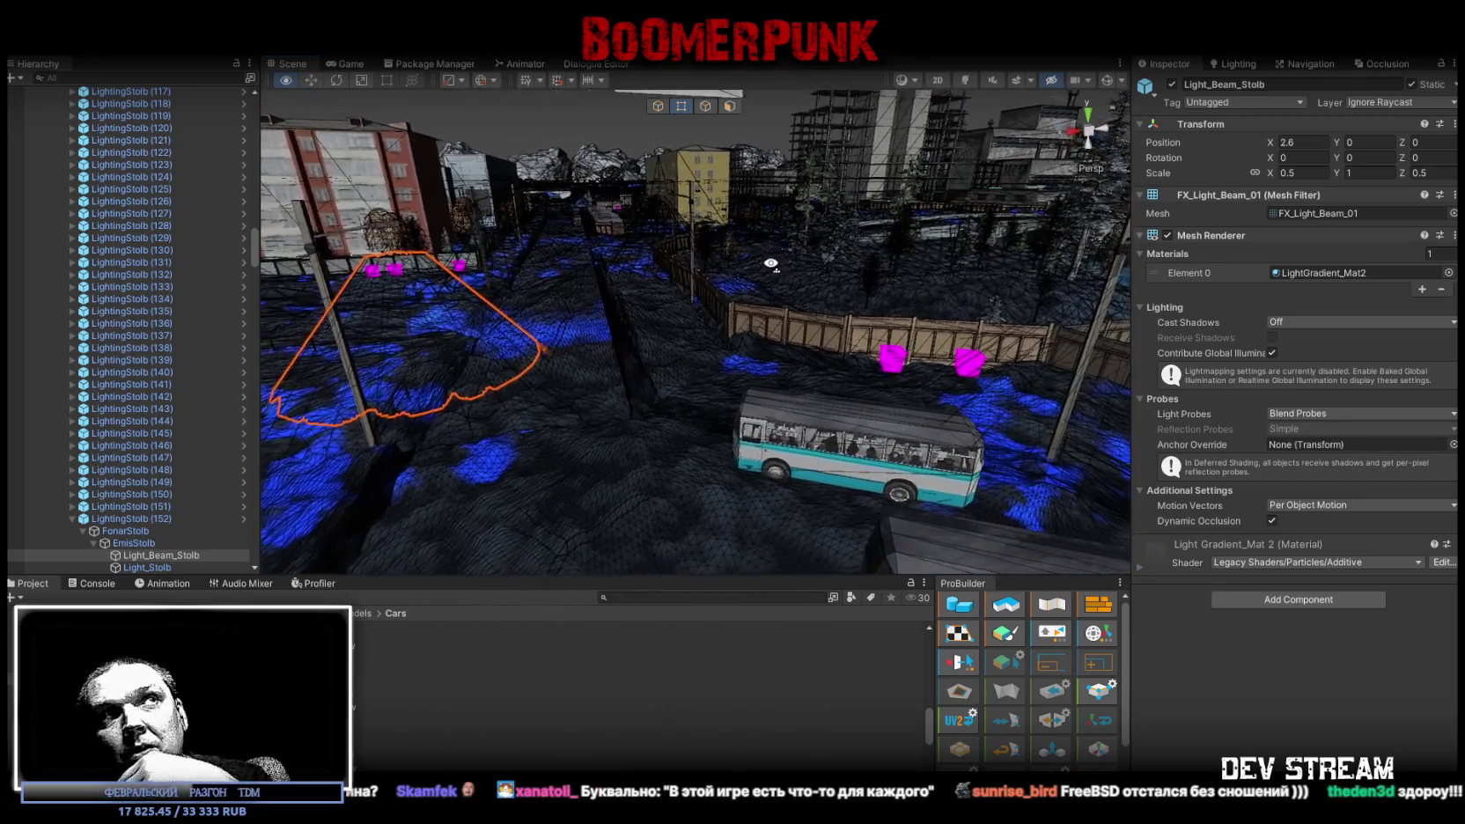
pyautogui.moveTo(757, 251); pyautogui.dragTo(725, 231)
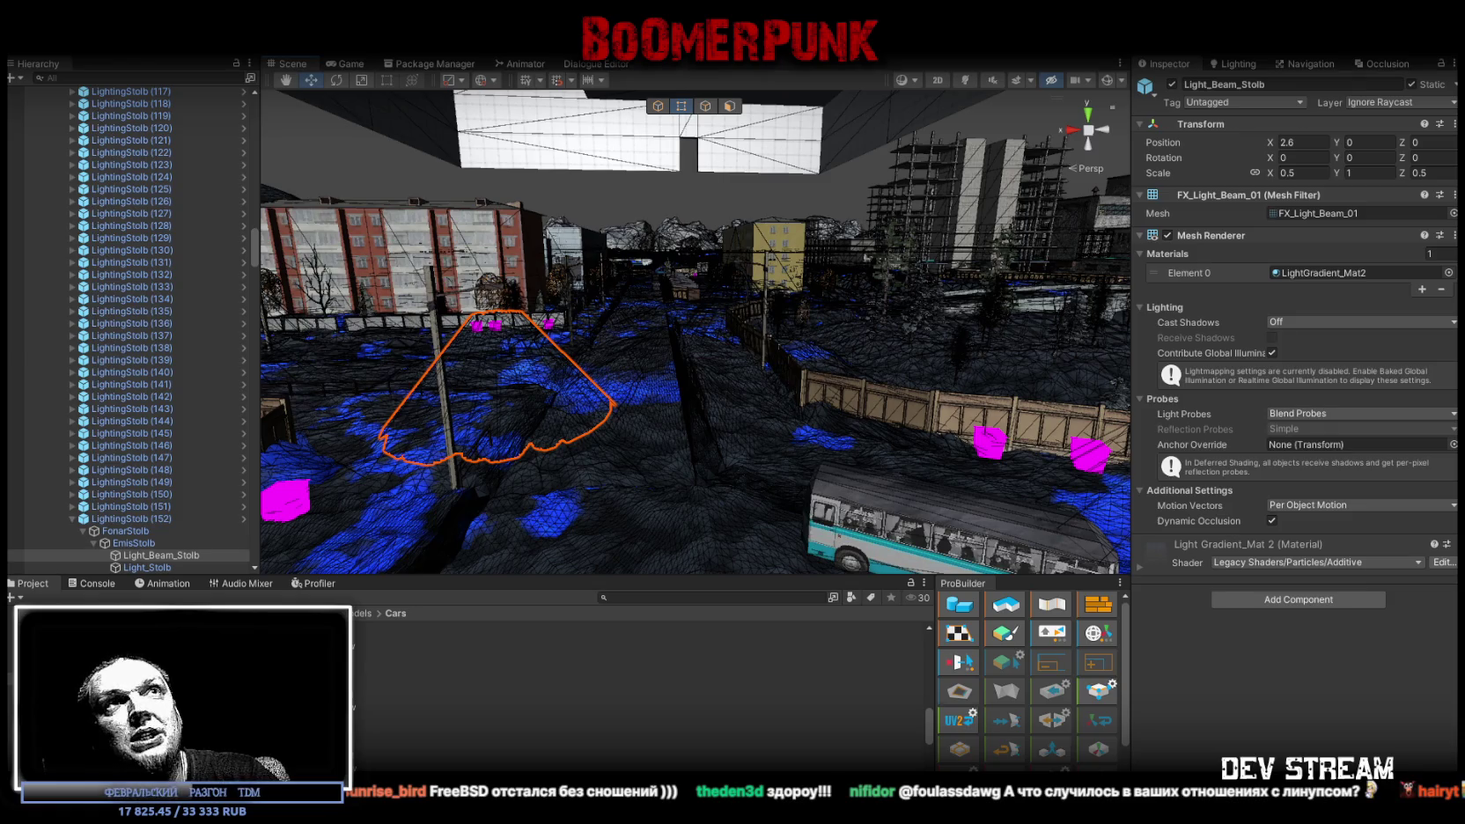
pyautogui.hotkey('alt', 'Tab')
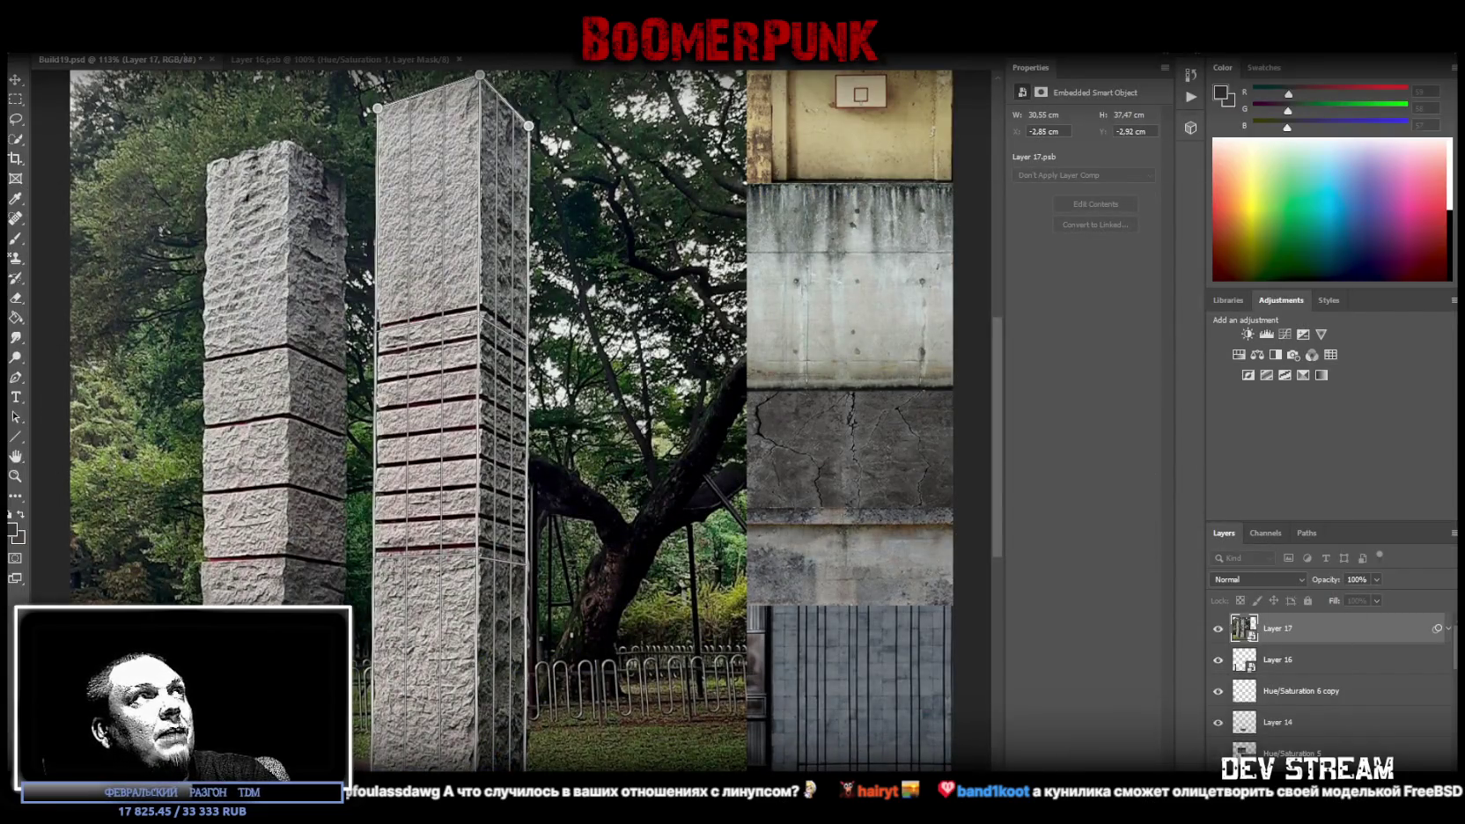
# Try reshaping the pillar in Warp mode, undo the pin adjustments and cancel the perspective warp
pyautogui.click(236, 53)
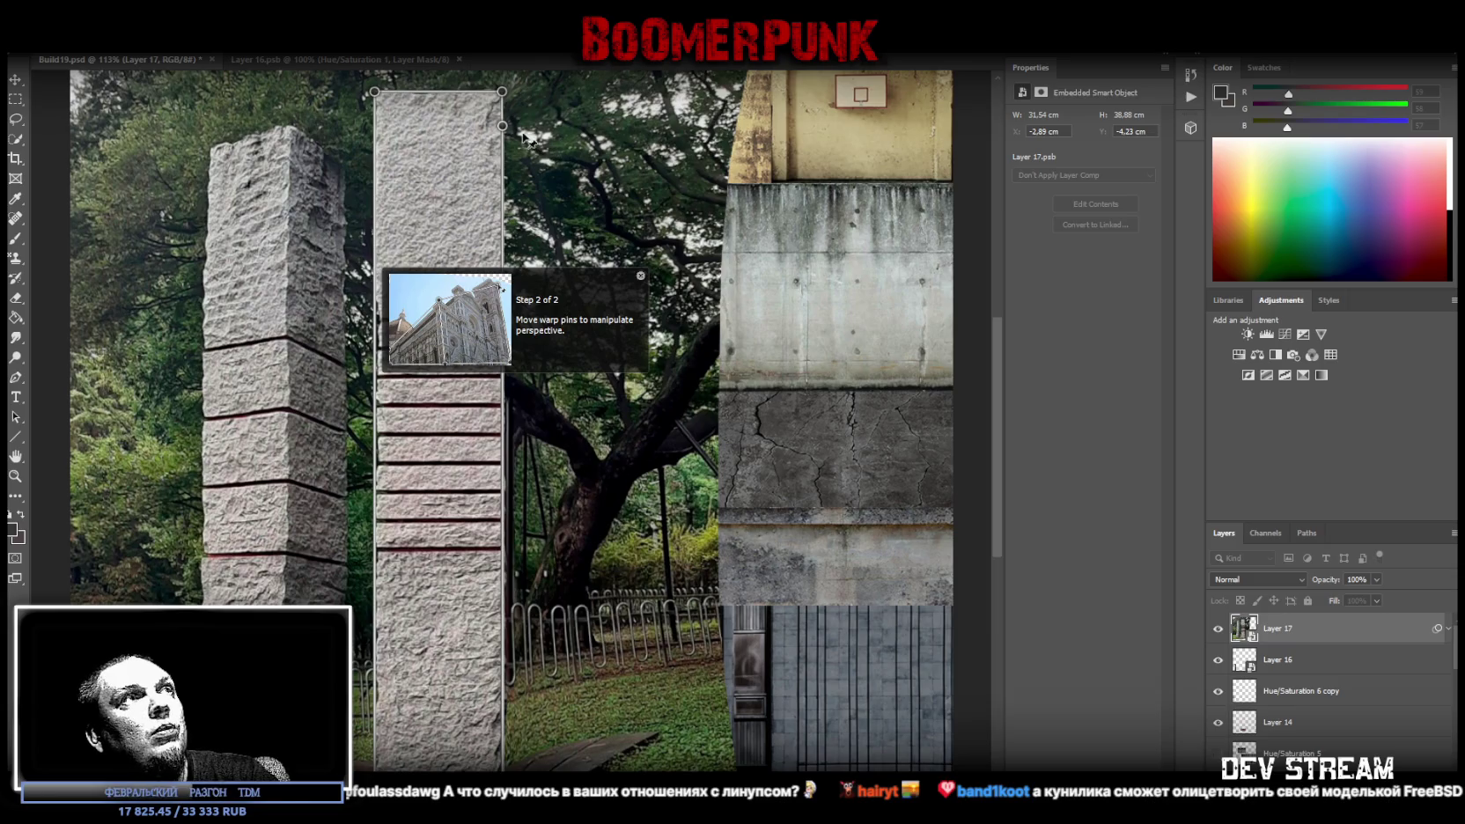
pyautogui.moveTo(503, 127); pyautogui.dragTo(528, 127)
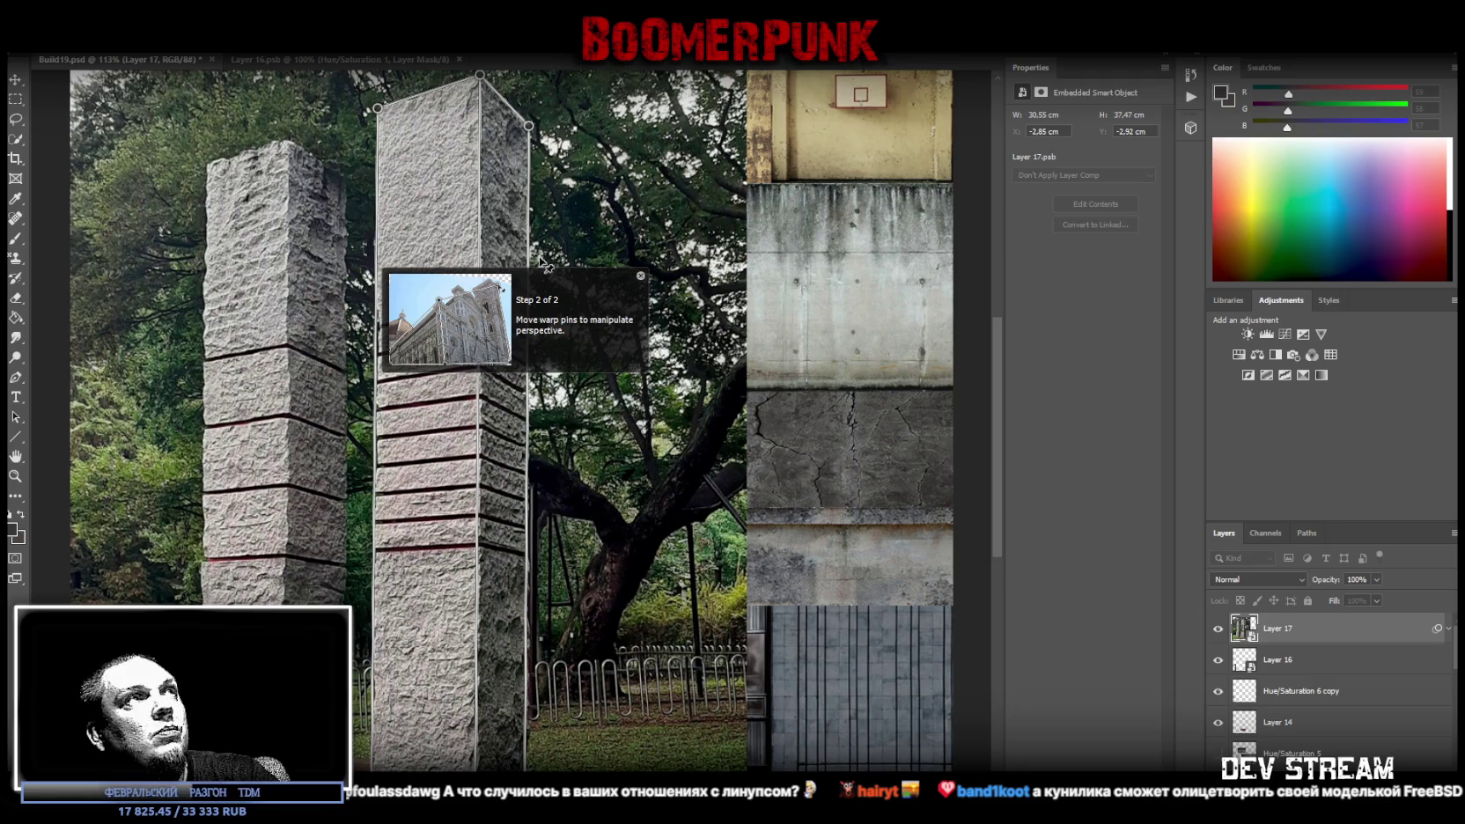
pyautogui.moveTo(480, 75); pyautogui.dragTo(471, 75)
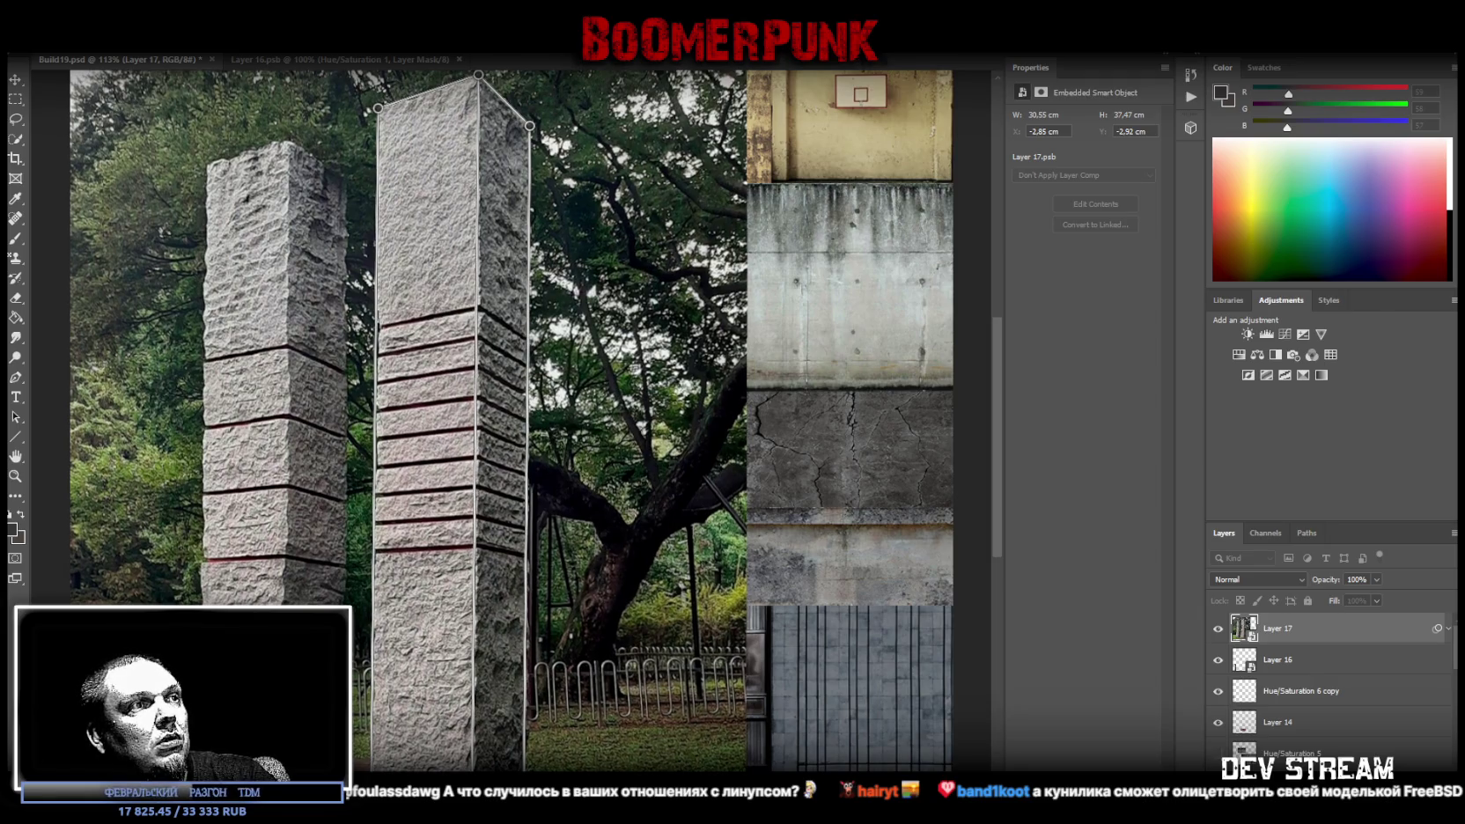
pyautogui.moveTo(528, 126); pyautogui.dragTo(534, 126)
pyautogui.hotkey('ctrl', 'z')
pyautogui.hotkey('ctrl', 'z')
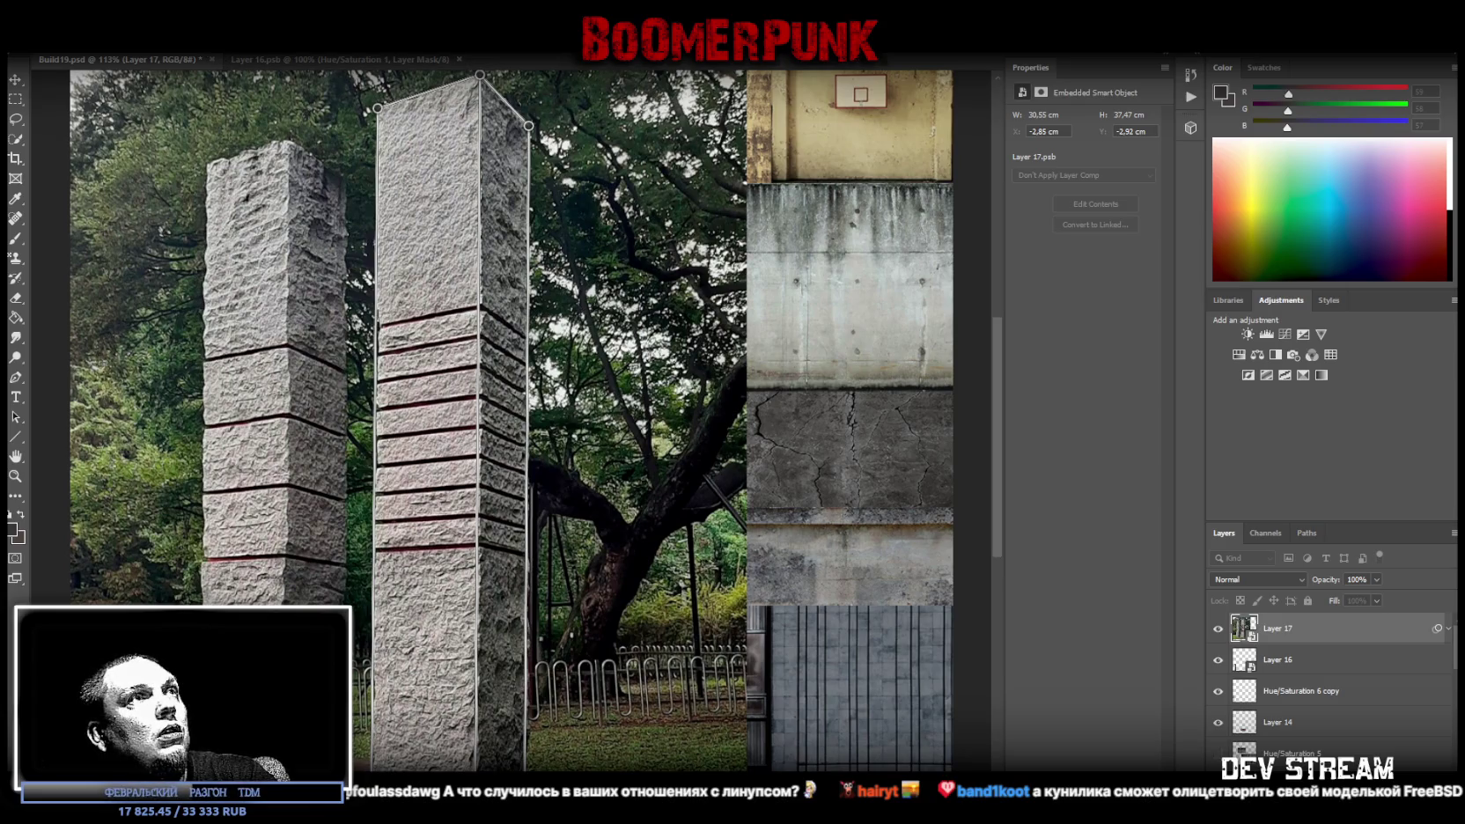
pyautogui.hotkey('ctrl', 'z')
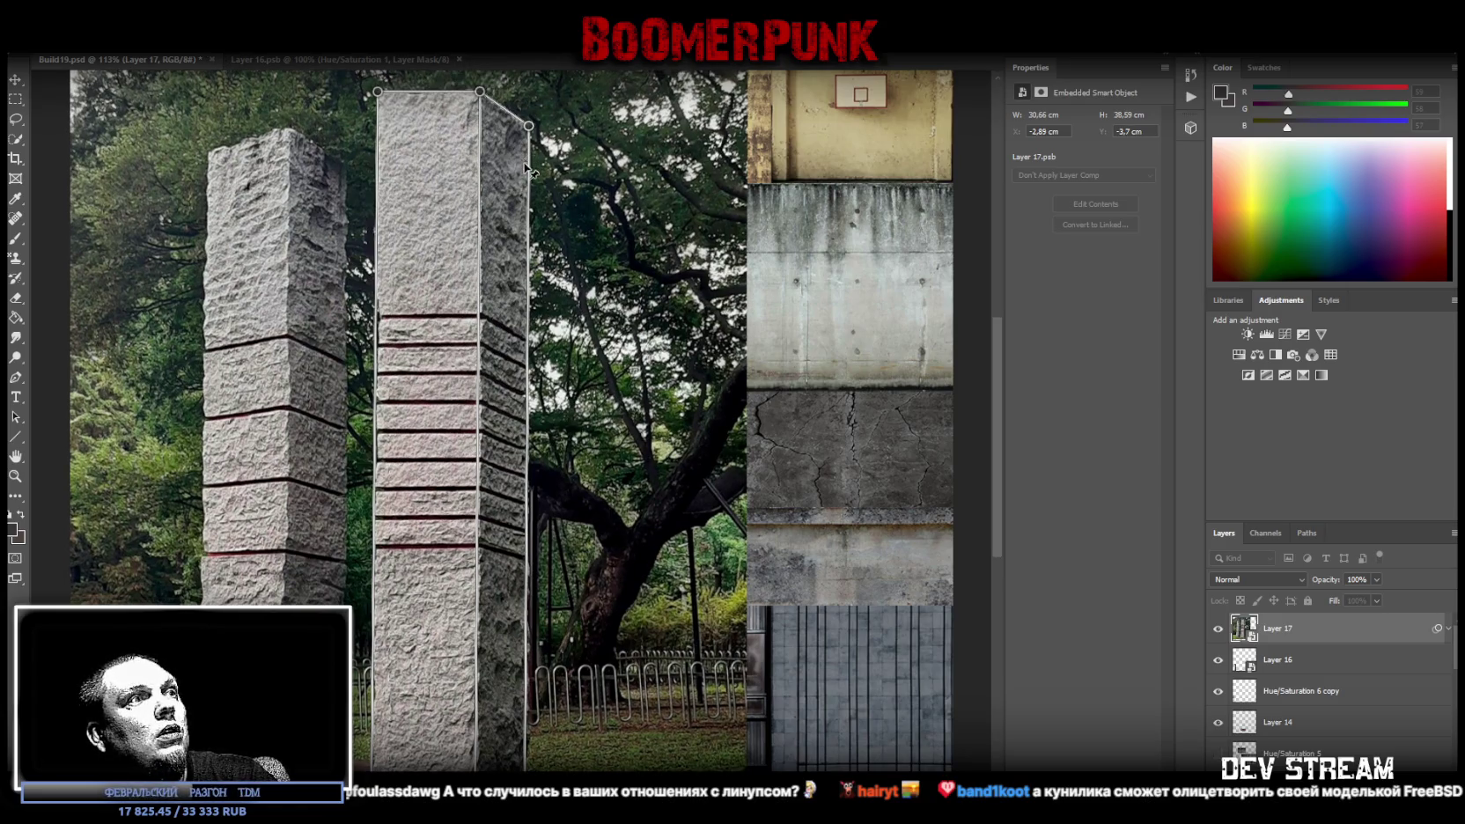
pyautogui.hotkey('ctrl', 'z')
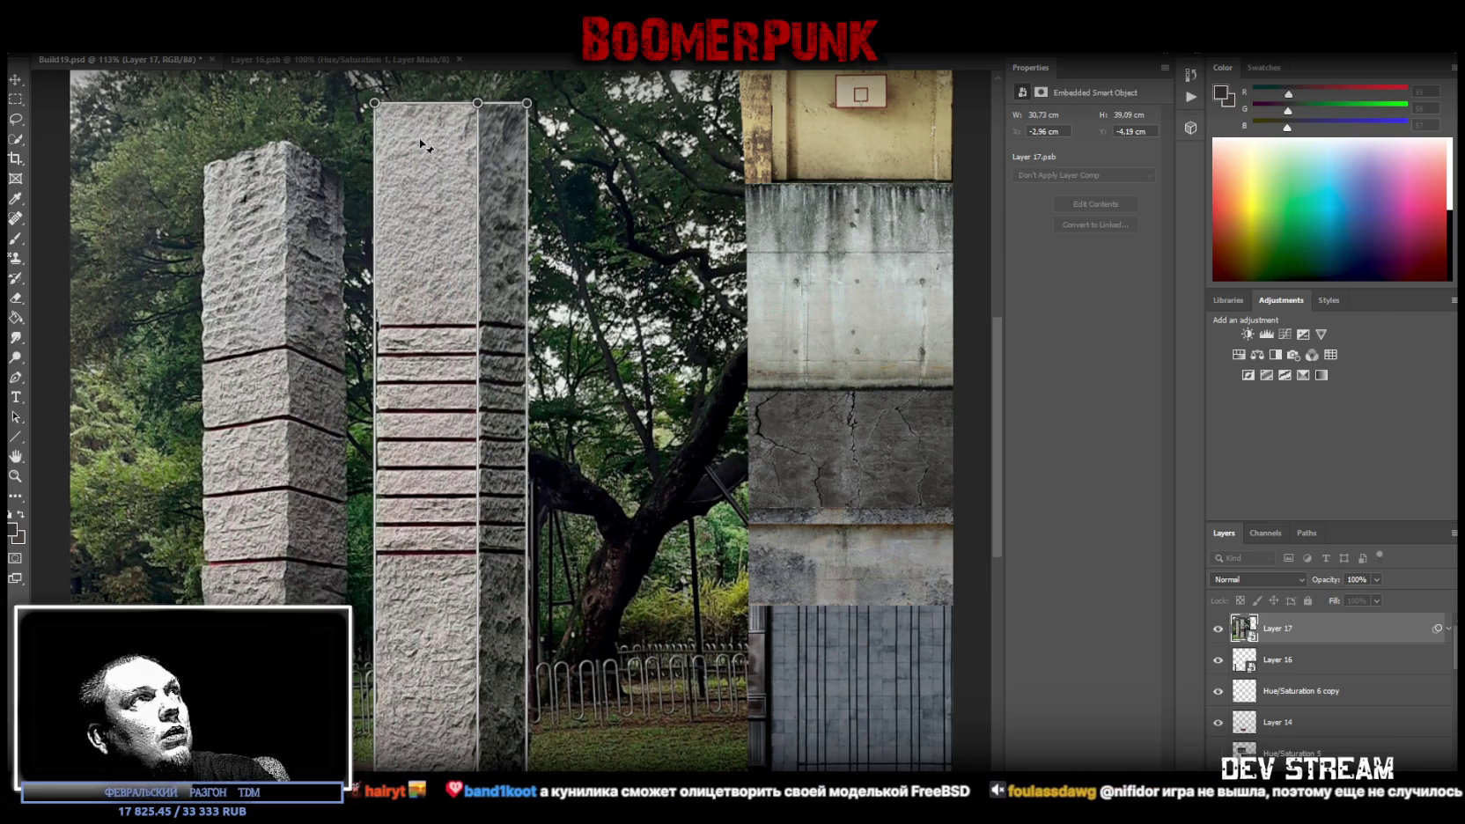
pyautogui.hotkey('ctrl', 'z')
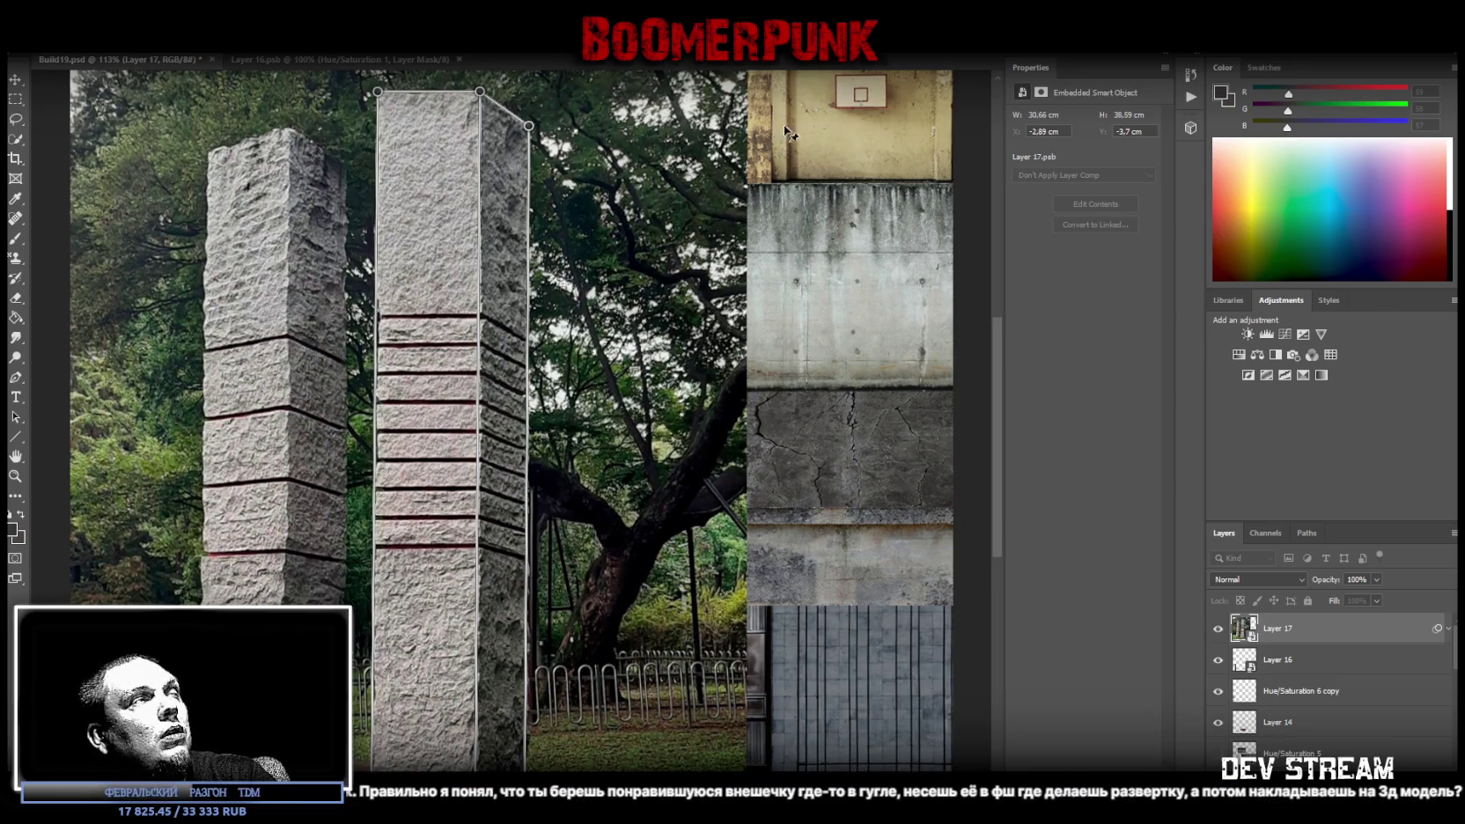
pyautogui.press('Escape')
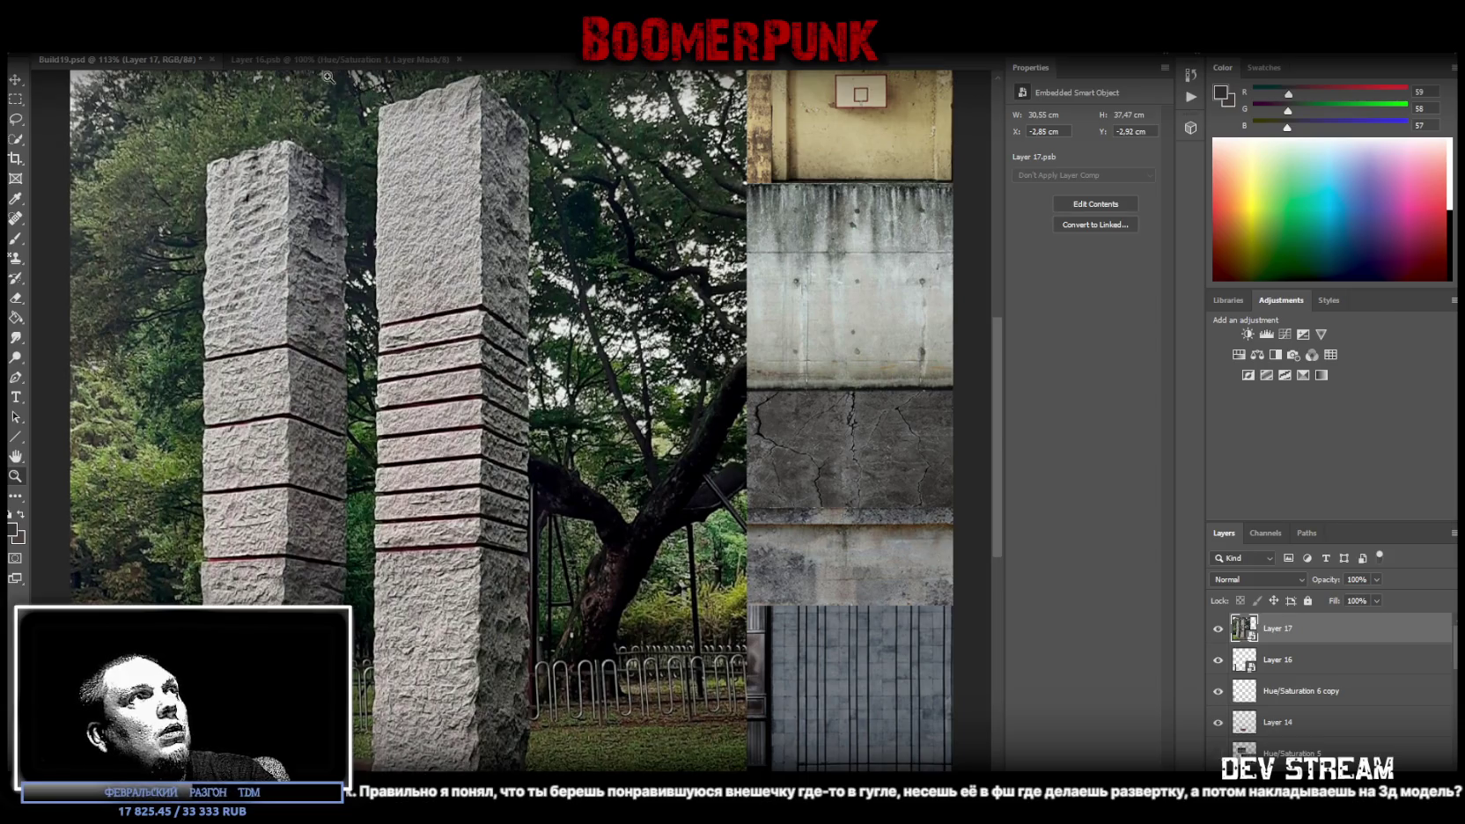
# Start Edit > Perspective Warp on Layer 17 and draw a plane around the right pillar
pyautogui.click(93, 44)
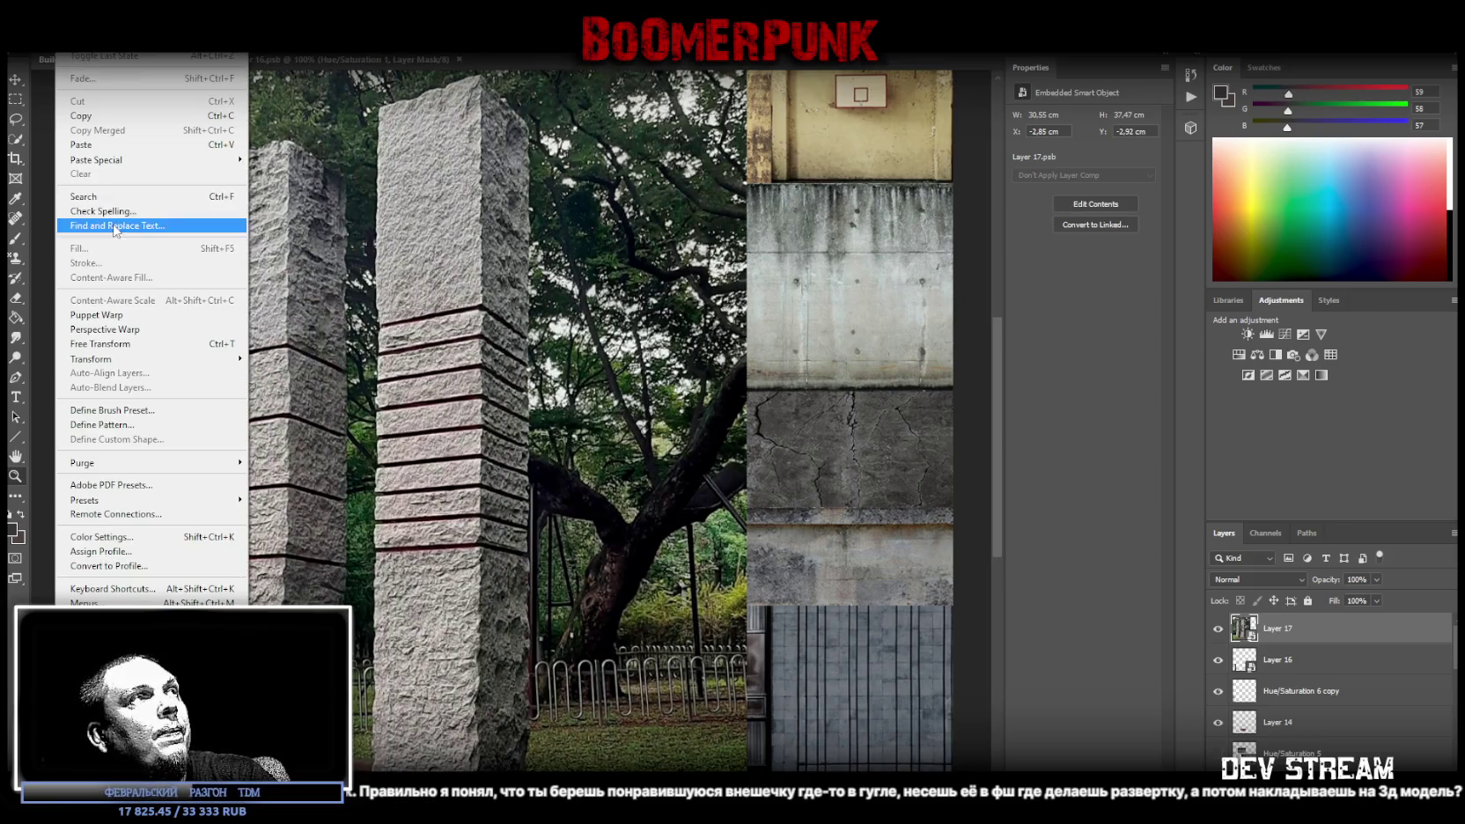
pyautogui.click(68, 44)
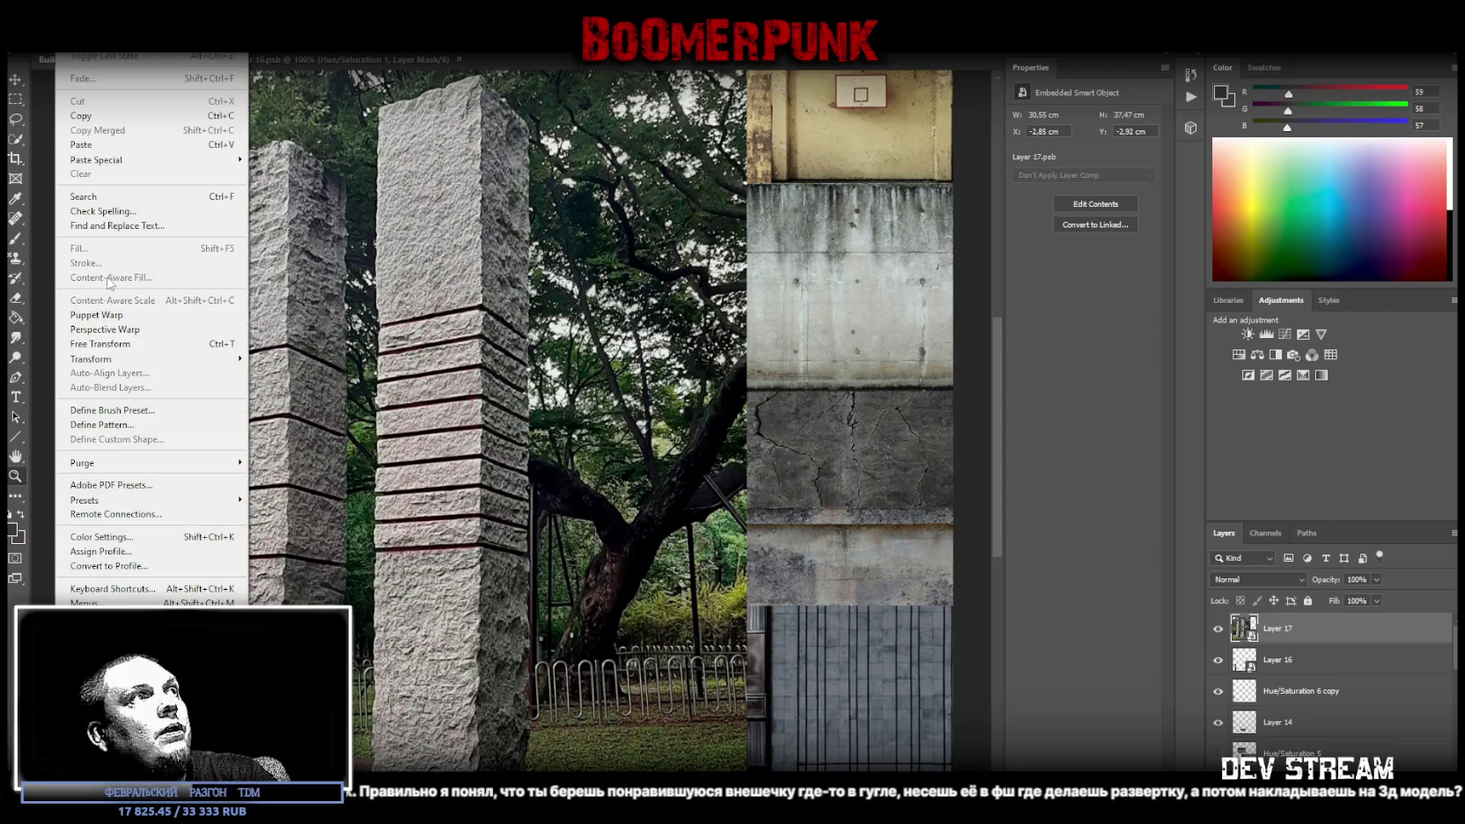
pyautogui.click(114, 336)
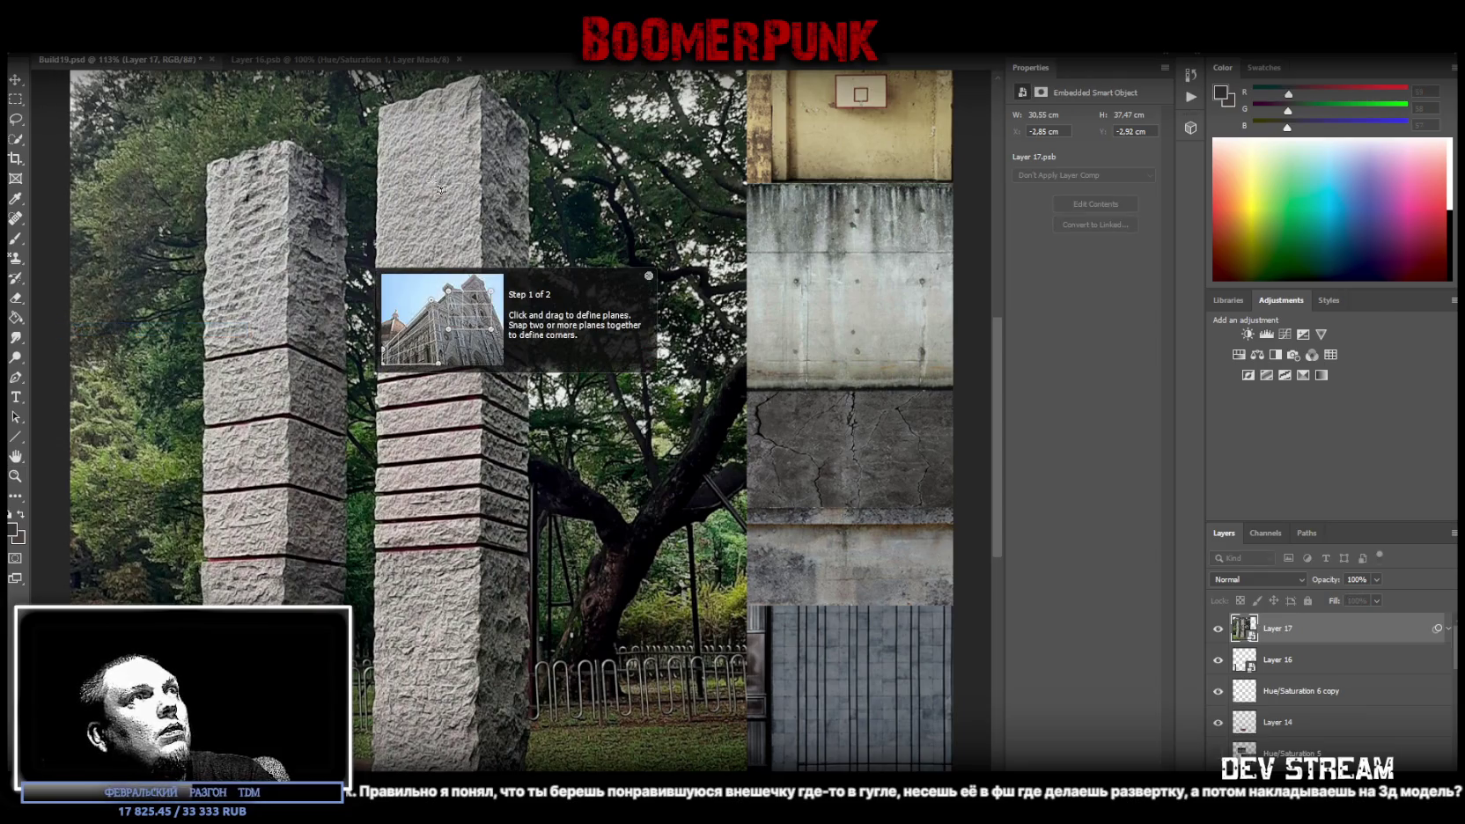
pyautogui.click(383, 112)
pyautogui.moveTo(383, 112); pyautogui.dragTo(481, 771)
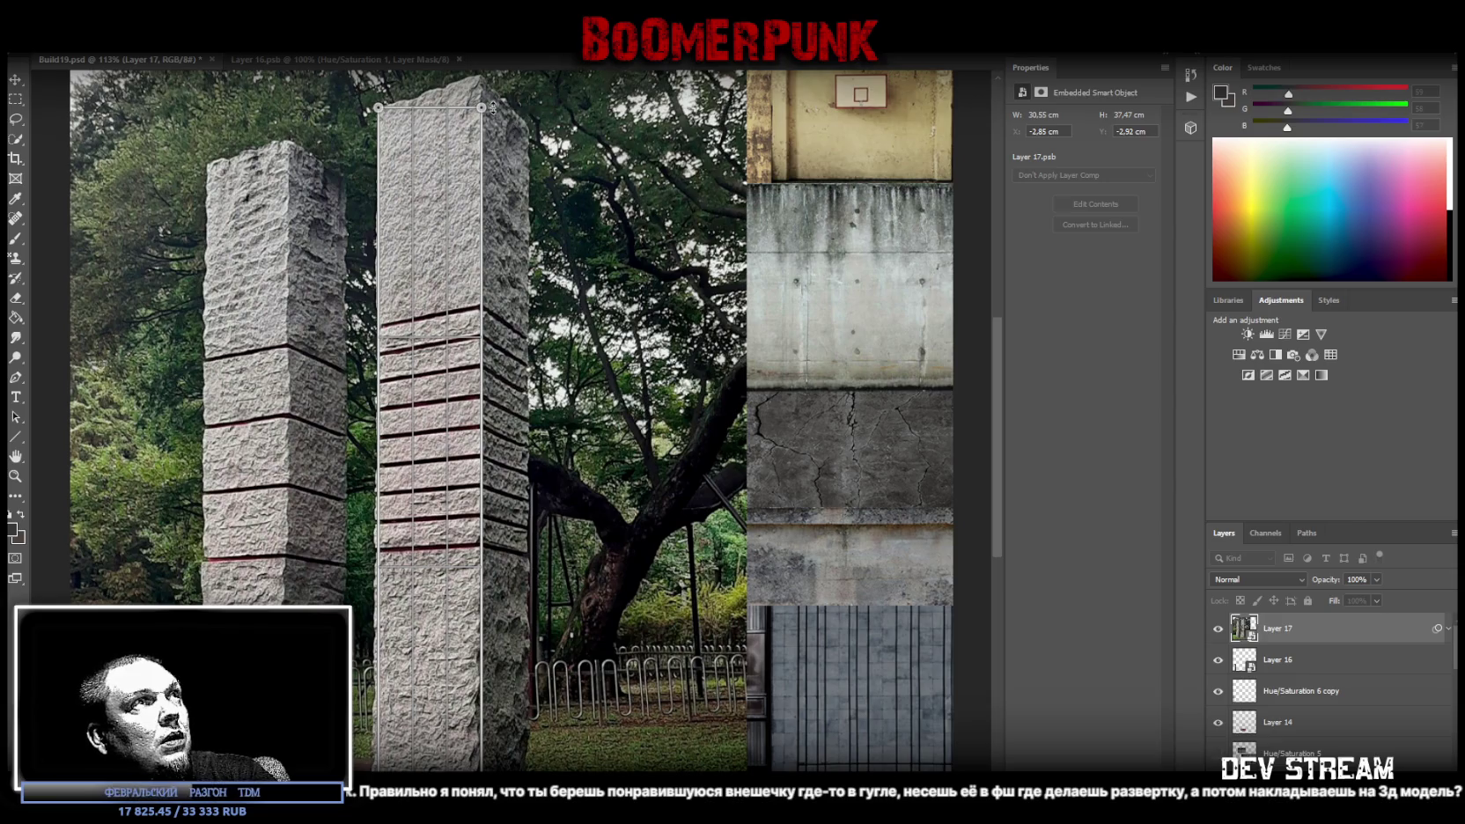
pyautogui.moveTo(480, 107); pyautogui.dragTo(492, 82)
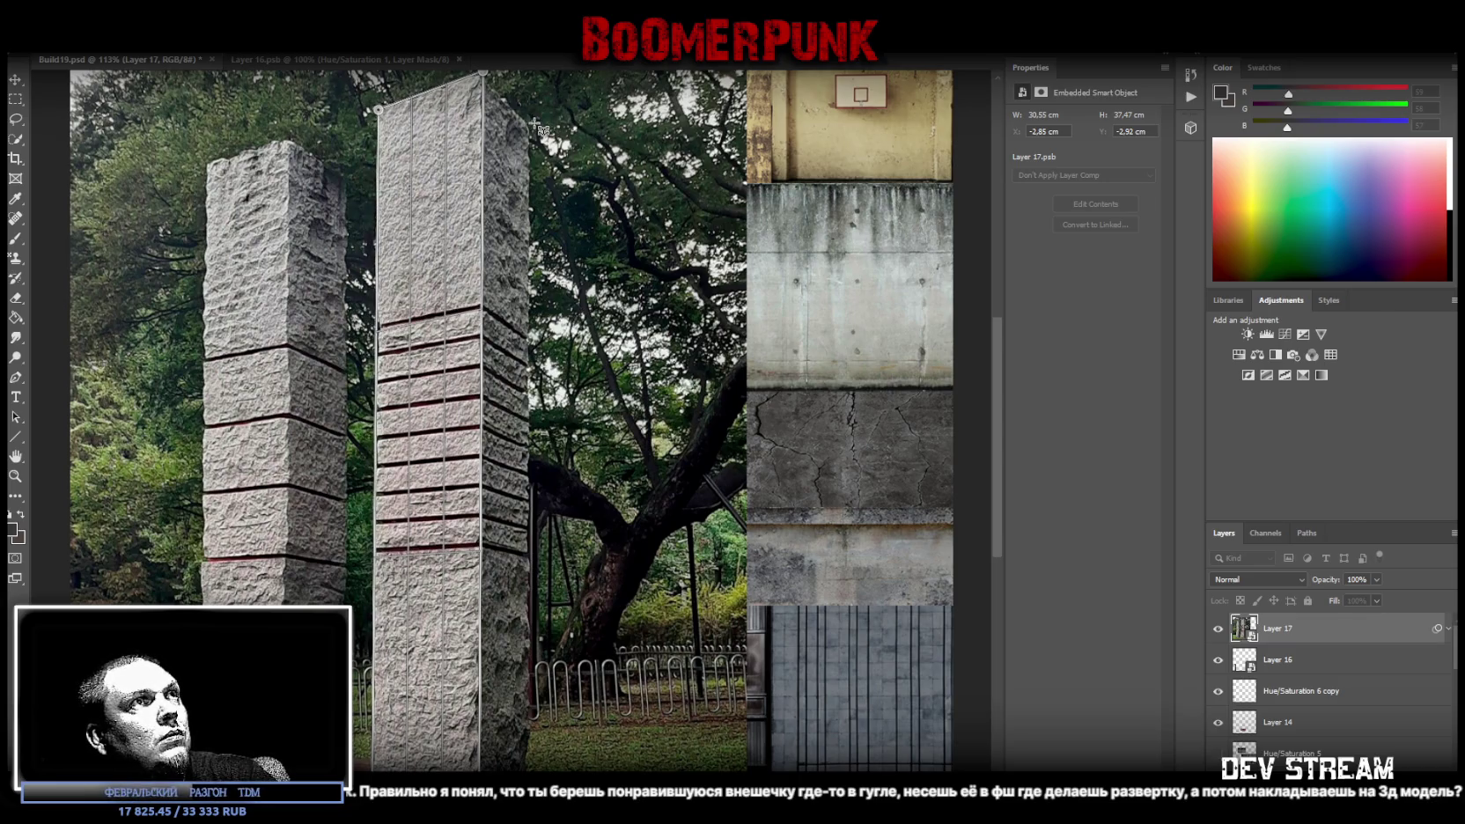
# Fit the plane's corners to the pillar, then straighten it level in Warp mode and apply
pyautogui.moveTo(529, 126); pyautogui.dragTo(495, 126)
pyautogui.hotkey('ctrl', 'z')
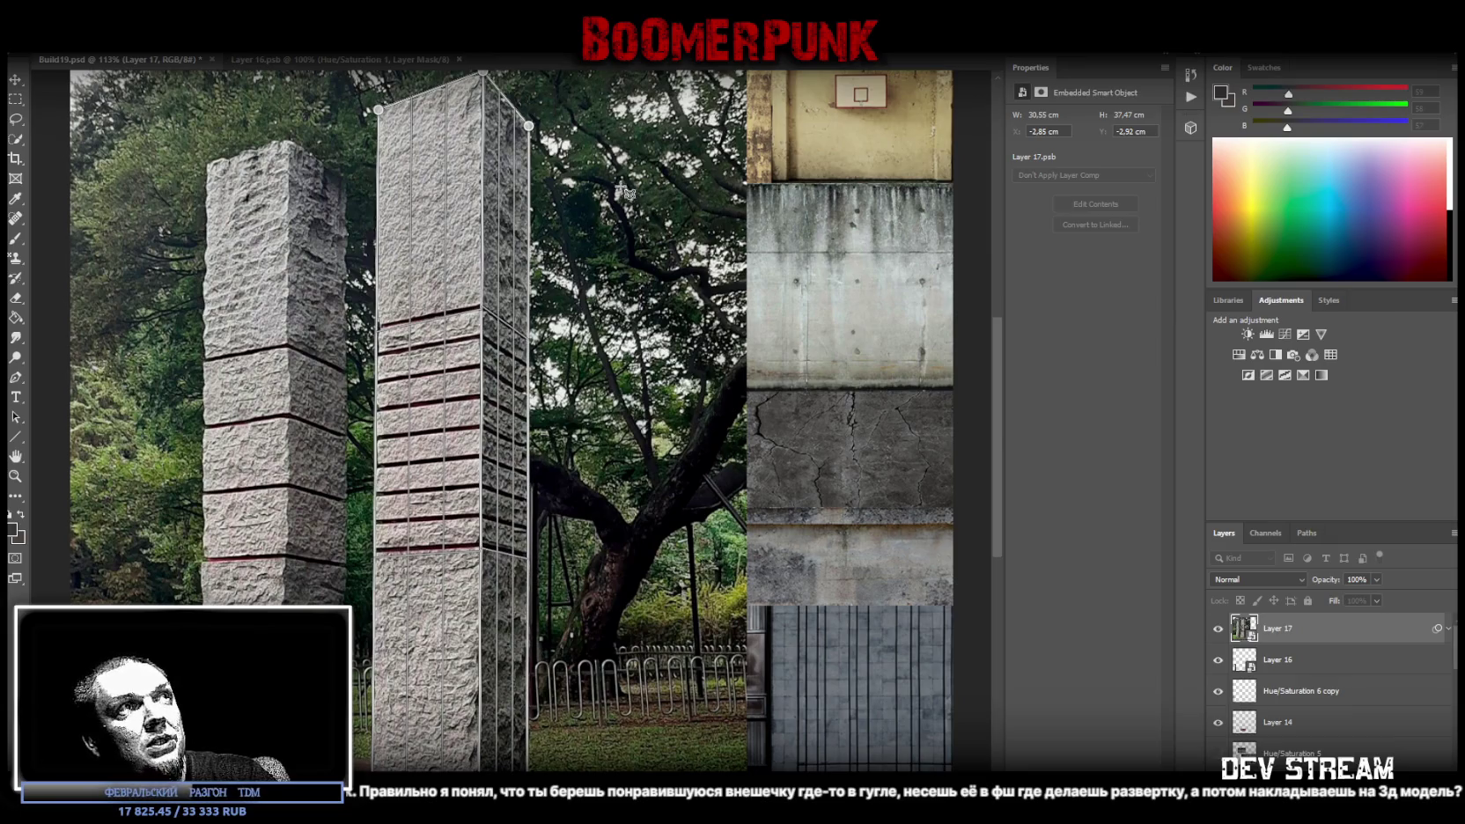
pyautogui.moveTo(532, 129); pyautogui.dragTo(533, 133)
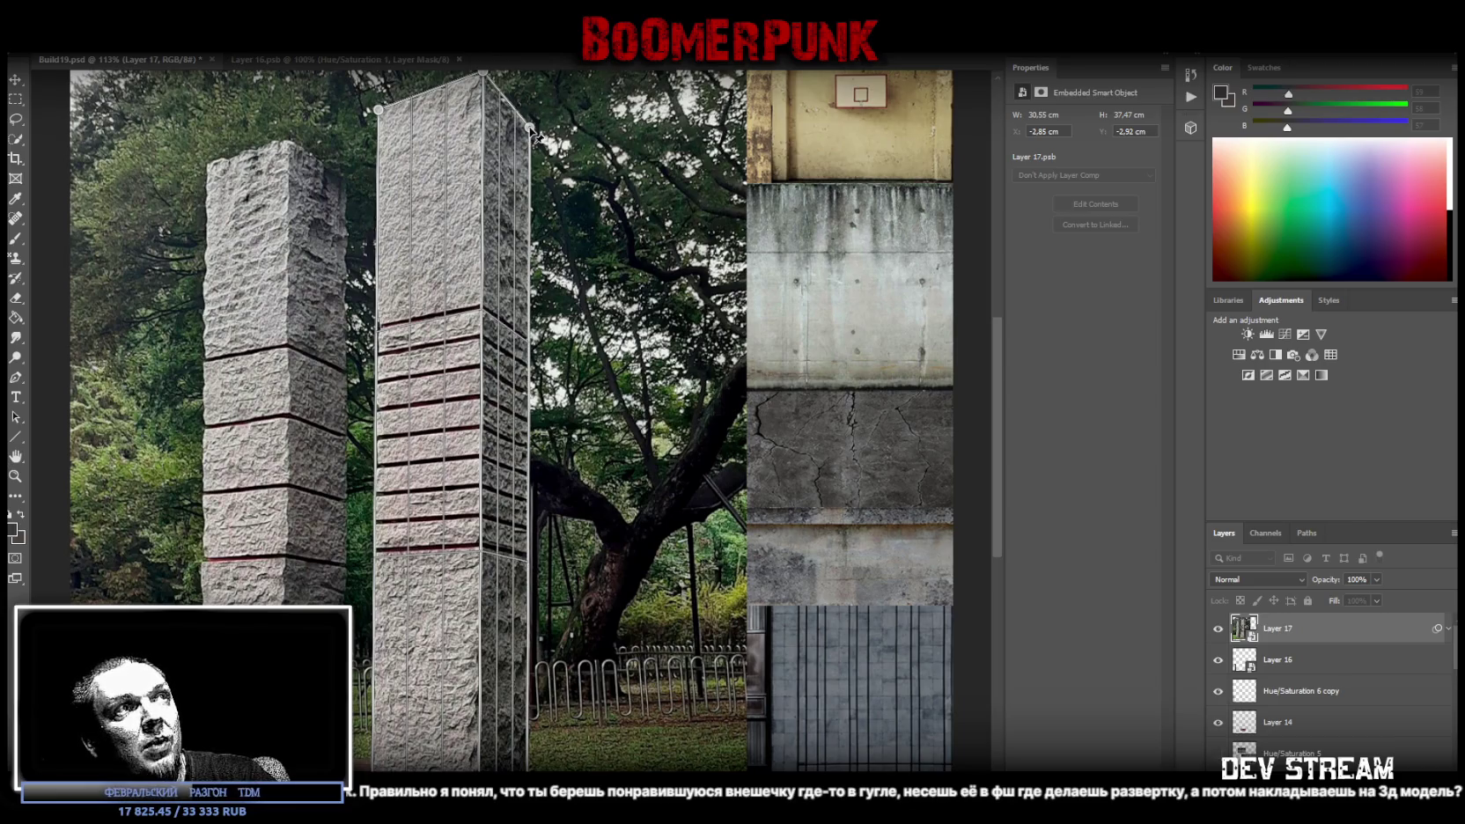
pyautogui.moveTo(533, 132); pyautogui.dragTo(534, 134)
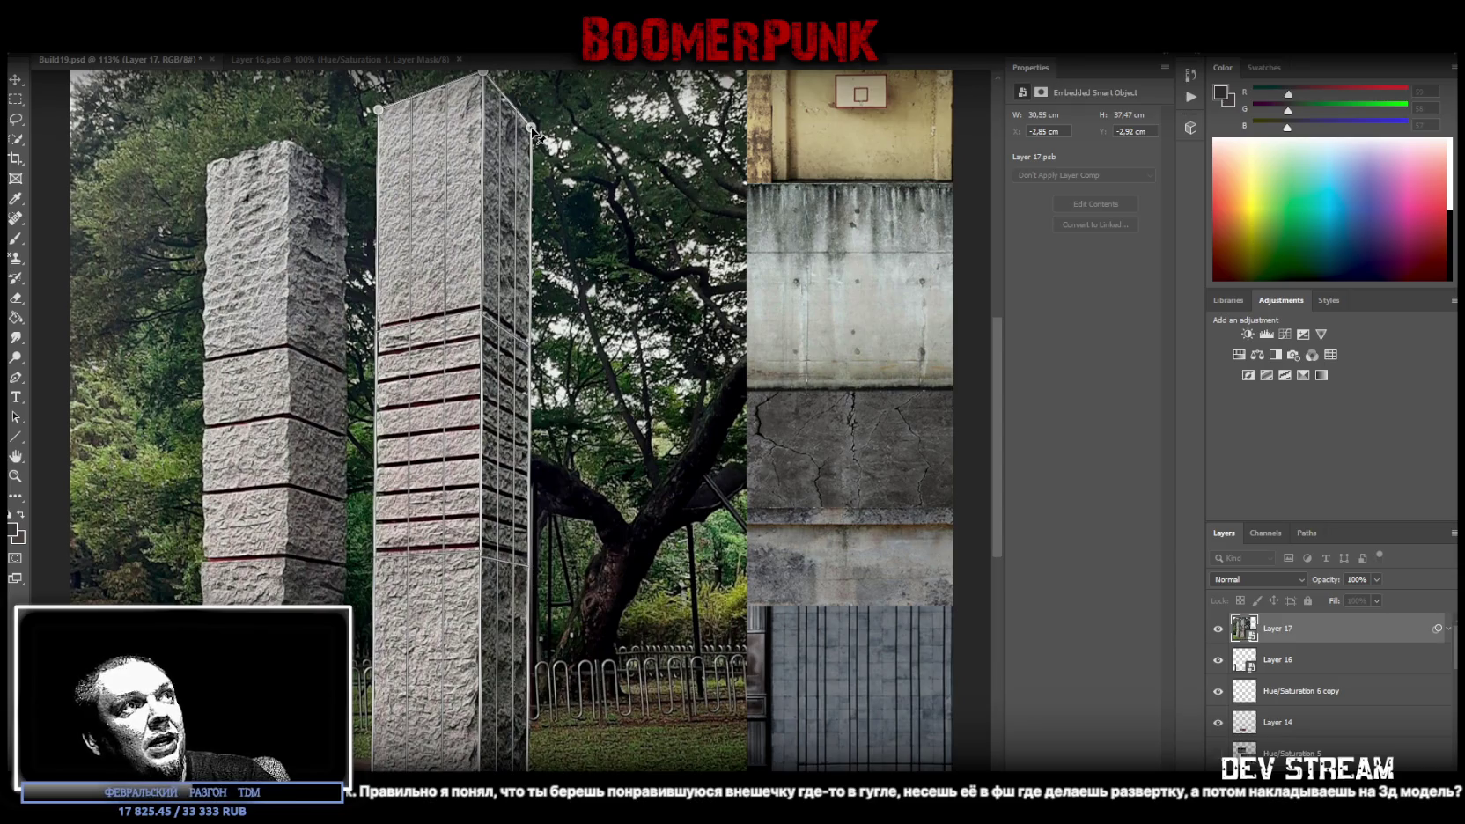
pyautogui.moveTo(533, 132); pyautogui.dragTo(531, 133)
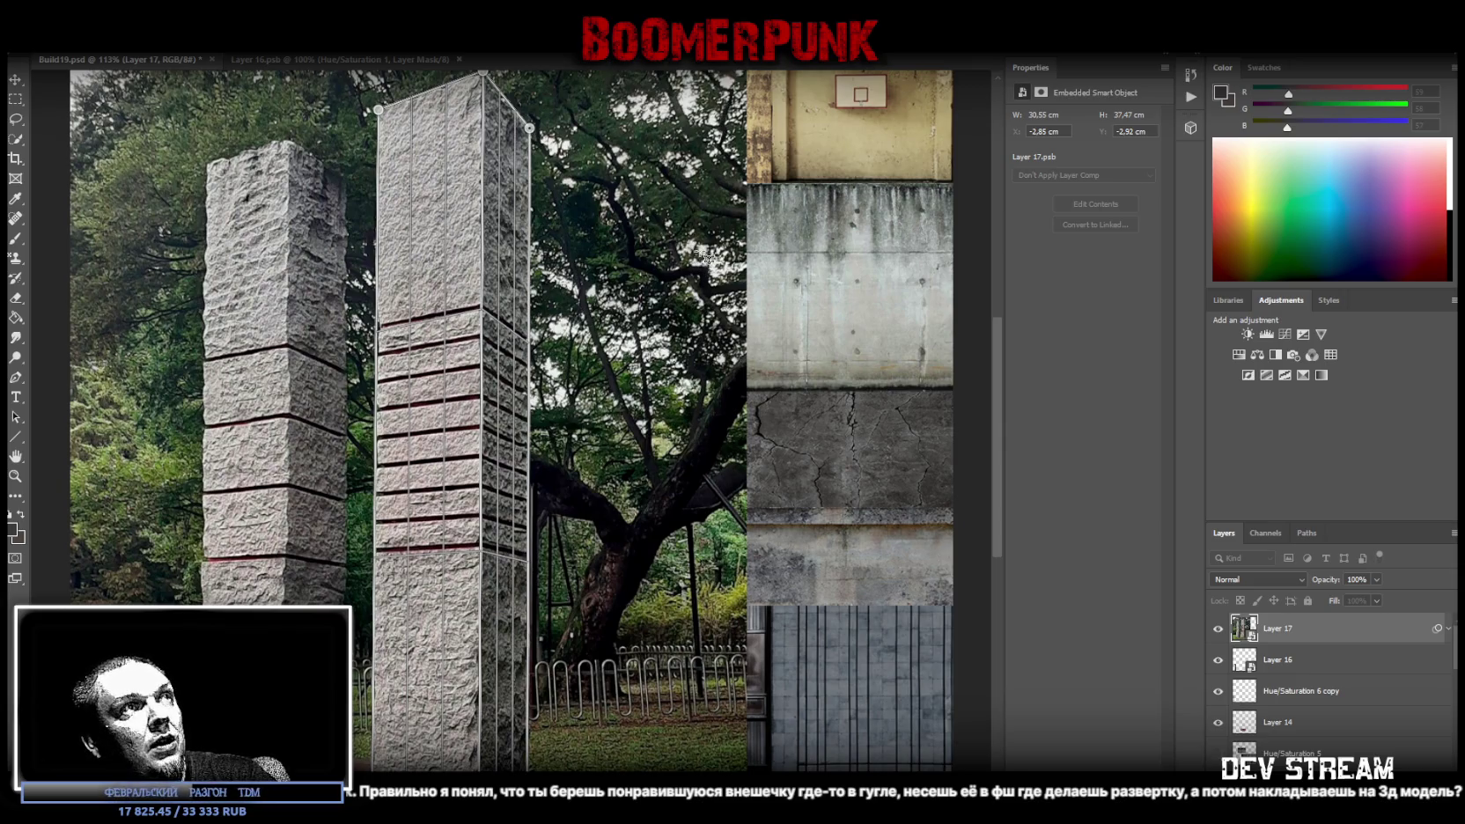
pyautogui.press('w')
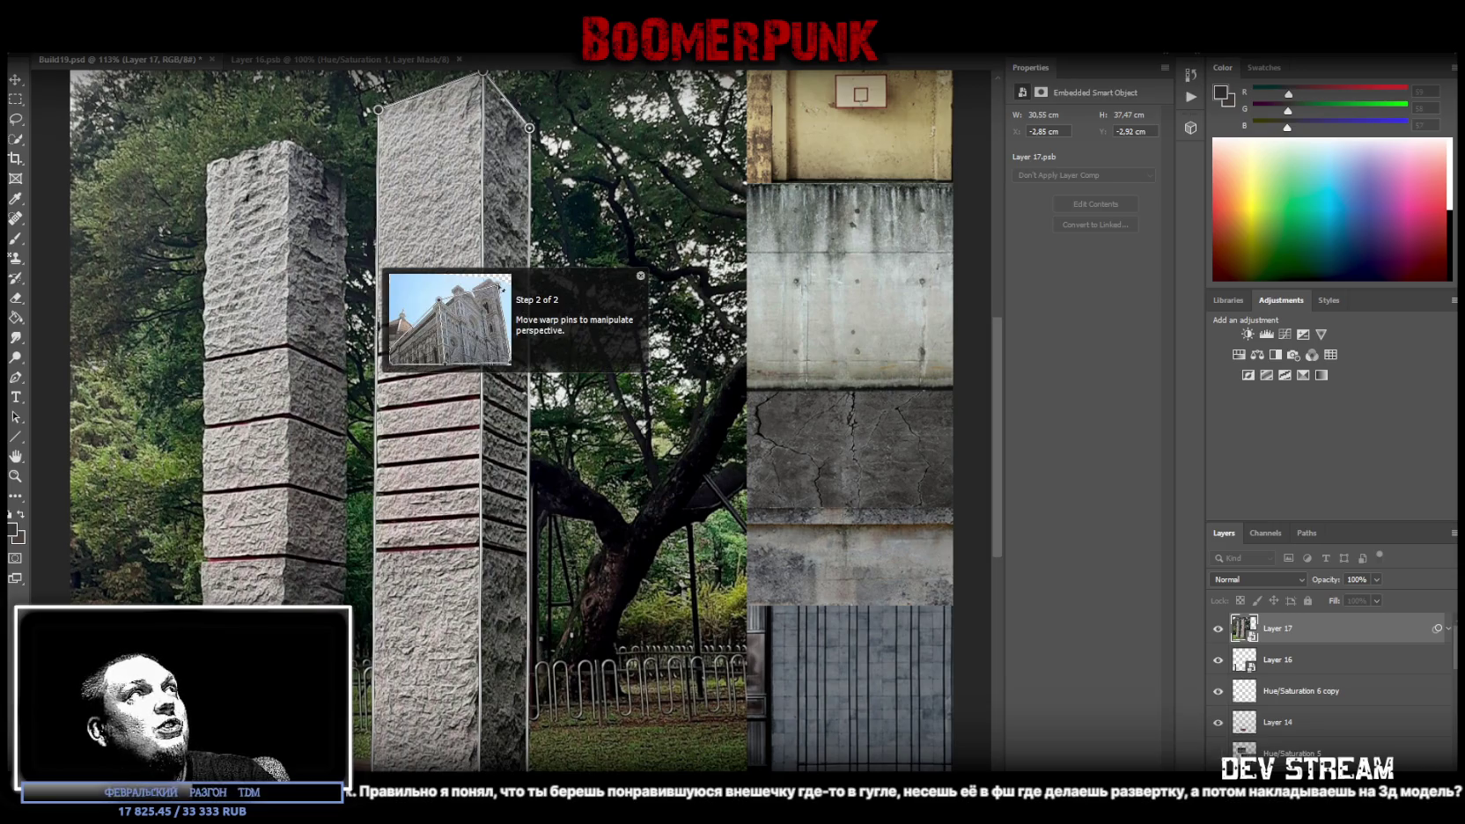
pyautogui.hotkey('shift', 'a')
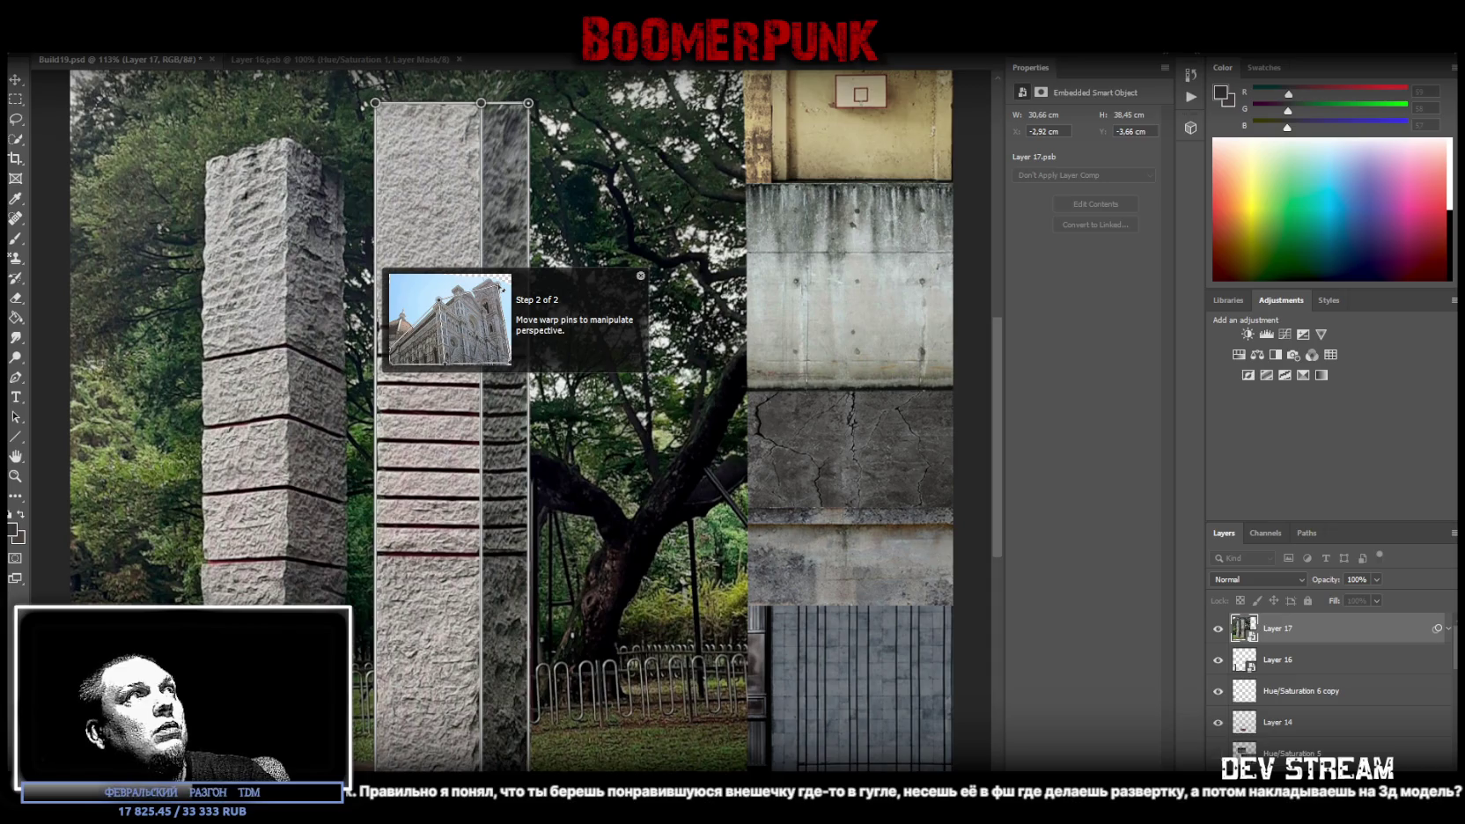
pyautogui.press('Return')
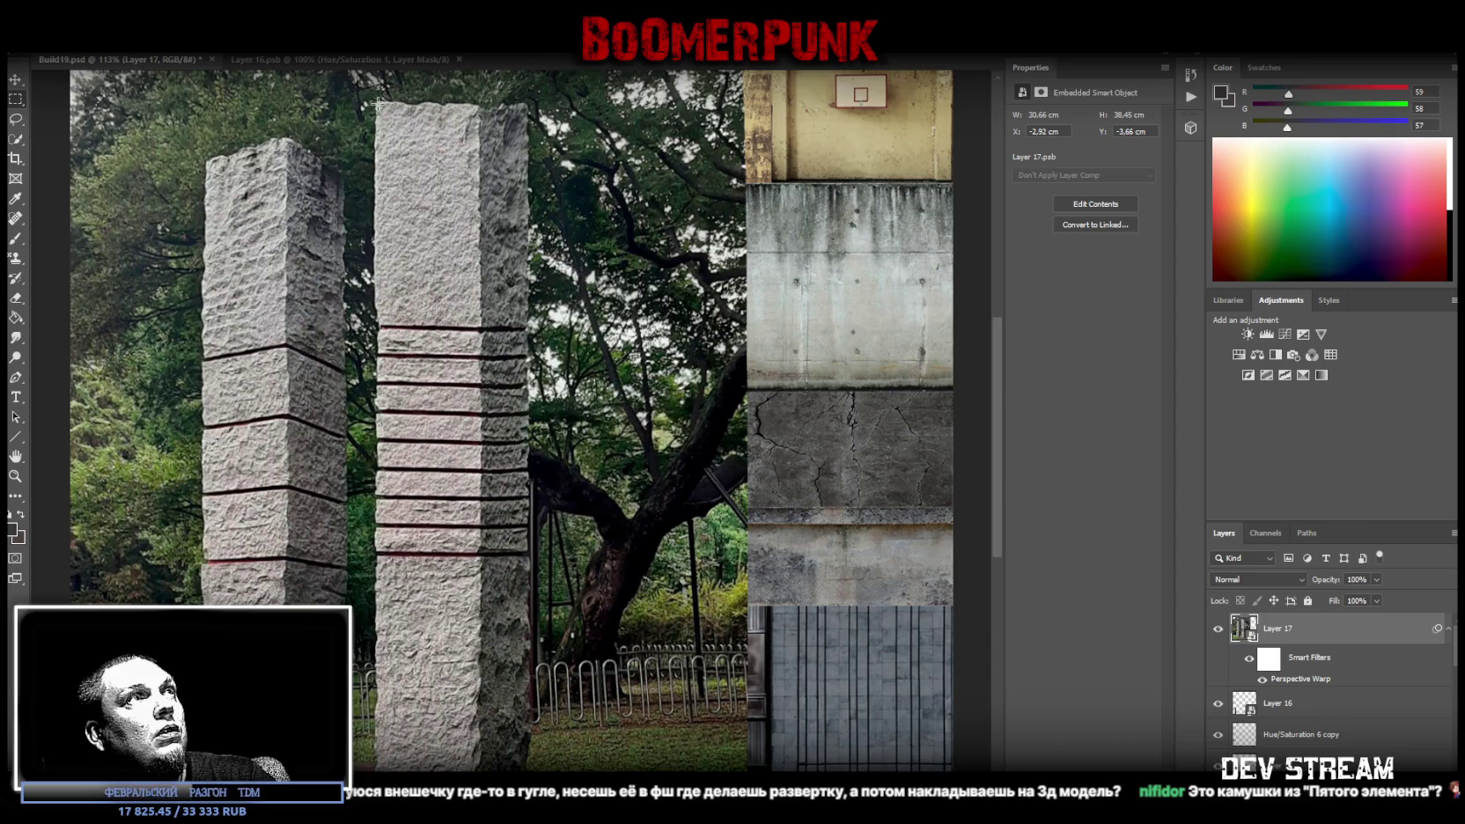
# Marquee-select the area around the right pillar, then move the YouTube Gothic ambience window over the canvas
pyautogui.moveTo(376, 103); pyautogui.dragTo(528, 769)
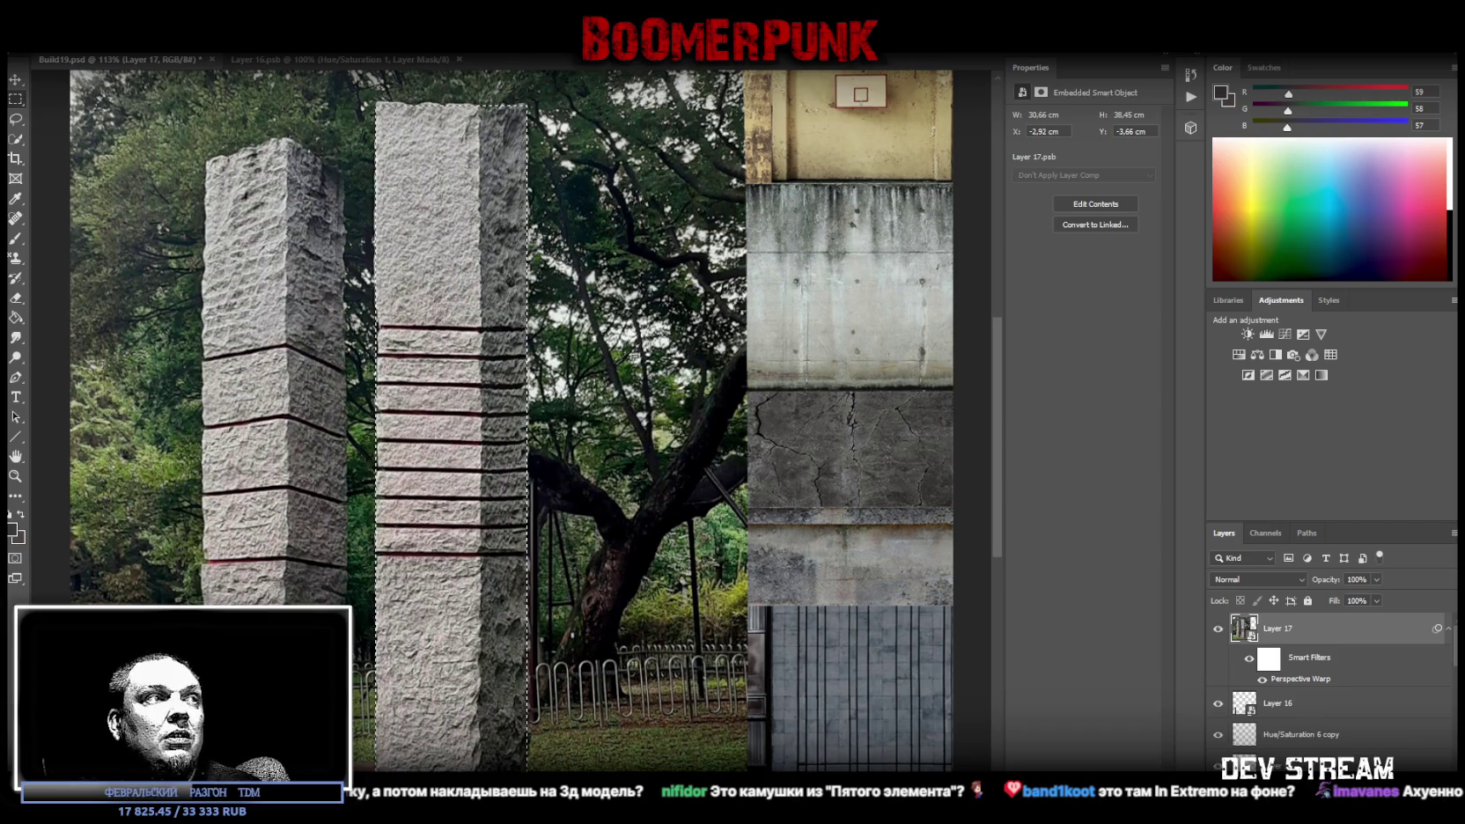
pyautogui.hotkey('alt', 'Tab')
pyautogui.moveTo(702, 229); pyautogui.dragTo(364, 102)
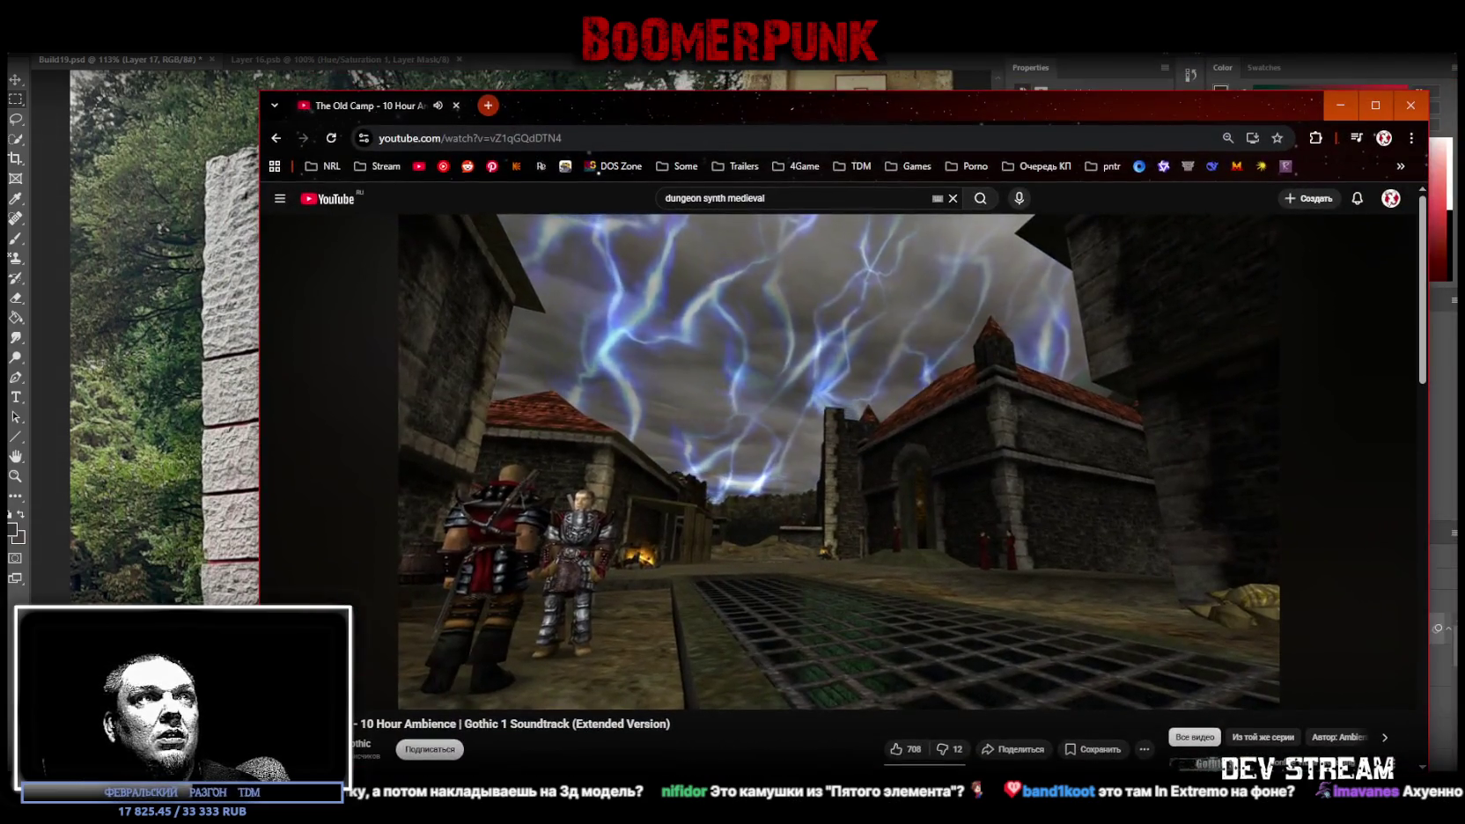
# Scroll the YouTube page and hide the browser to bring Photoshop back
pyautogui.scroll(-1, 721, 485)
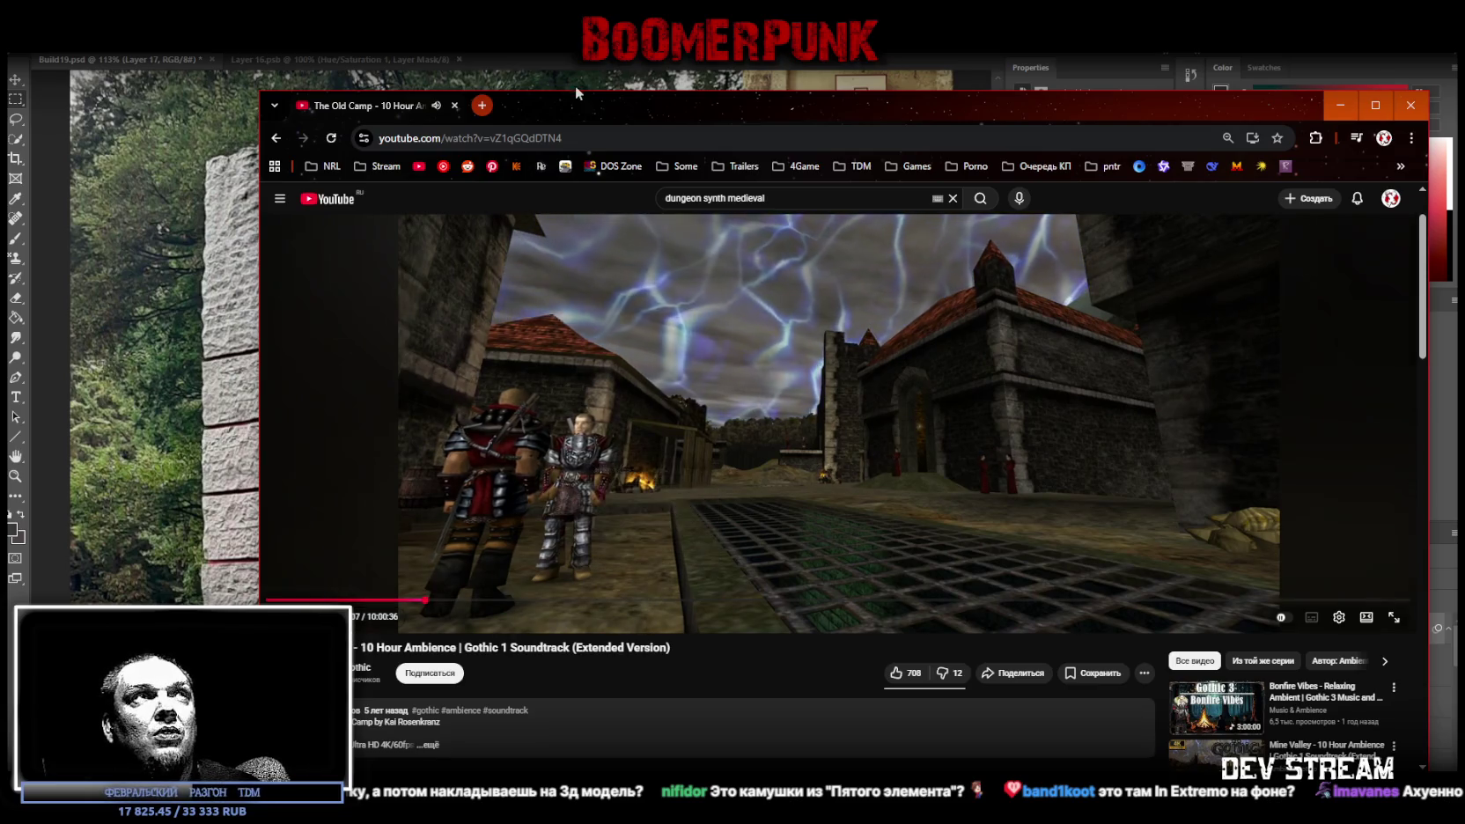
pyautogui.hotkey('alt', 'Tab')
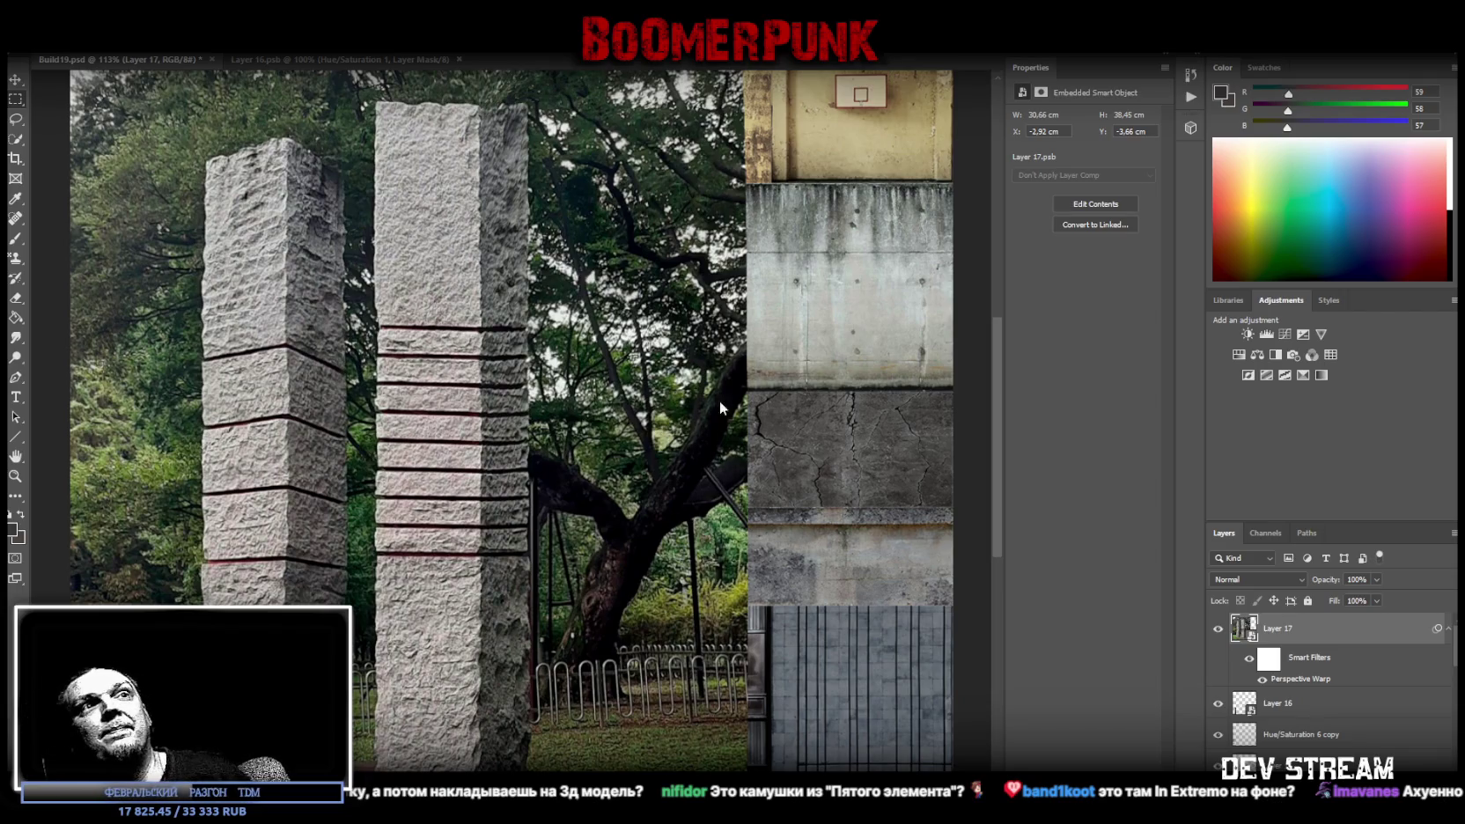
# Copy the right pillar selection to new Layer 18, delete tree-photo Layer 17, and select Layer 18
pyautogui.moveTo(376, 104); pyautogui.dragTo(527, 780)
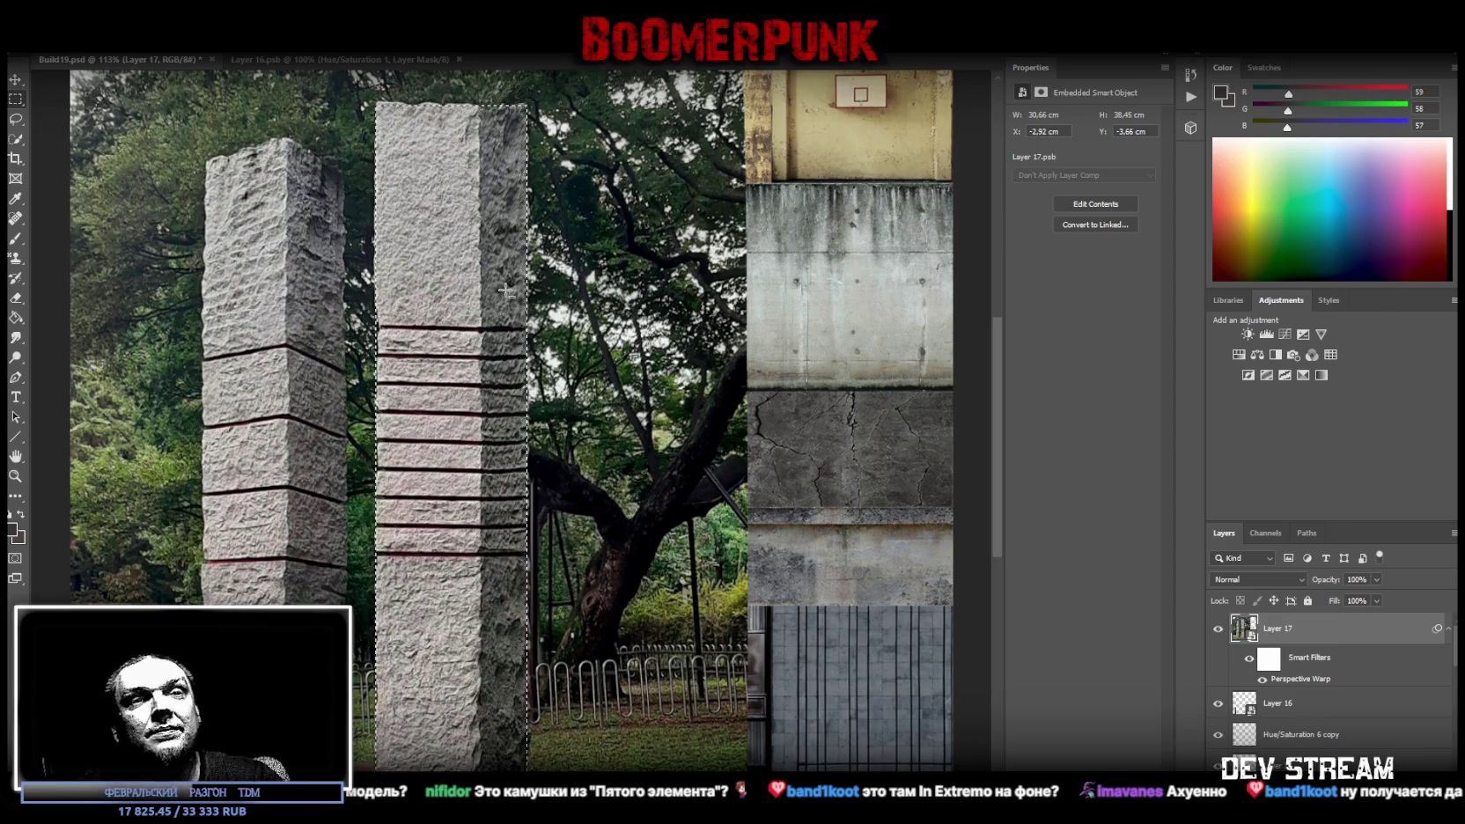
pyautogui.rightClick(428, 210)
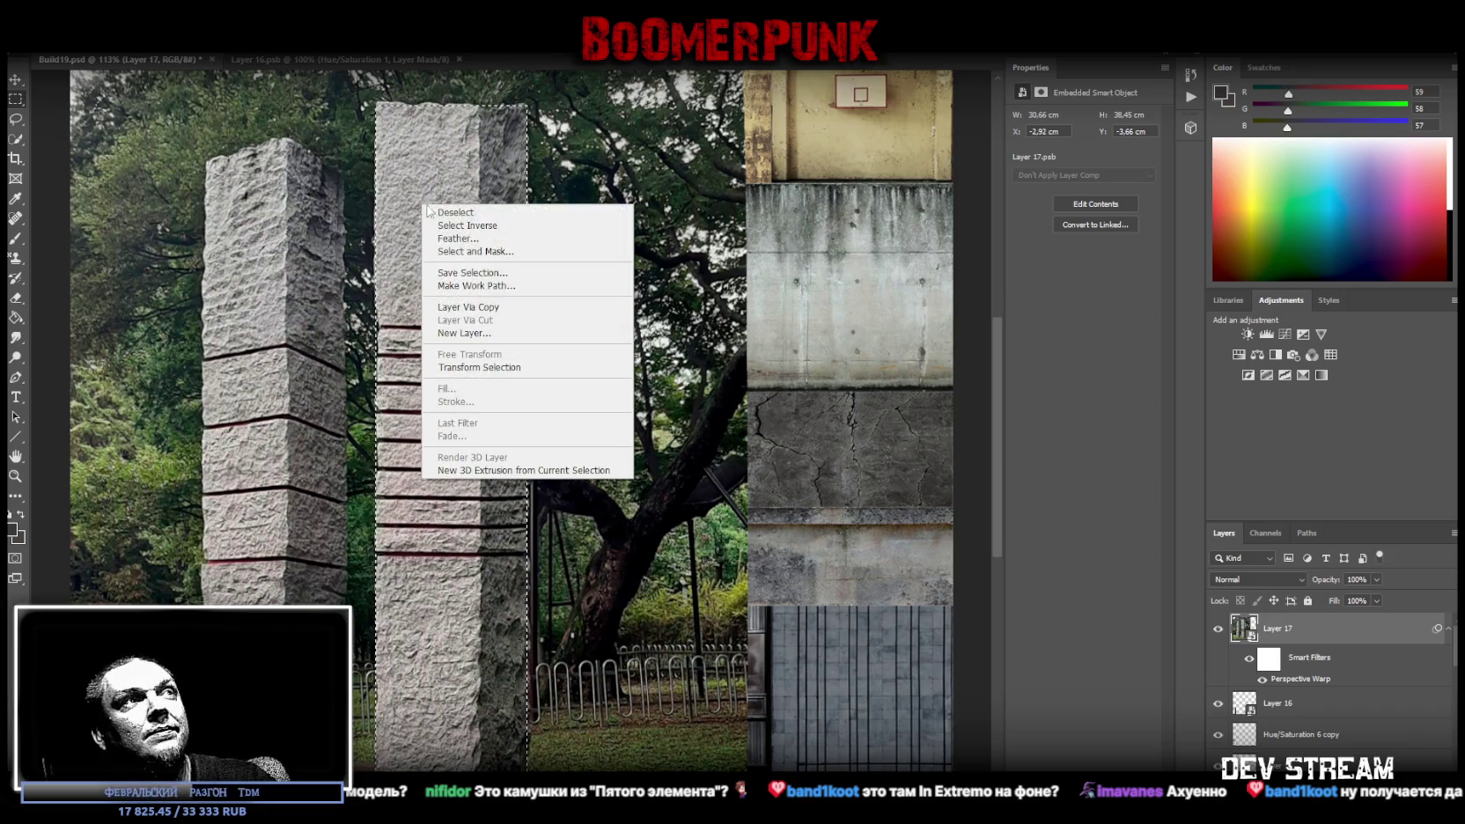
pyautogui.click(504, 308)
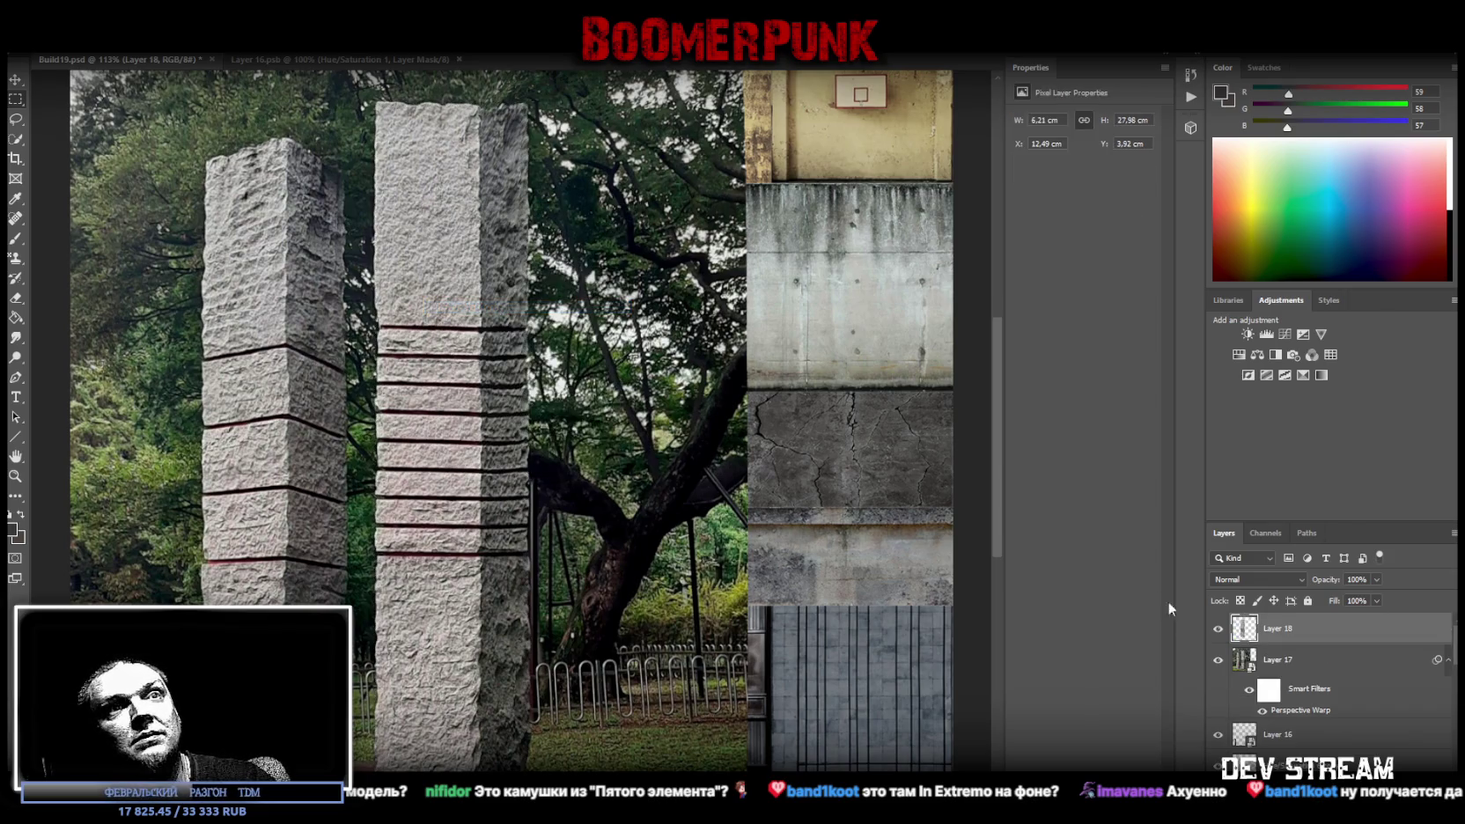
pyautogui.click(1277, 660)
pyautogui.press('Delete')
pyautogui.click(1291, 628)
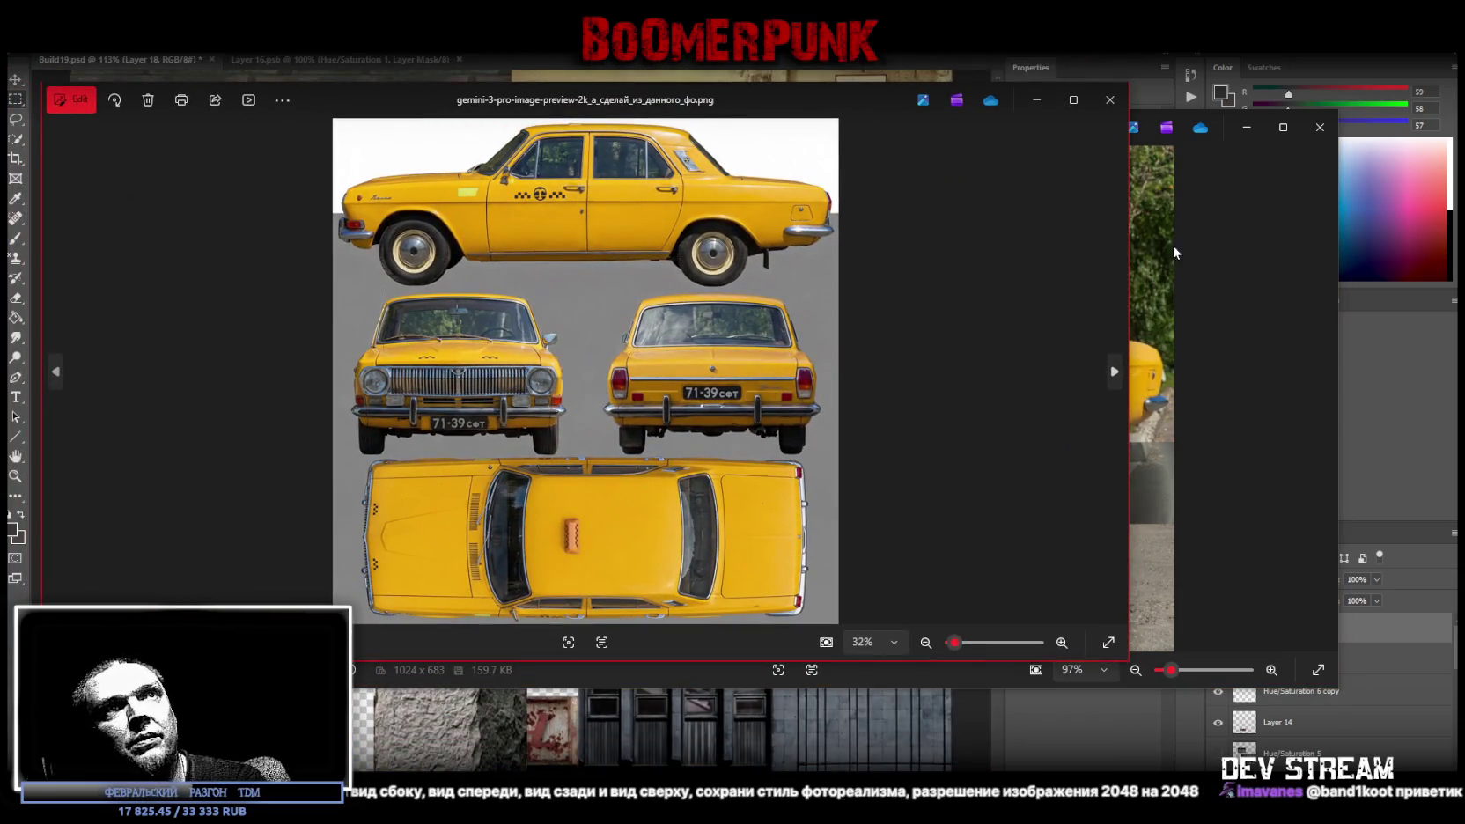
# Resize and reposition the four-view taxi sheet and taxi photo windows to sit side by side
pyautogui.moveTo(1129, 228); pyautogui.dragTo(711, 227)
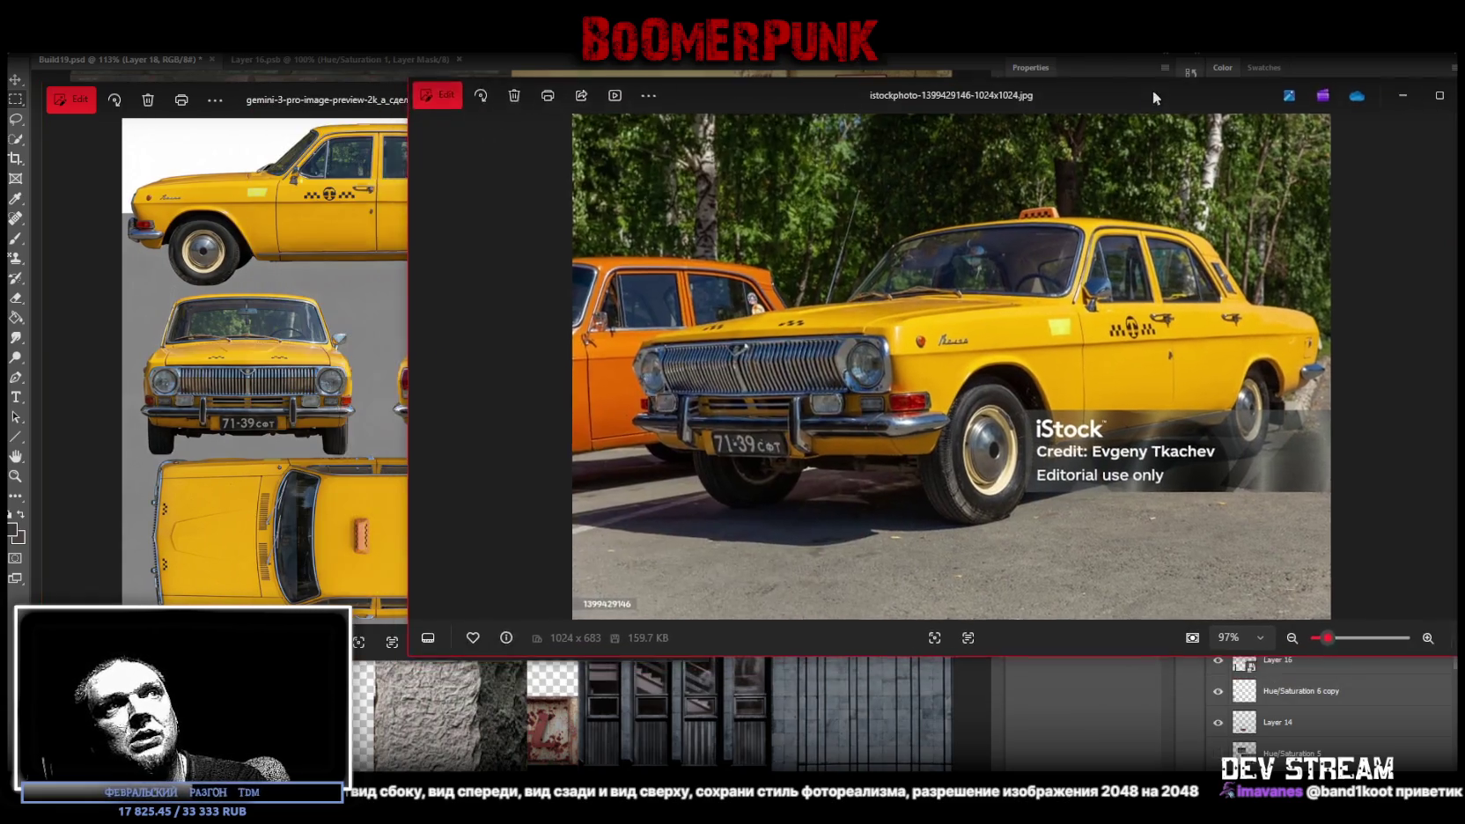
pyautogui.moveTo(1039, 107); pyautogui.dragTo(1140, 99)
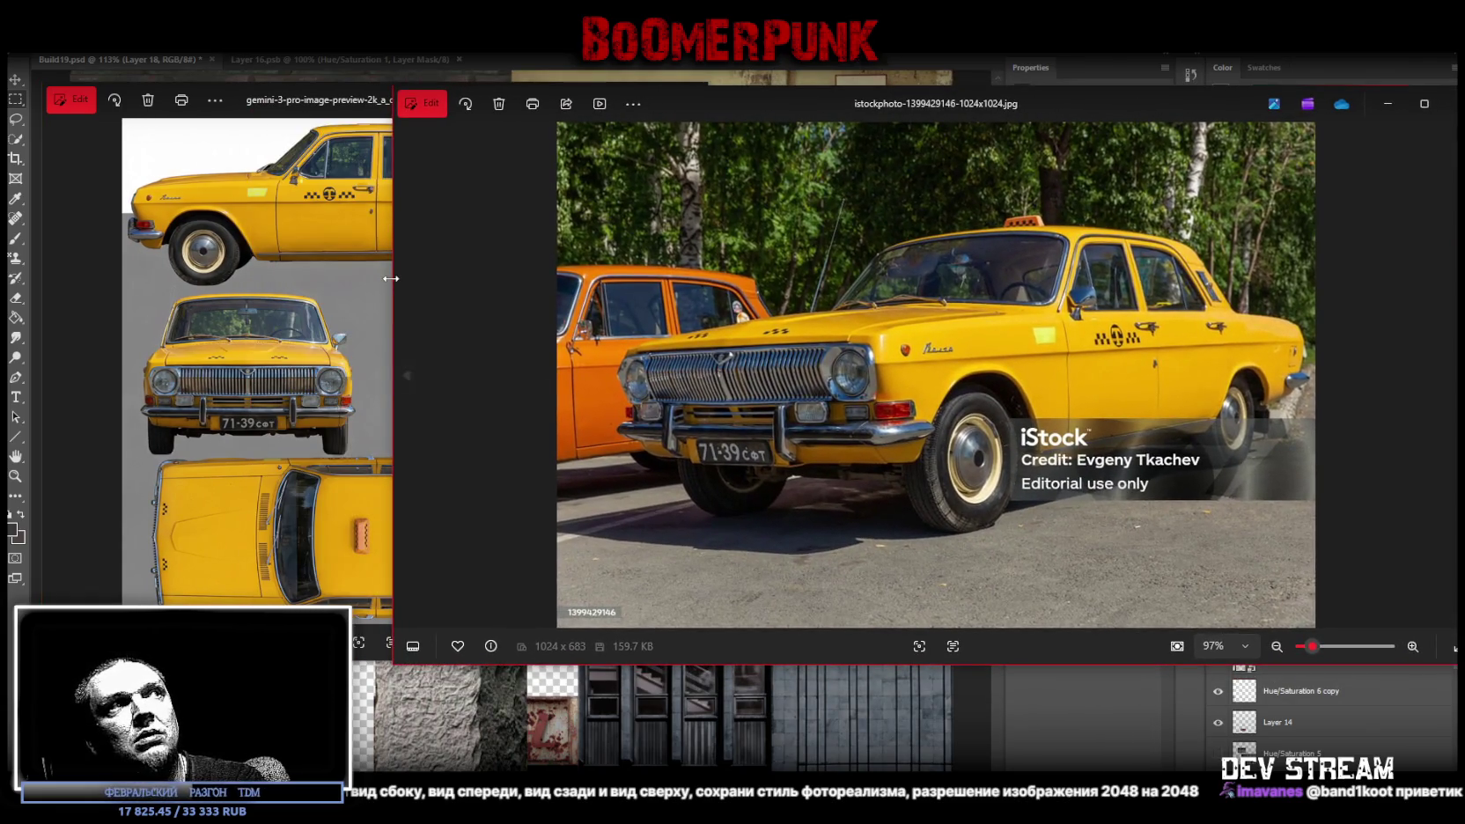
pyautogui.moveTo(391, 278); pyautogui.dragTo(689, 264)
pyautogui.moveTo(1225, 106); pyautogui.dragTo(1173, 102)
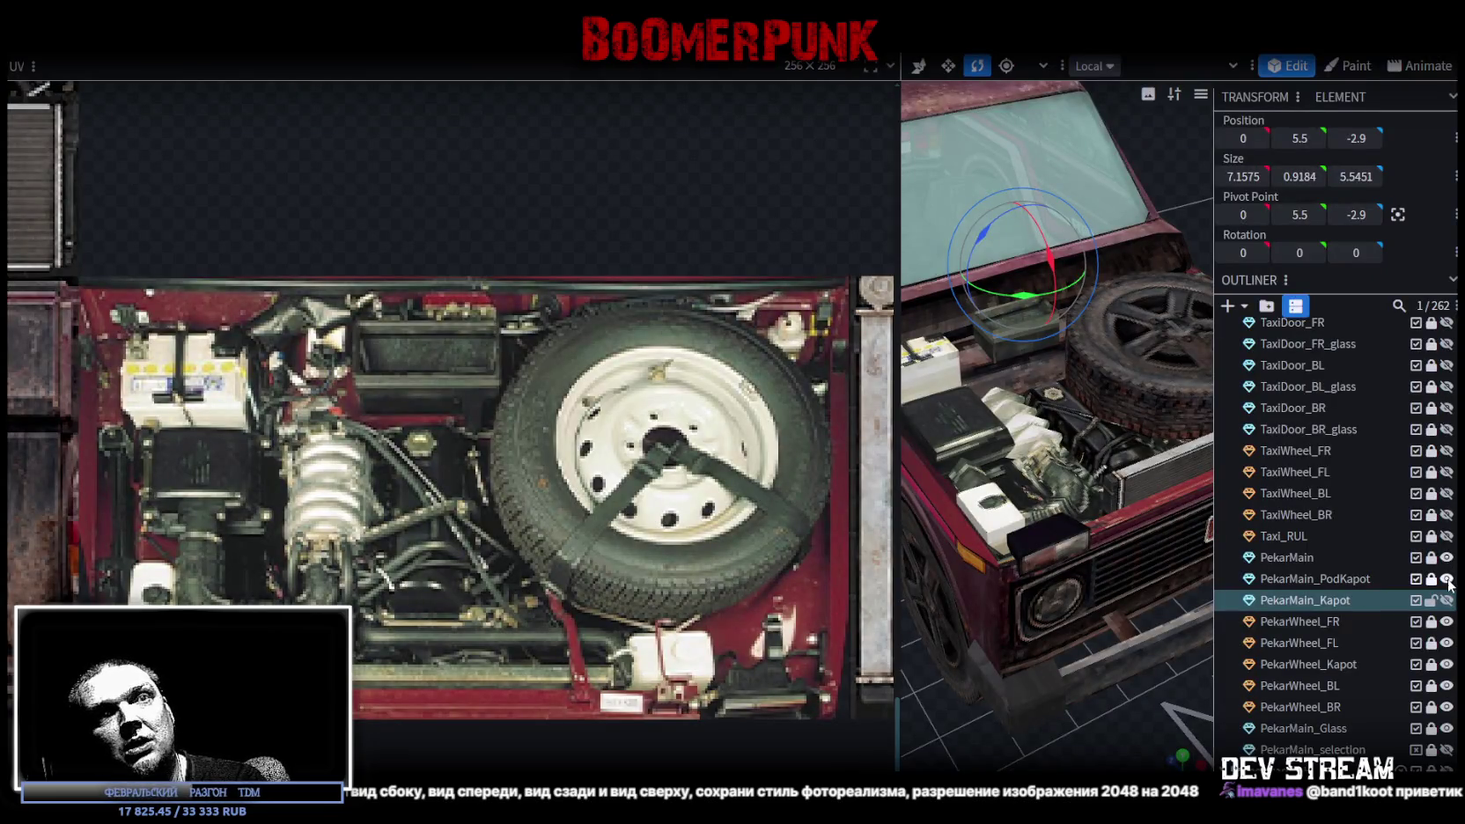
# Hide the red Niva and show the TaxiMain body, interior, lamps, seats, glass, trunk and all four doors with glass
pyautogui.scroll(5, 1444, 458)
pyautogui.click(1447, 414)
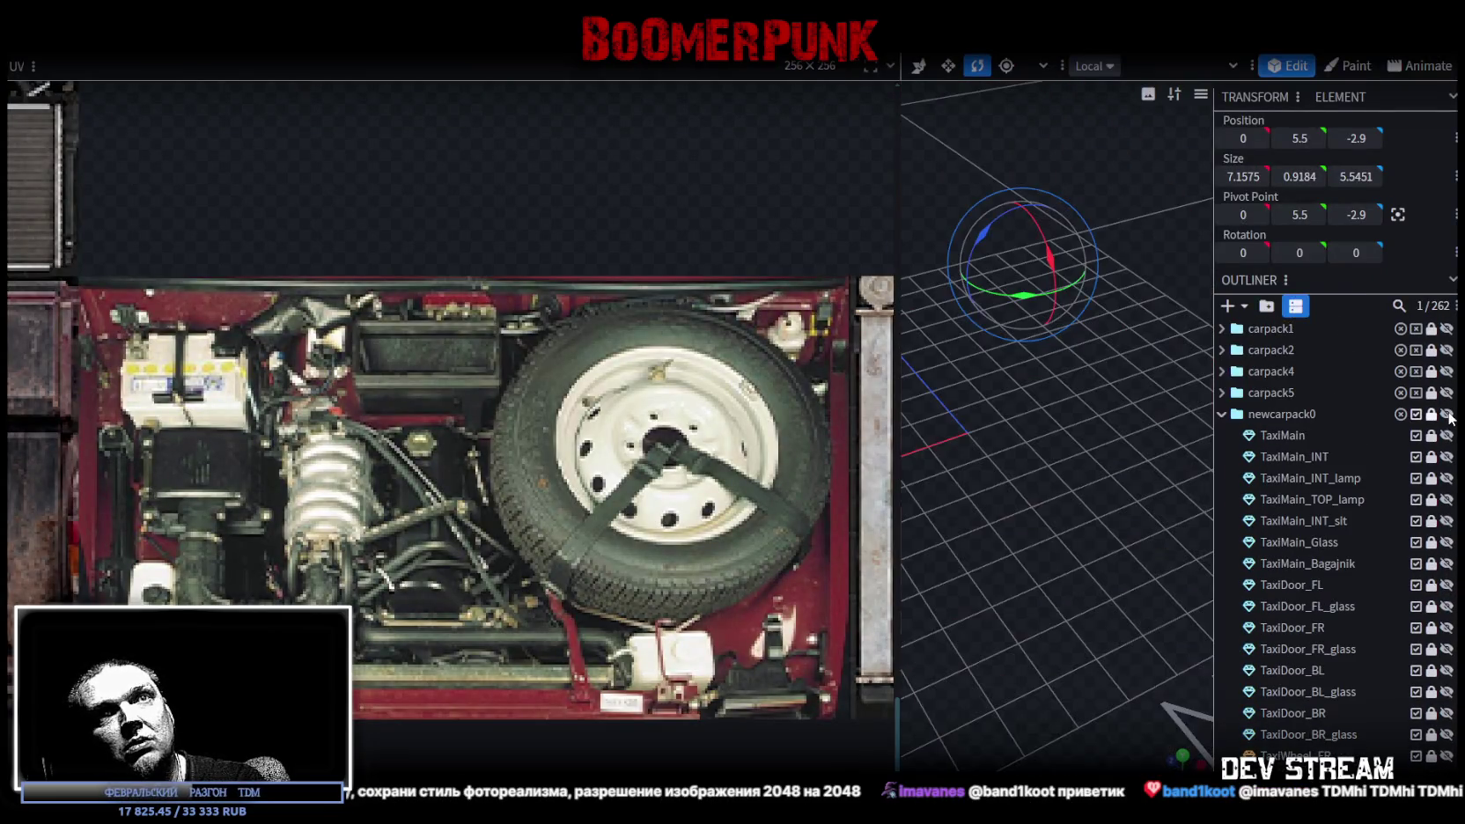
pyautogui.click(1447, 435)
pyautogui.click(1447, 456)
pyautogui.click(1446, 478)
pyautogui.click(1447, 499)
pyautogui.click(1447, 520)
pyautogui.click(1447, 541)
pyautogui.click(1446, 563)
pyautogui.click(1447, 584)
pyautogui.click(1447, 606)
pyautogui.click(1447, 628)
pyautogui.click(1446, 649)
pyautogui.click(1446, 670)
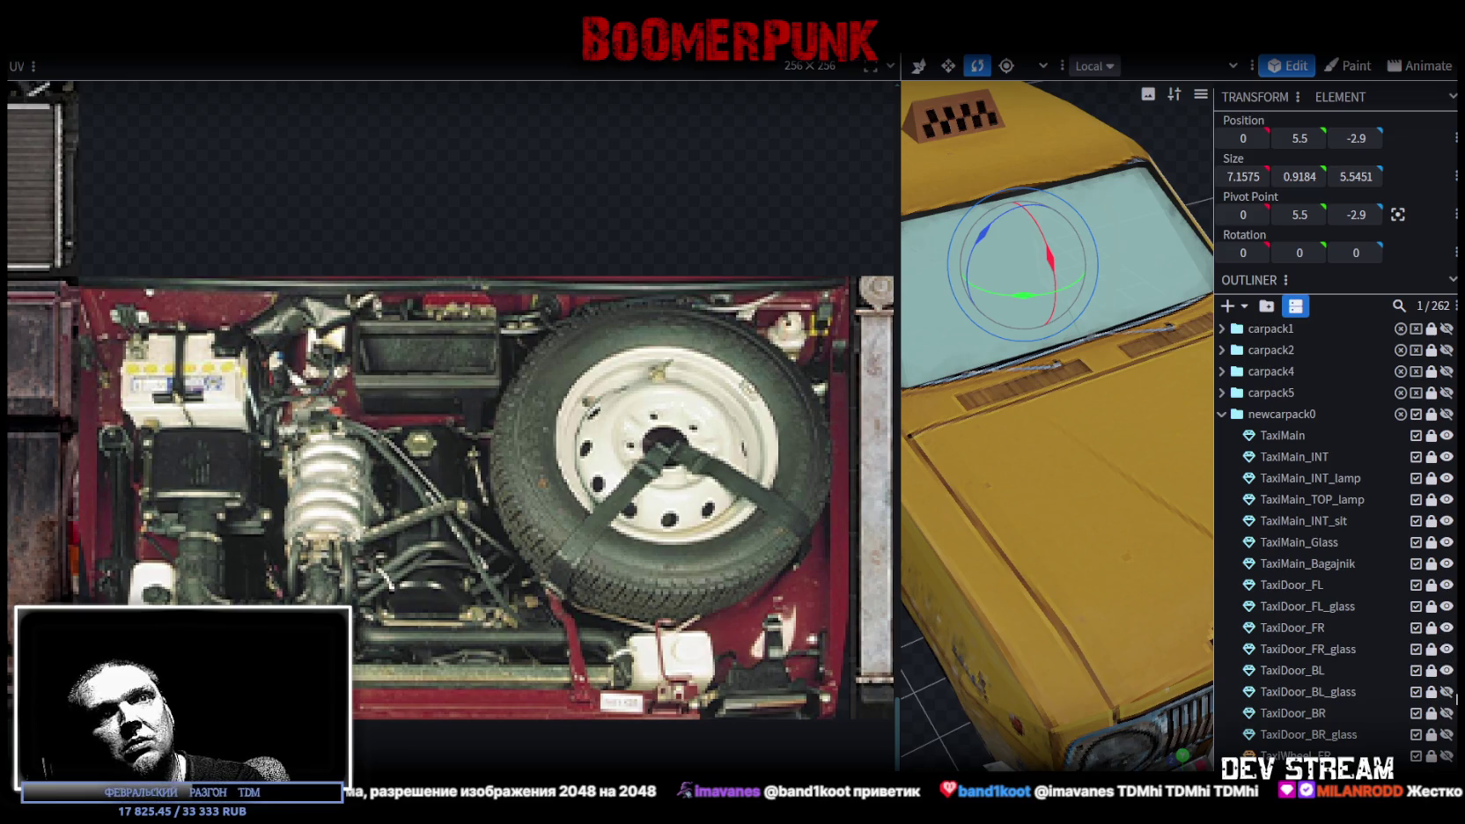
pyautogui.click(1446, 691)
pyautogui.click(1447, 714)
pyautogui.click(1447, 735)
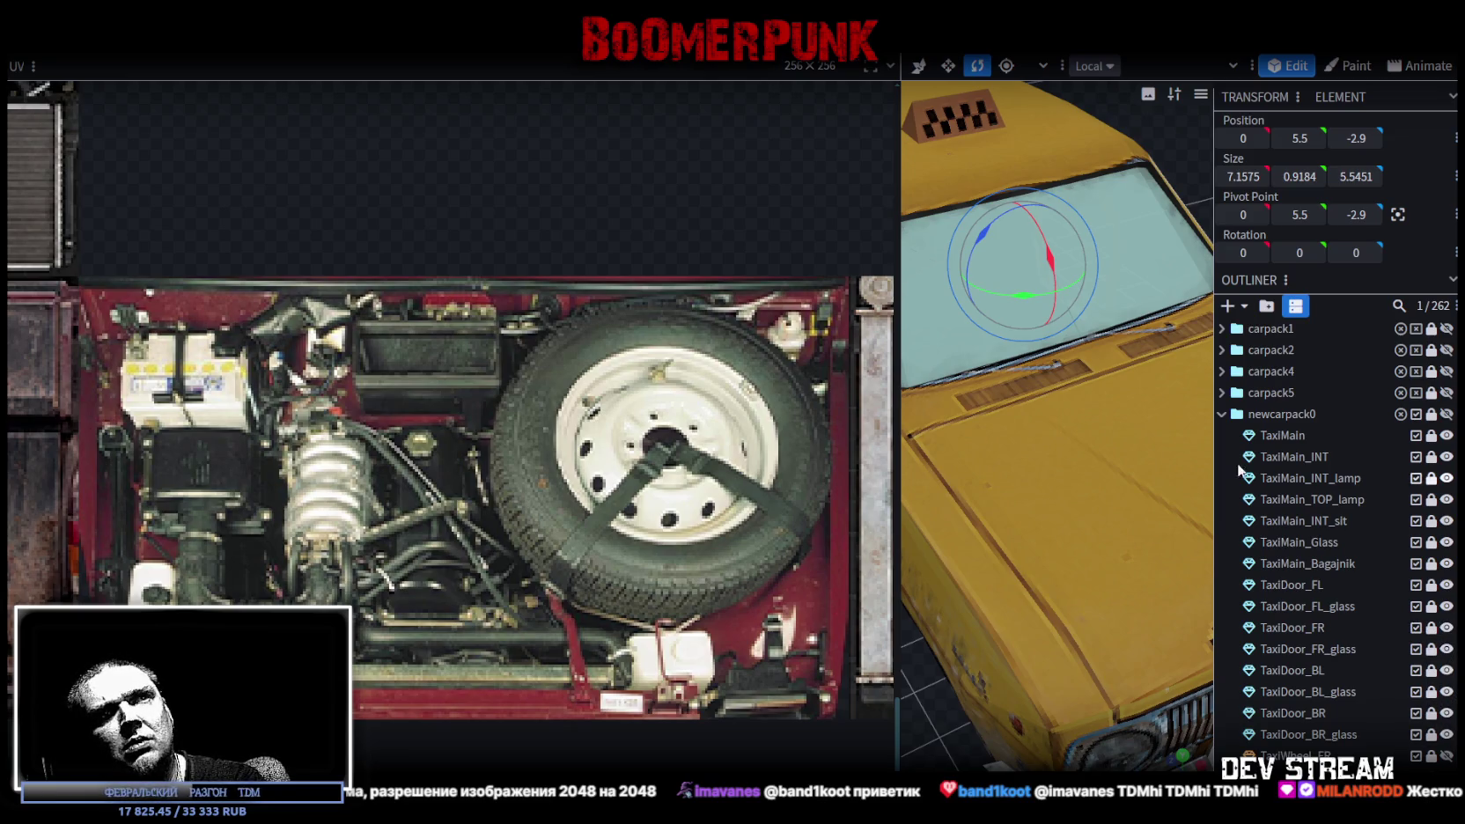
# Widen the 3D view and show all four taxi wheels plus the Taxi_RUL part
pyautogui.moveTo(901, 366); pyautogui.dragTo(281, 366)
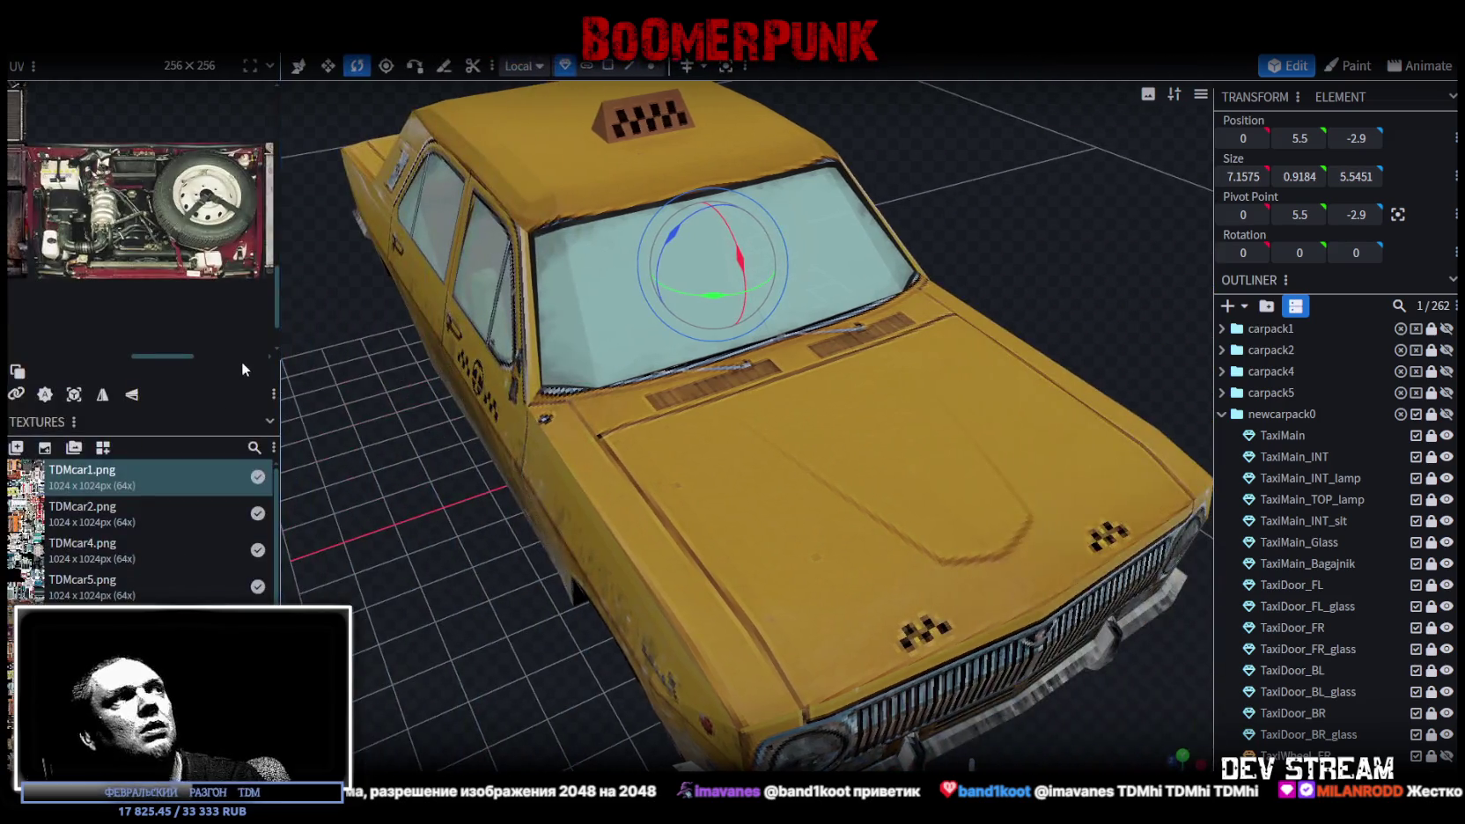
pyautogui.scroll(5, 53, 176)
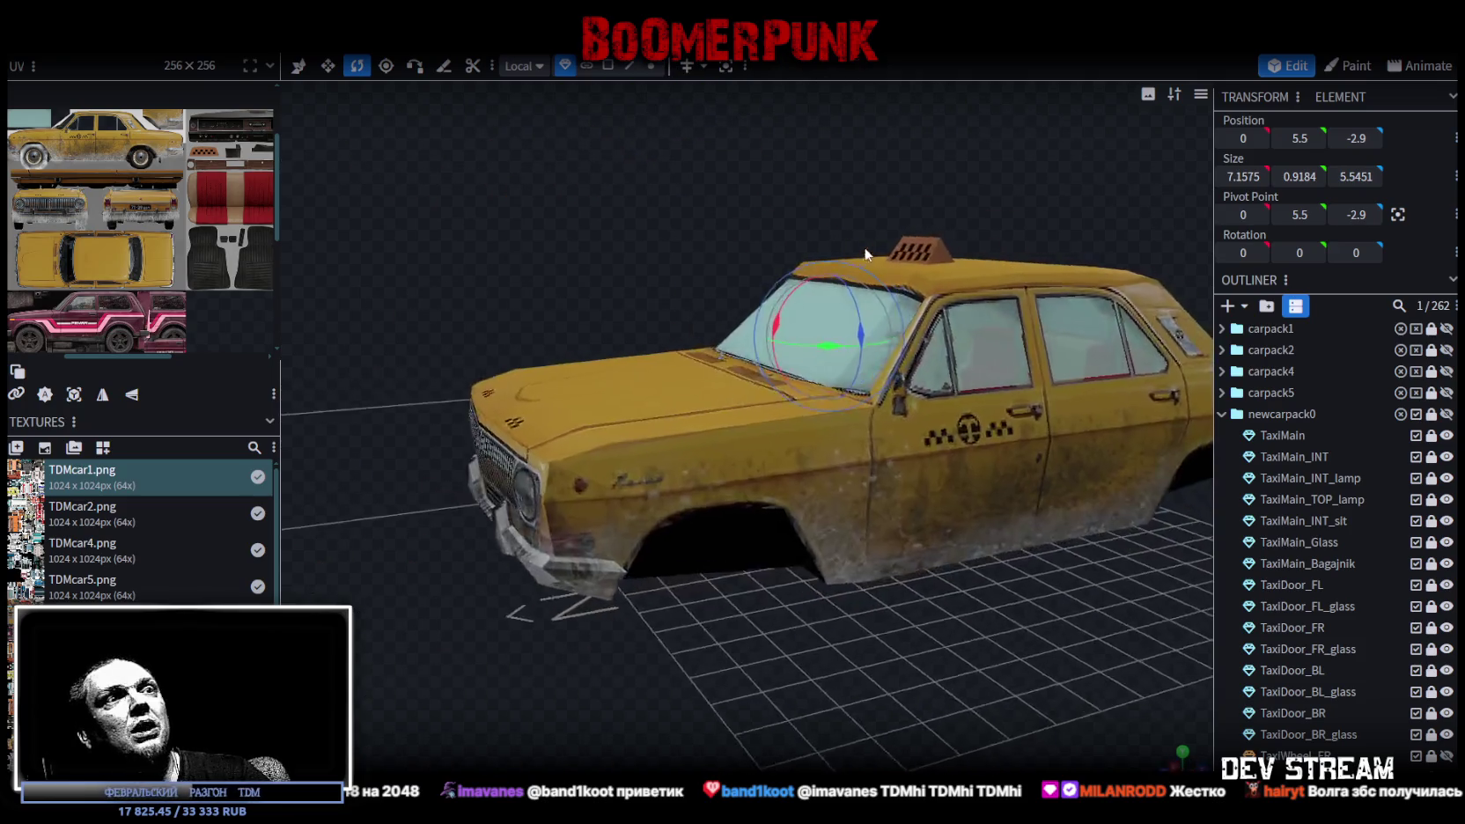
pyautogui.moveTo(495, 327); pyautogui.dragTo(1144, 373)
pyautogui.scroll(-3, 1268, 531)
pyautogui.click(1447, 603)
pyautogui.click(1447, 624)
pyautogui.click(1447, 645)
pyautogui.click(1446, 667)
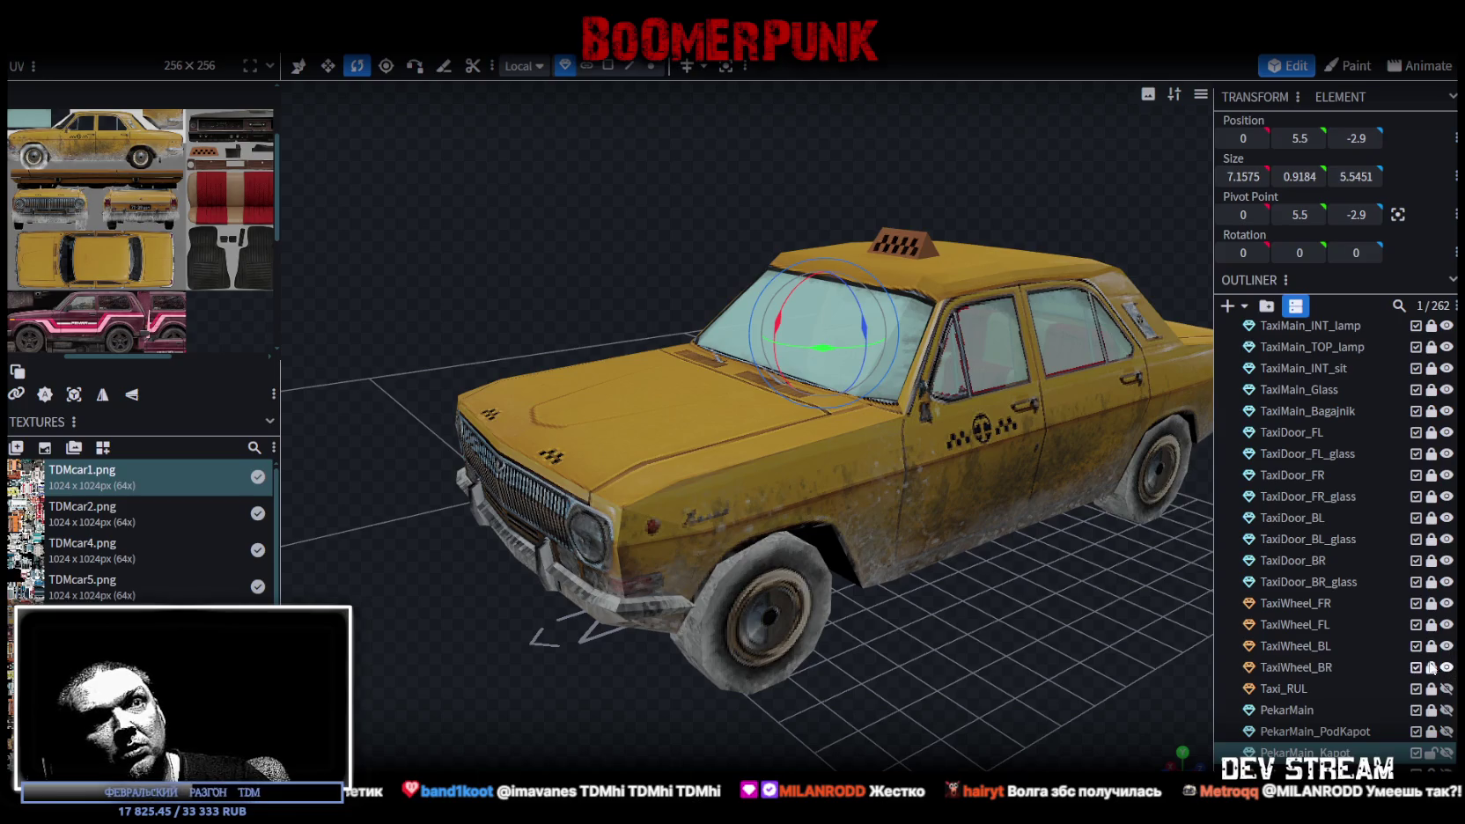
pyautogui.click(1446, 689)
# Orbit and zoom around the taxi to inspect it, then switch back to the reference images
pyautogui.scroll(-3, 981, 589)
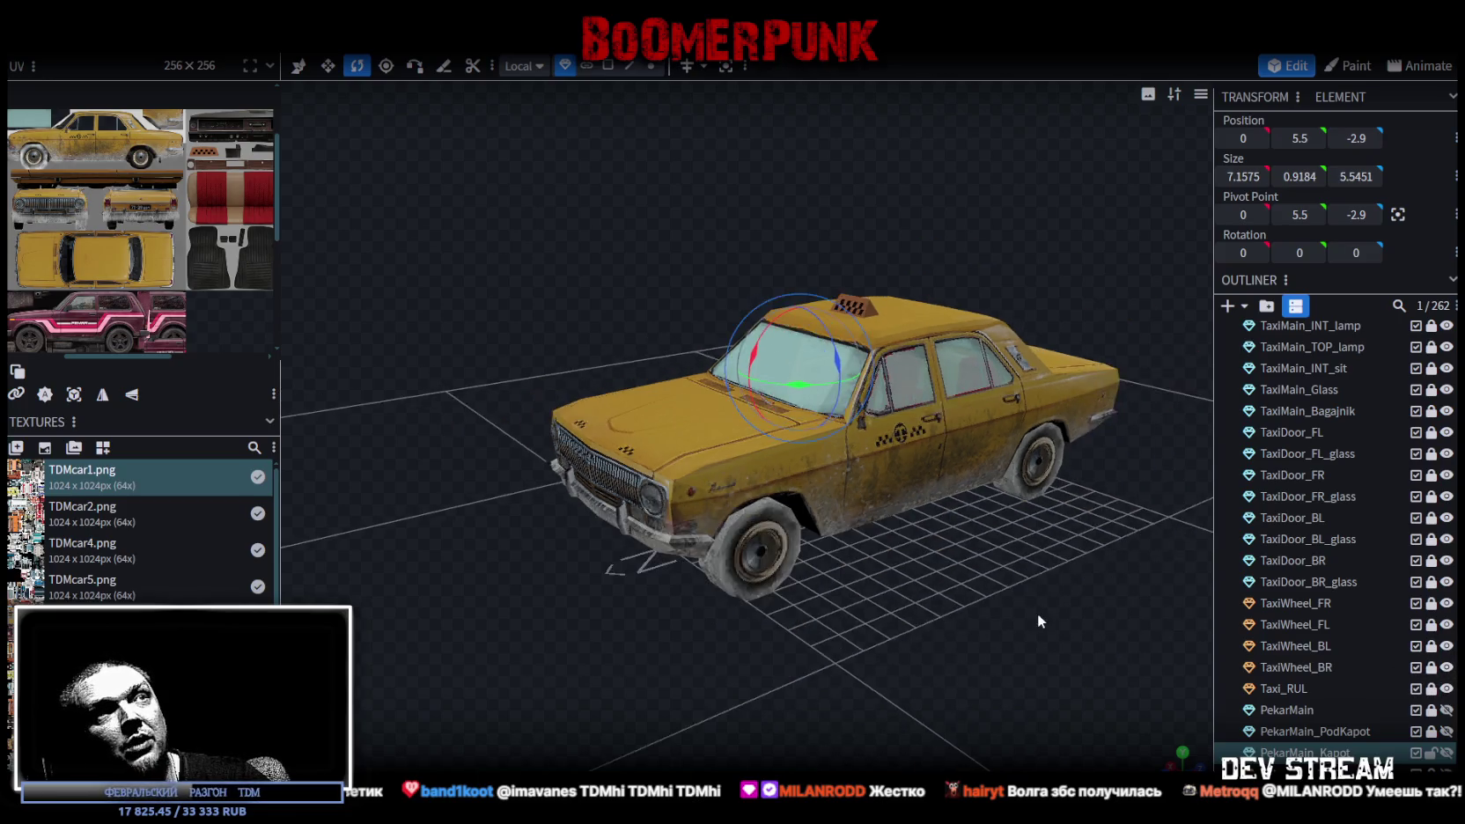
pyautogui.moveTo(1039, 590); pyautogui.dragTo(981, 588)
pyautogui.scroll(3, 986, 594)
pyautogui.scroll(2, 990, 599)
pyautogui.scroll(4, 889, 616)
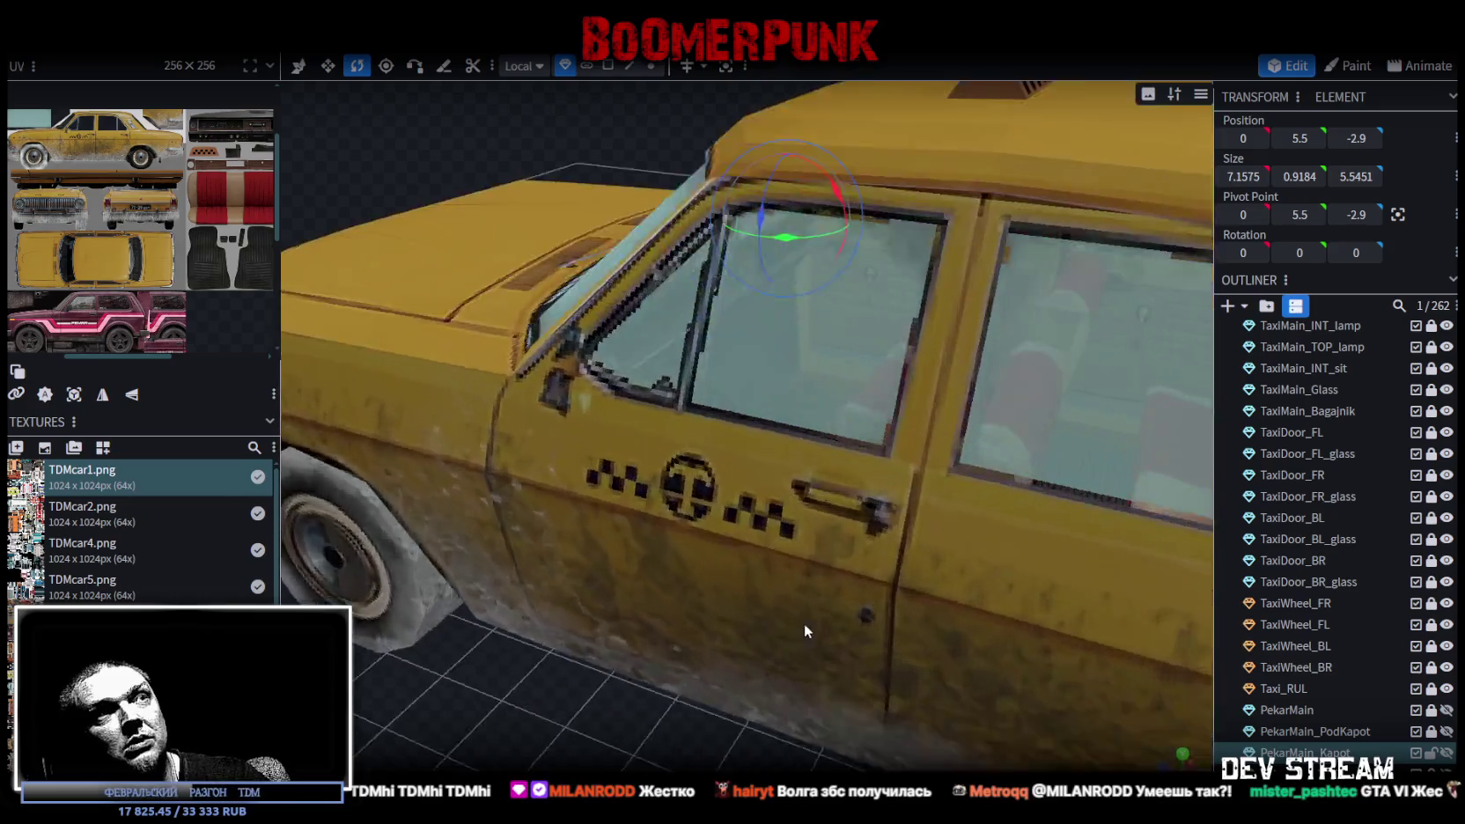
pyautogui.scroll(4, 802, 628)
pyautogui.scroll(2, 669, 643)
pyautogui.moveTo(656, 647); pyautogui.dragTo(591, 533)
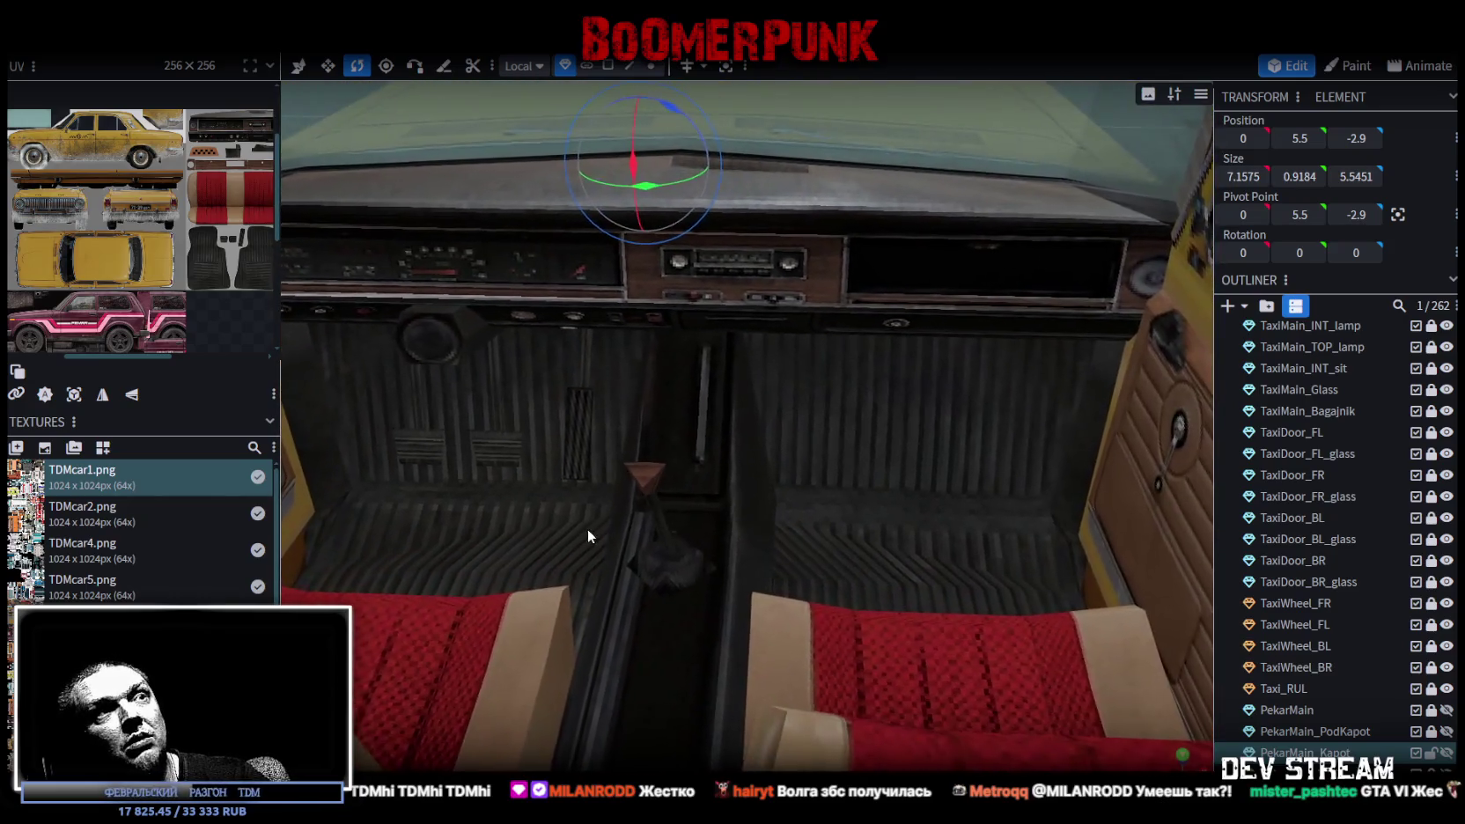
pyautogui.scroll(-5, 748, 485)
pyautogui.hotkey('alt', 'Tab')
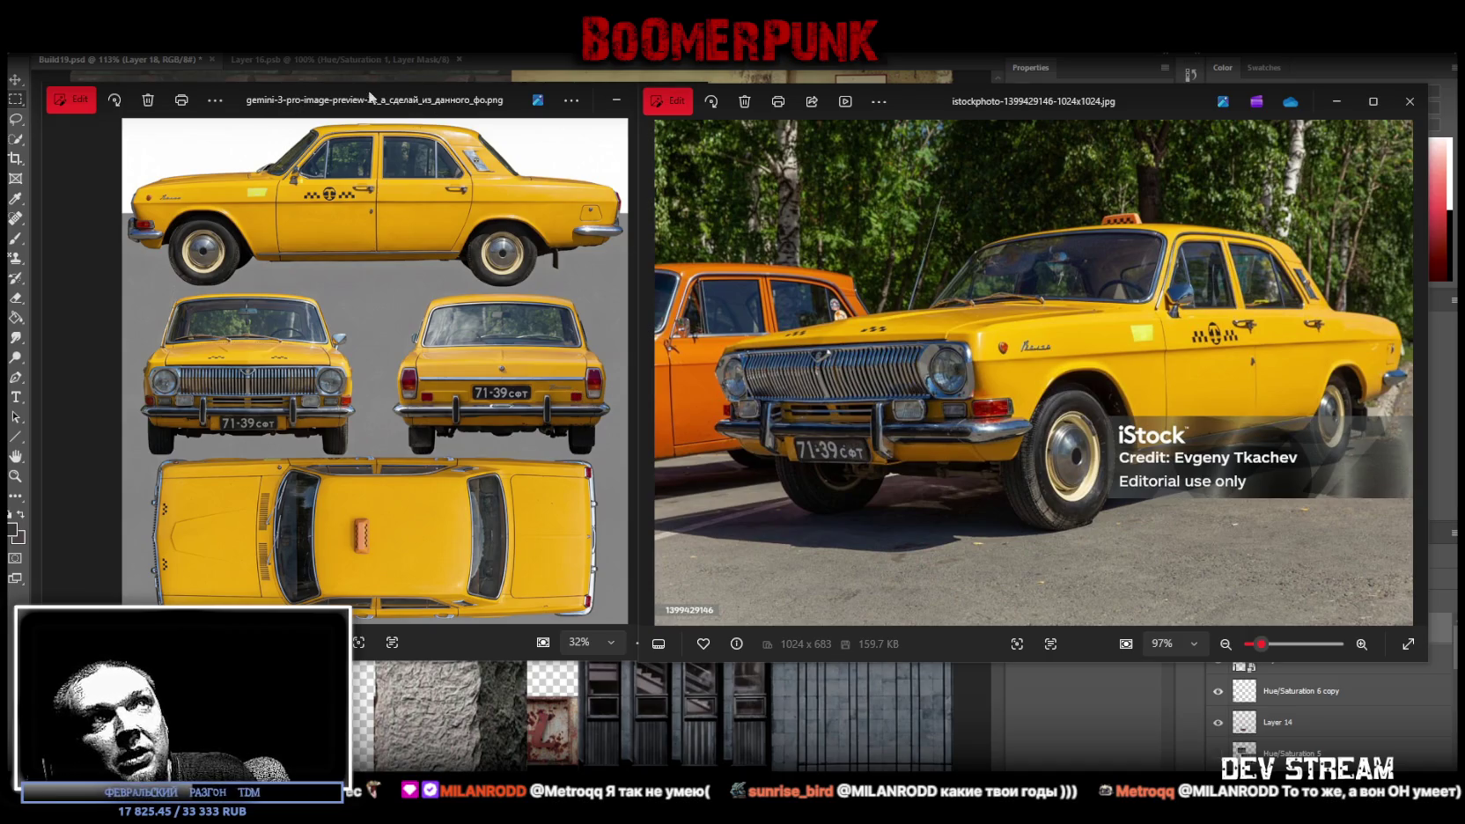
# Nudge the iStock yellow taxi photo window aside, then close it
pyautogui.moveTo(935, 102); pyautogui.dragTo(965, 104)
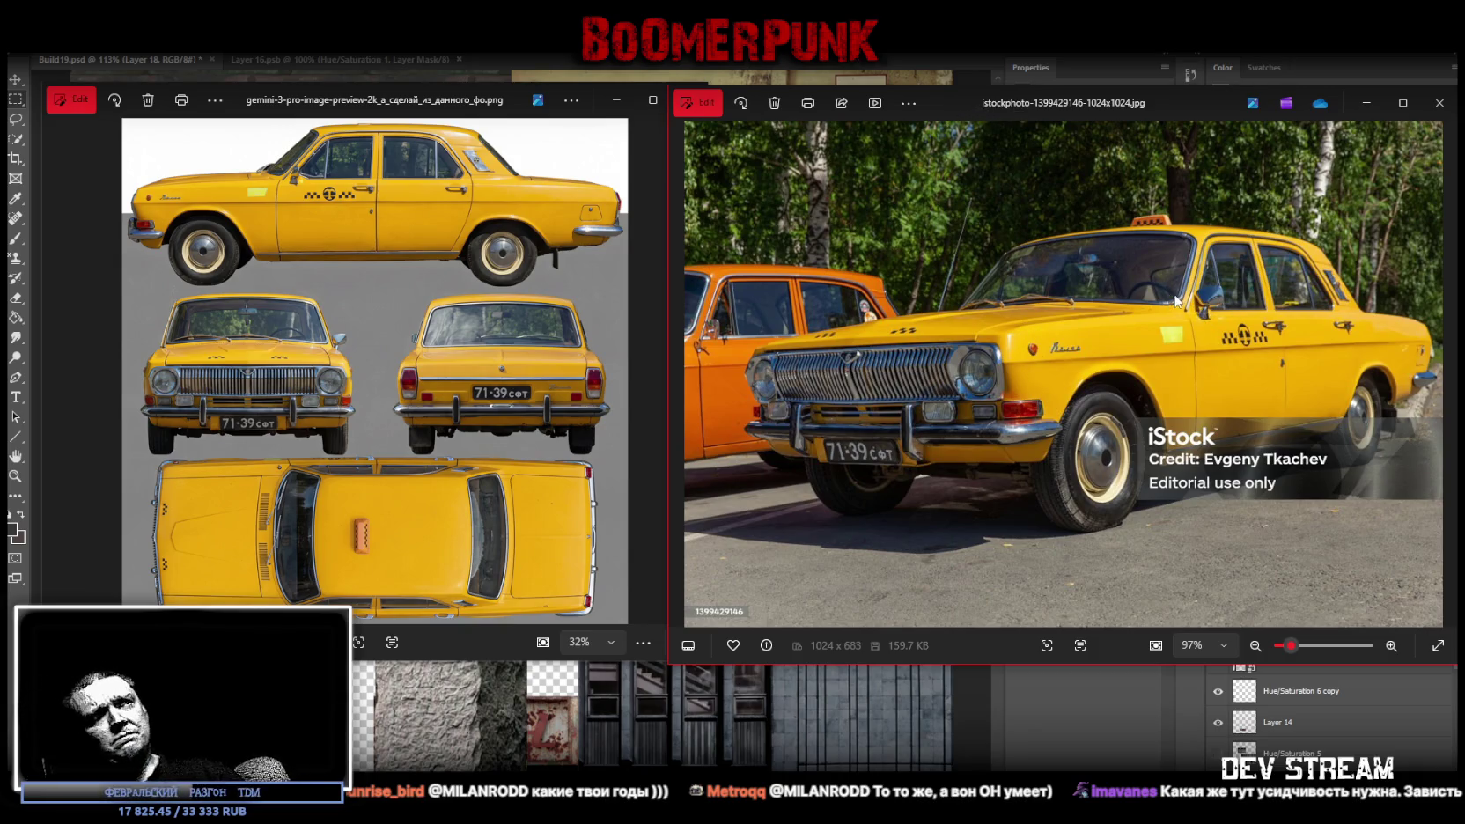
pyautogui.click(1441, 106)
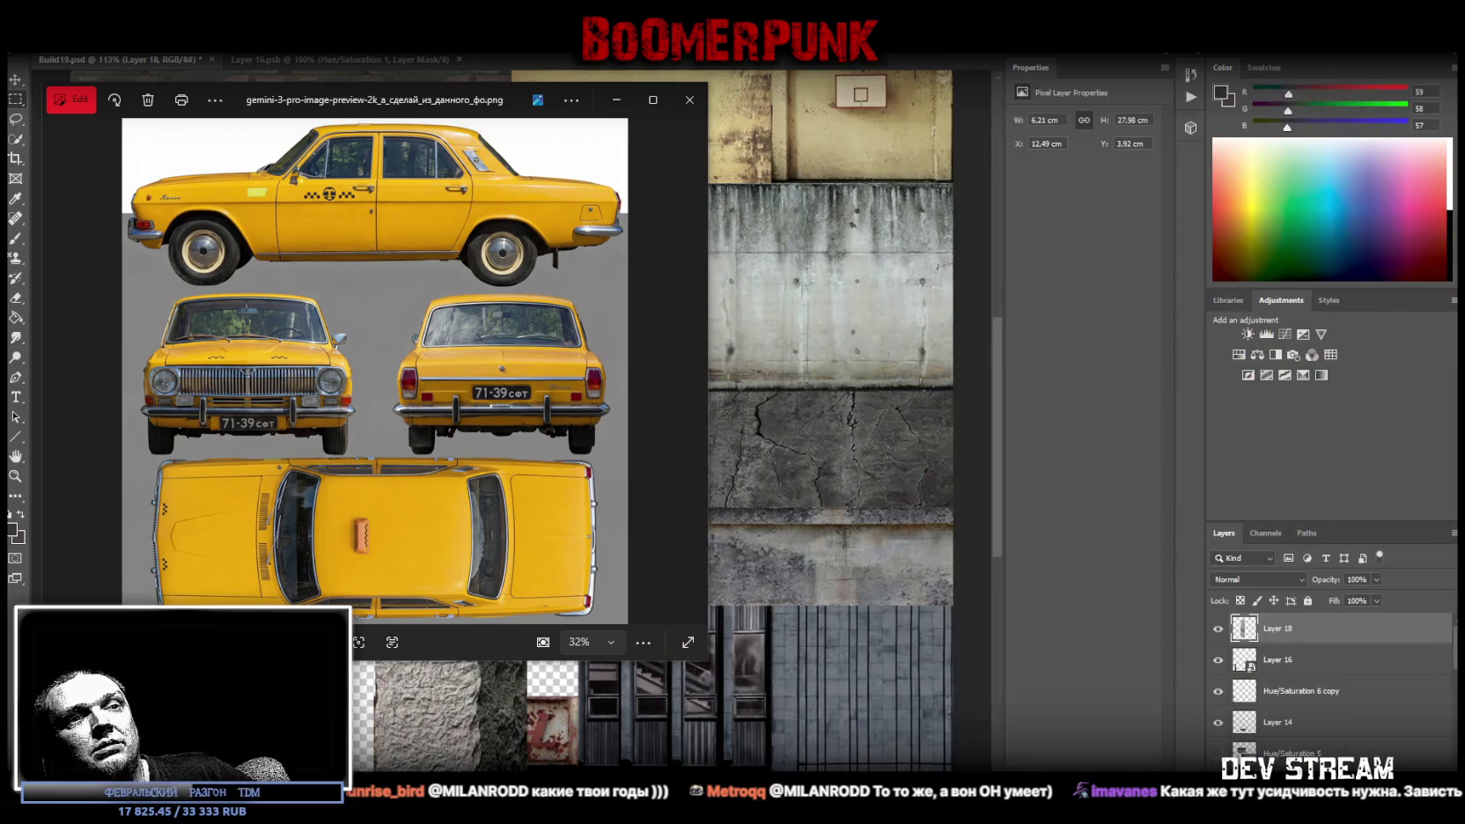
# Close the taxi sheet window and zoom out until the whole Build19.psd atlas fits on screen
pyautogui.click(690, 99)
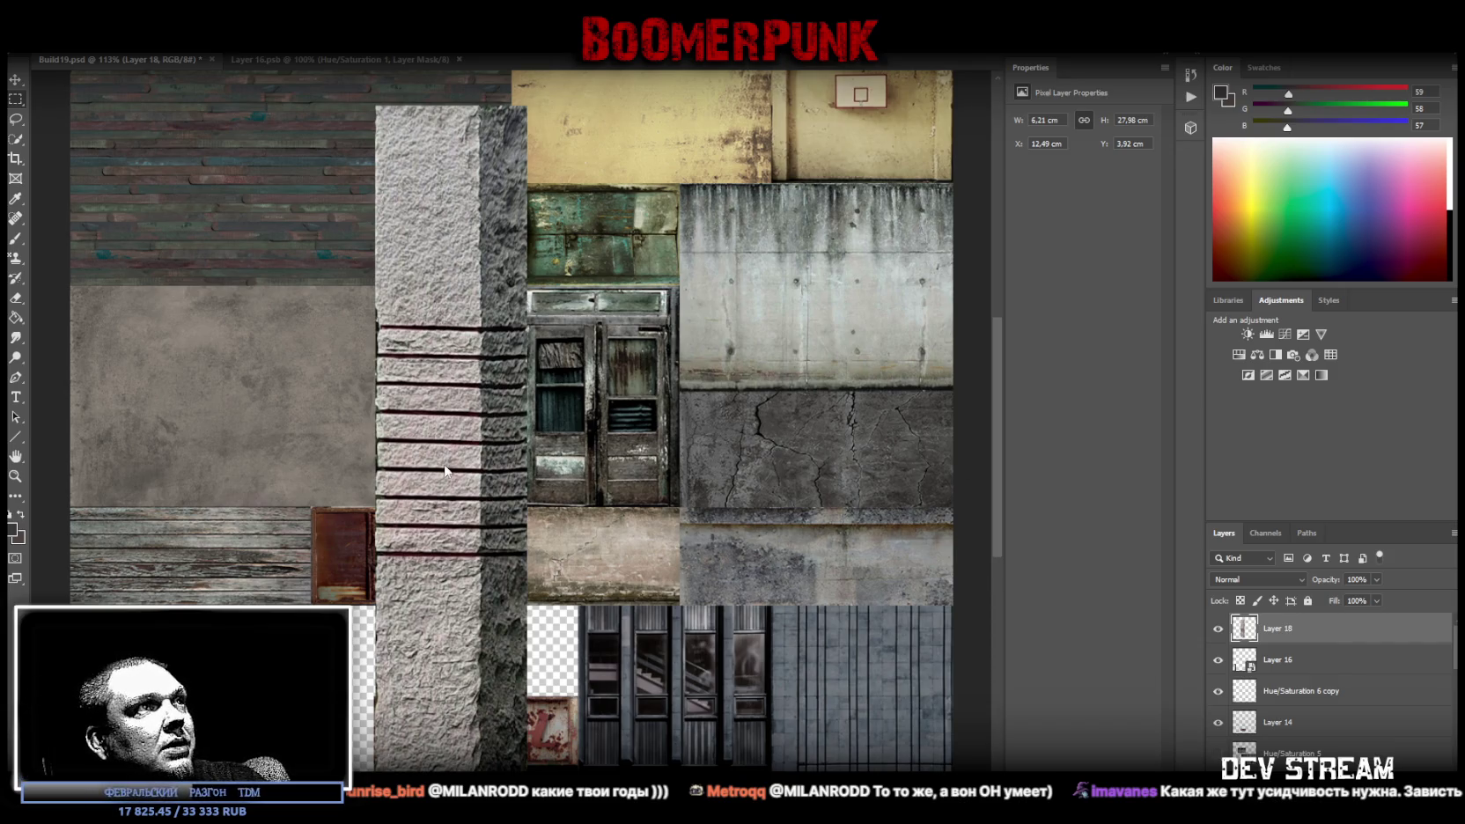
pyautogui.click(16, 476)
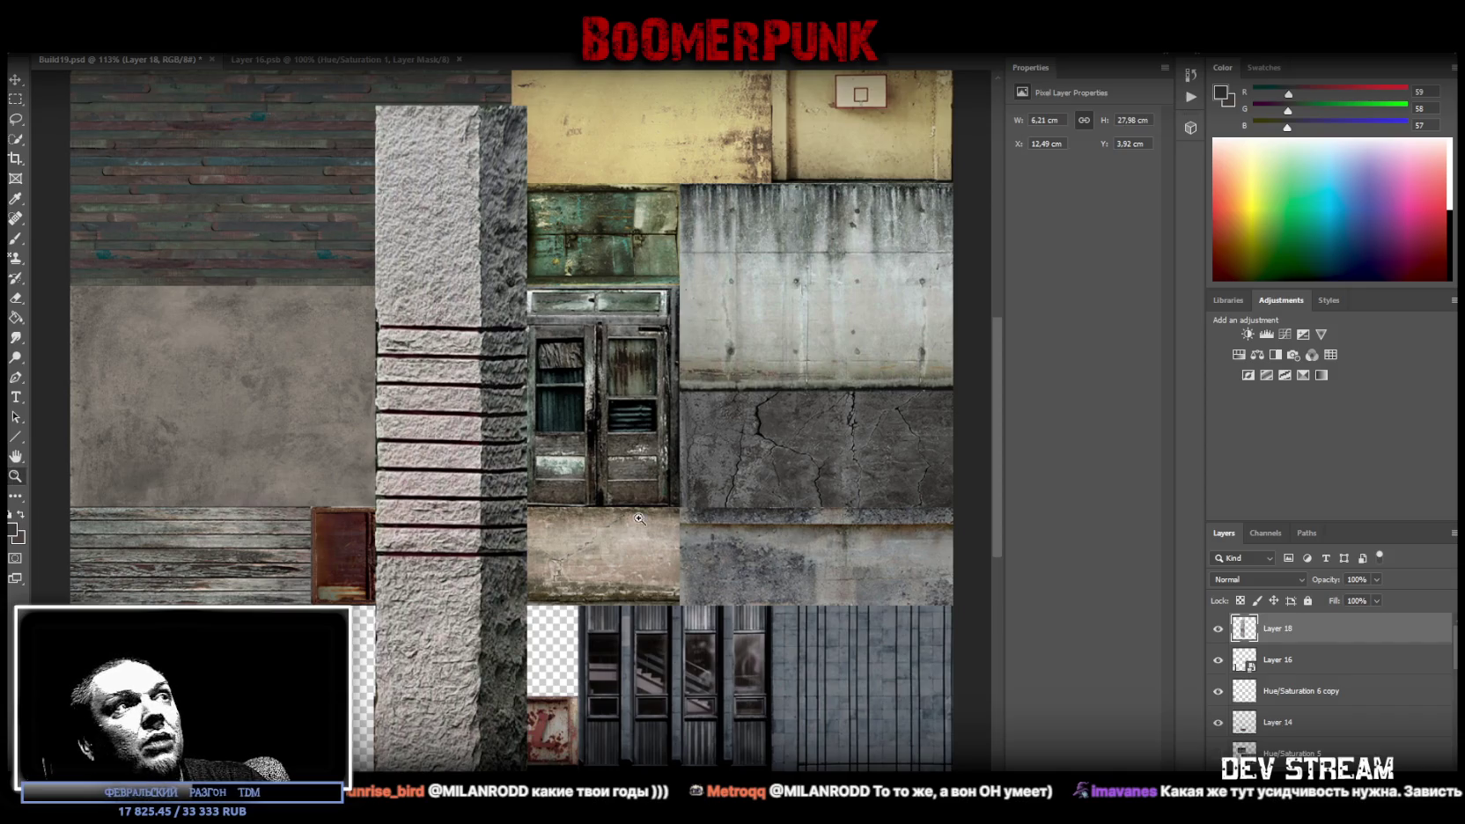
pyautogui.moveTo(639, 519); pyautogui.dragTo(432, 482)
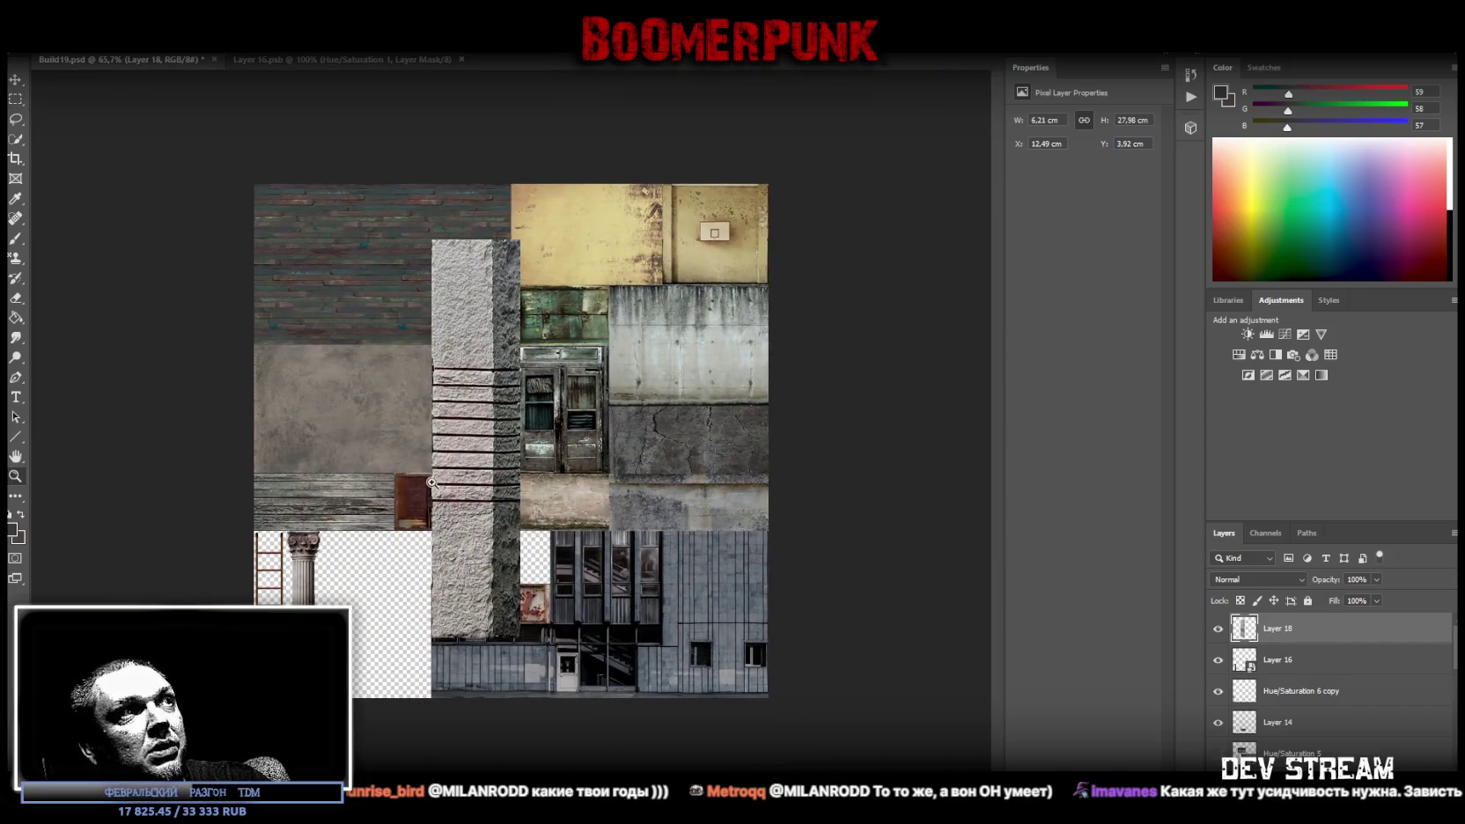
pyautogui.moveTo(385, 540); pyautogui.dragTo(543, 507)
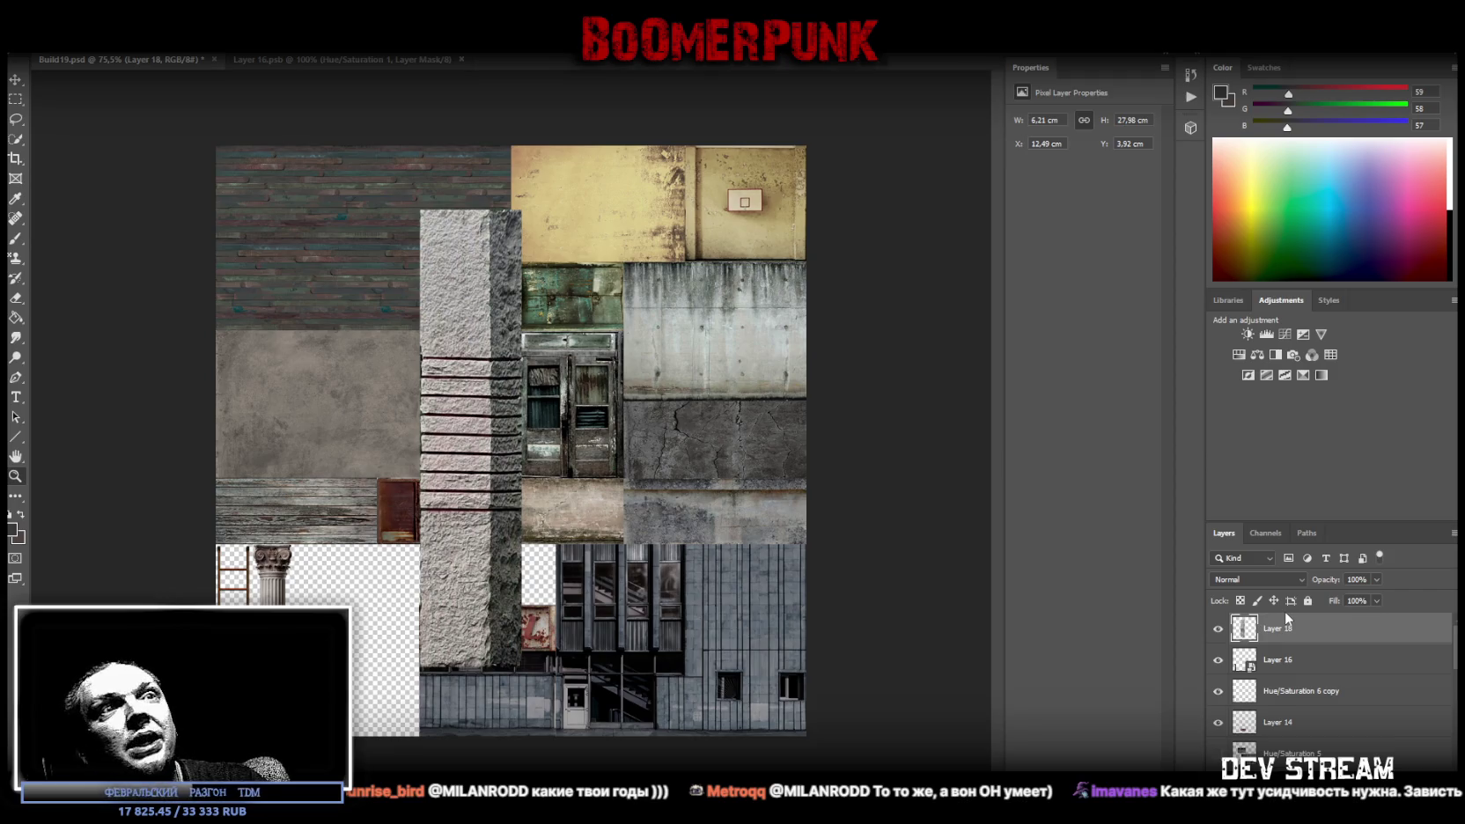
# Make Layer 18 a smart object, then move and squash it into the bottom row beside the sign
pyautogui.rightClick(1268, 628)
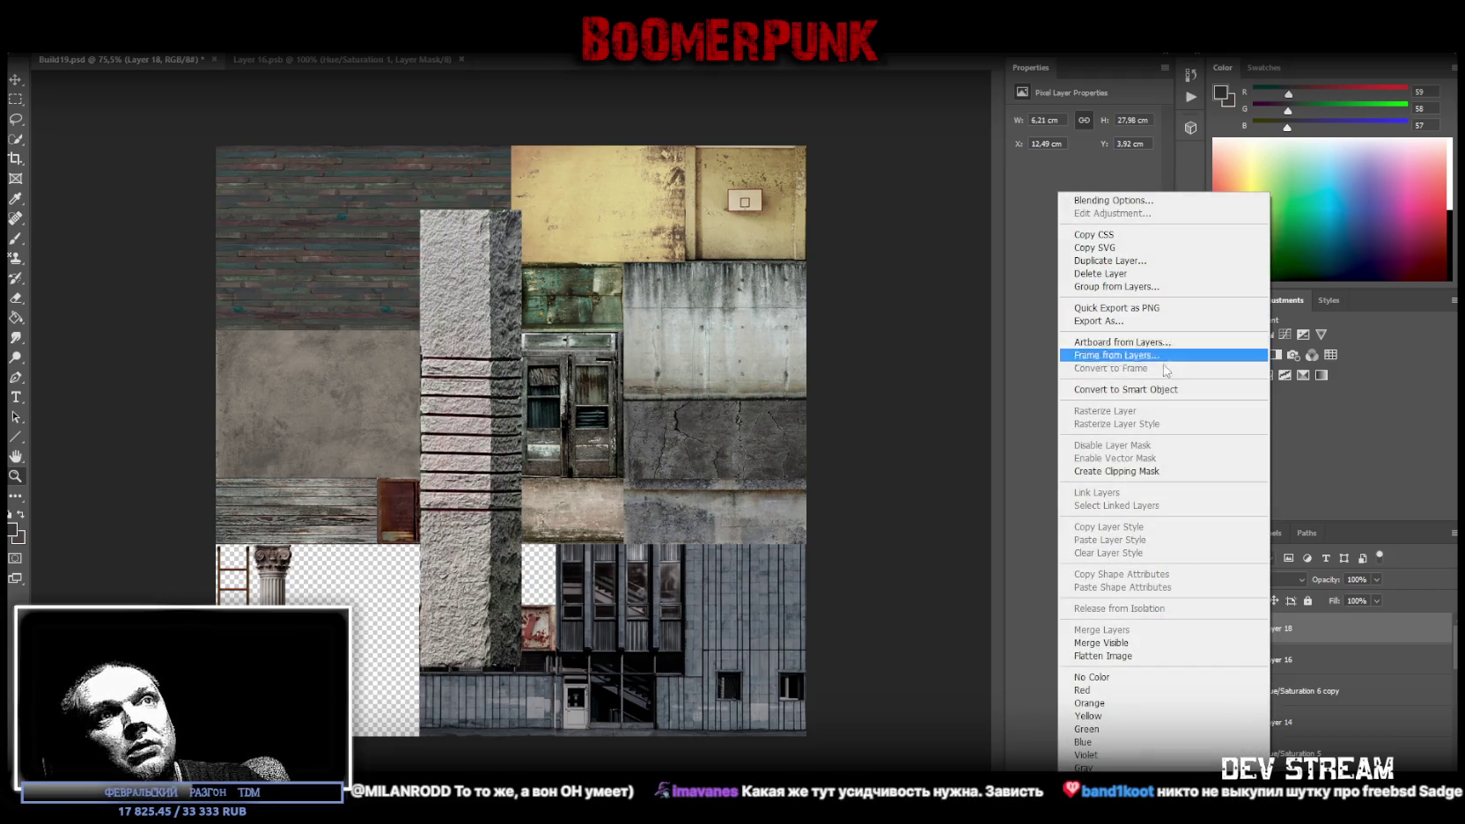
pyautogui.click(1127, 389)
pyautogui.hotkey('ctrl', 't')
pyautogui.moveTo(519, 449); pyautogui.dragTo(366, 524)
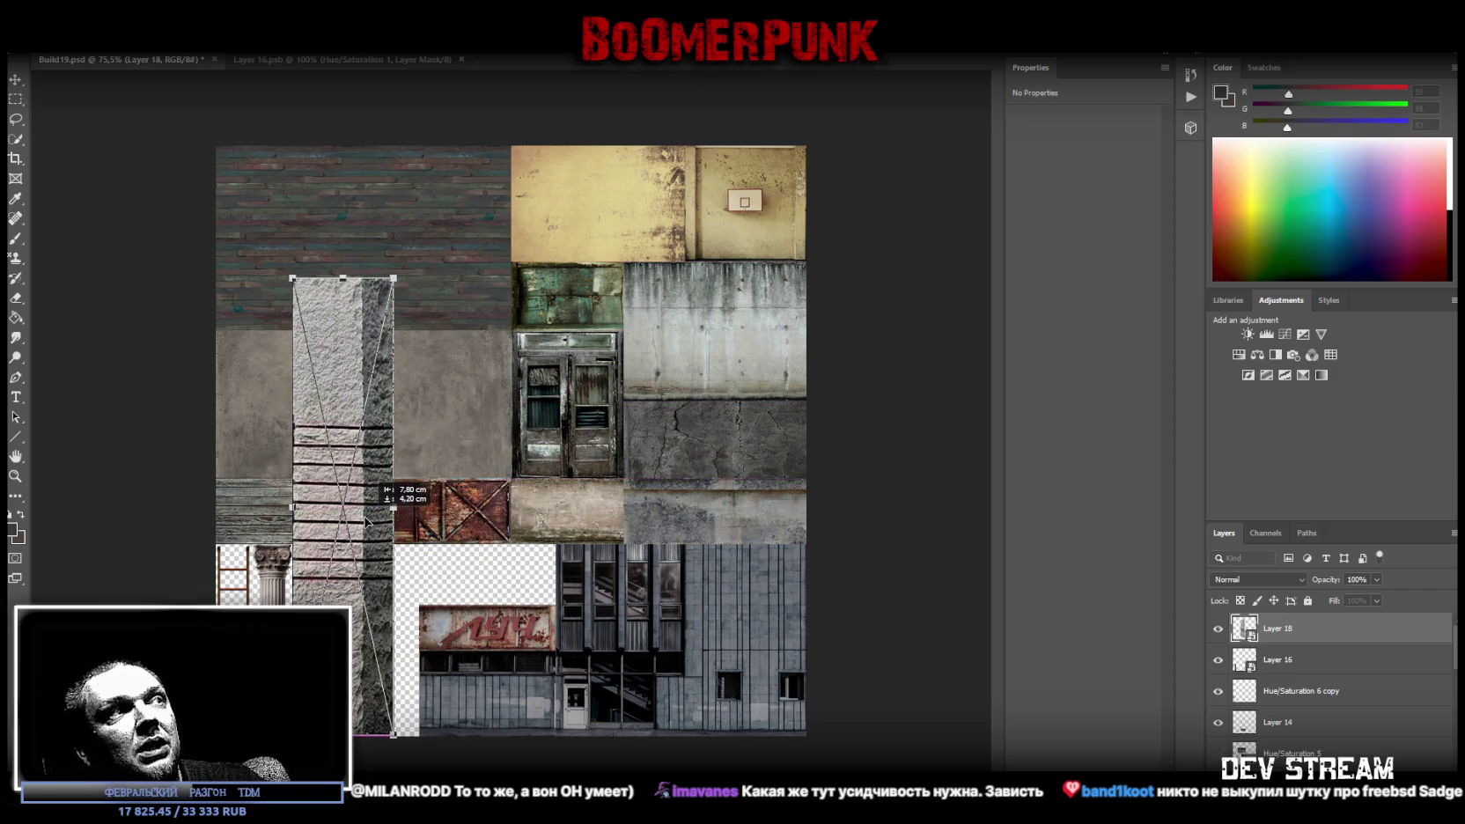
pyautogui.moveTo(339, 312); pyautogui.dragTo(342, 544)
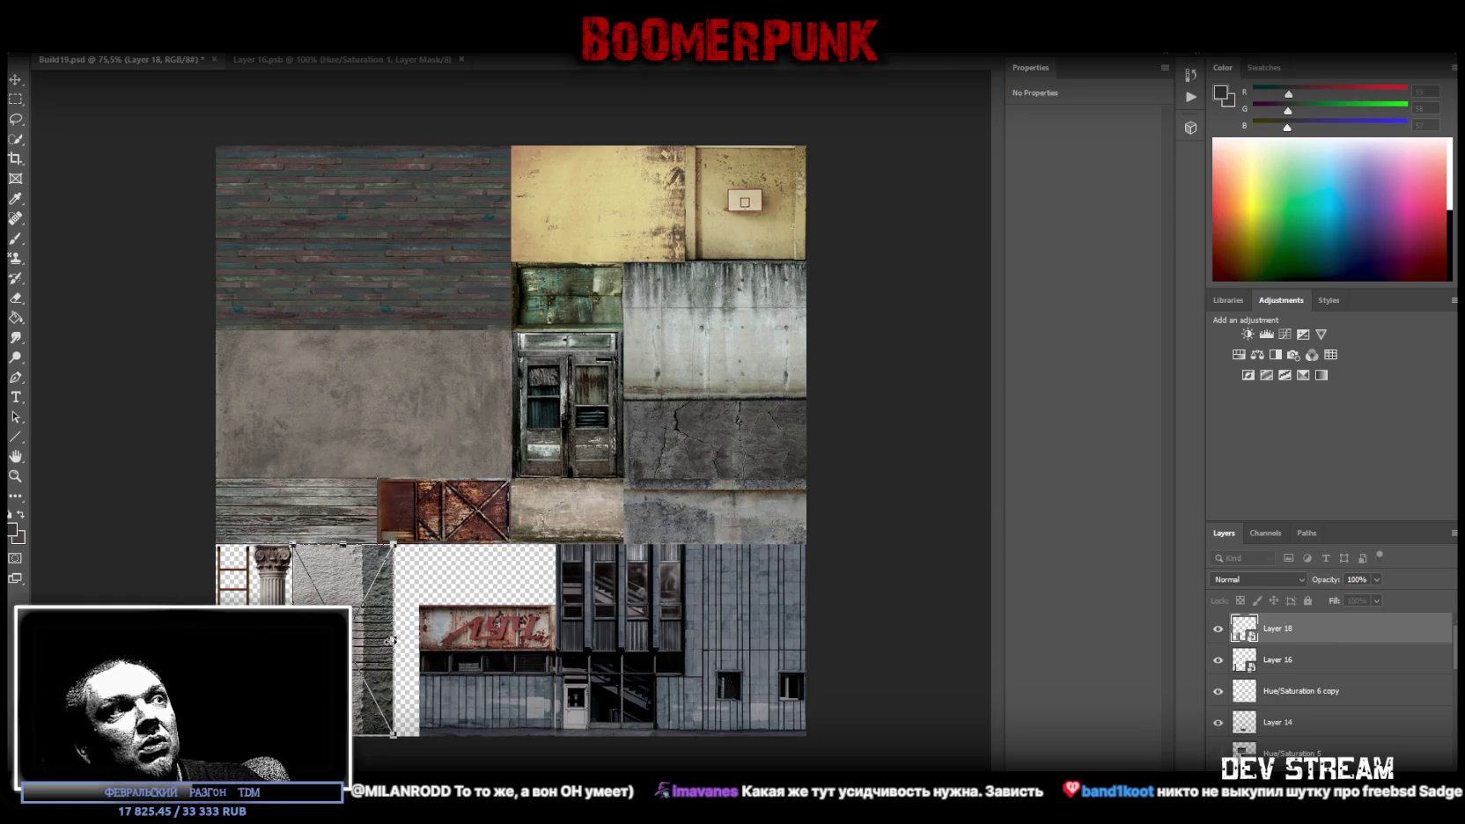
pyautogui.moveTo(394, 638); pyautogui.dragTo(419, 639)
pyautogui.press('Return')
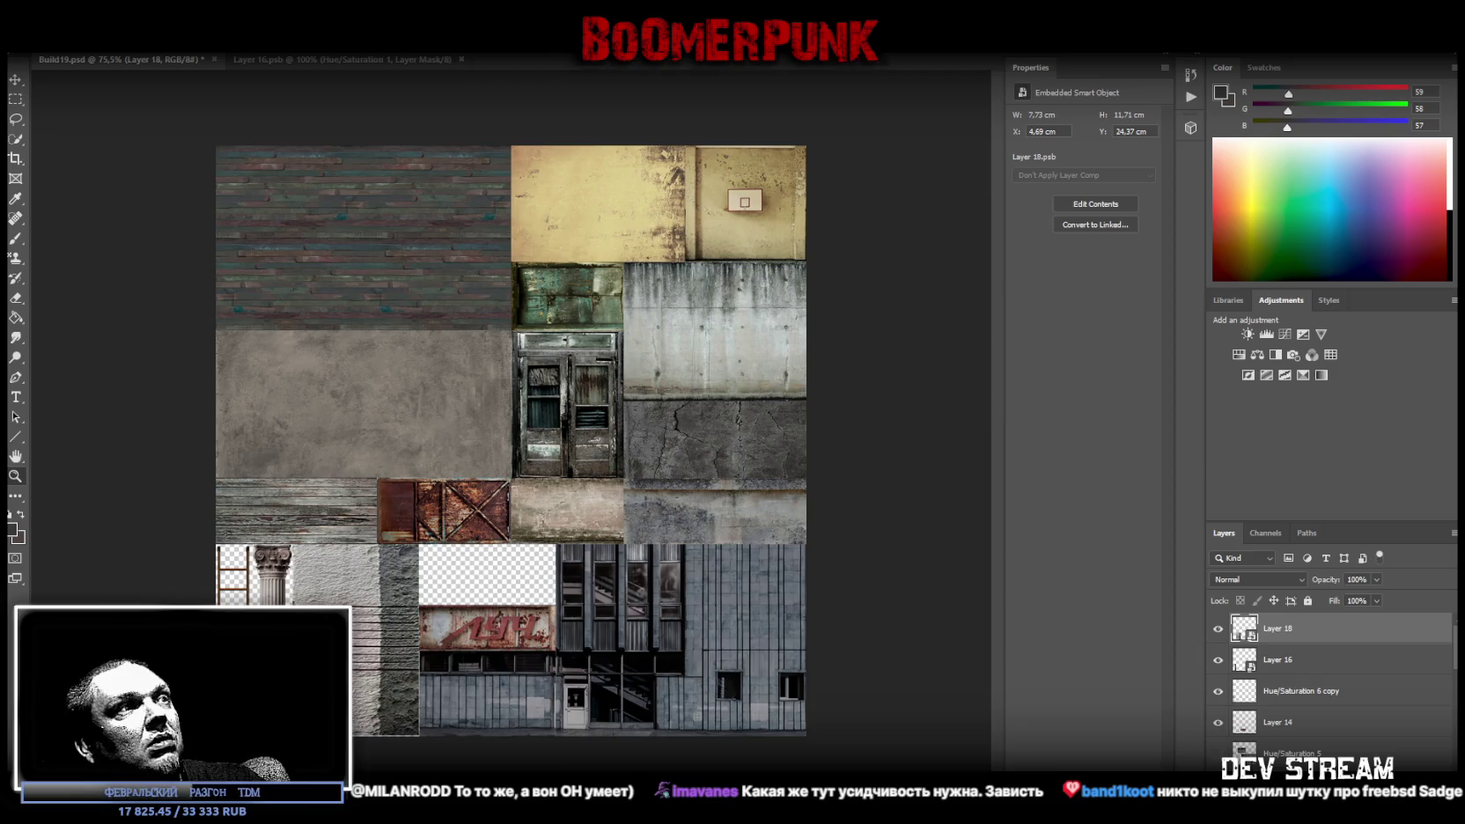
# Stretch the stone tile down to the atlas bottom and adjust its width
pyautogui.moveTo(528, 600)
pyautogui.mouseDown()
pyautogui.moveTo(546, 601)
pyautogui.moveTo(519, 601)
pyautogui.mouseUp()
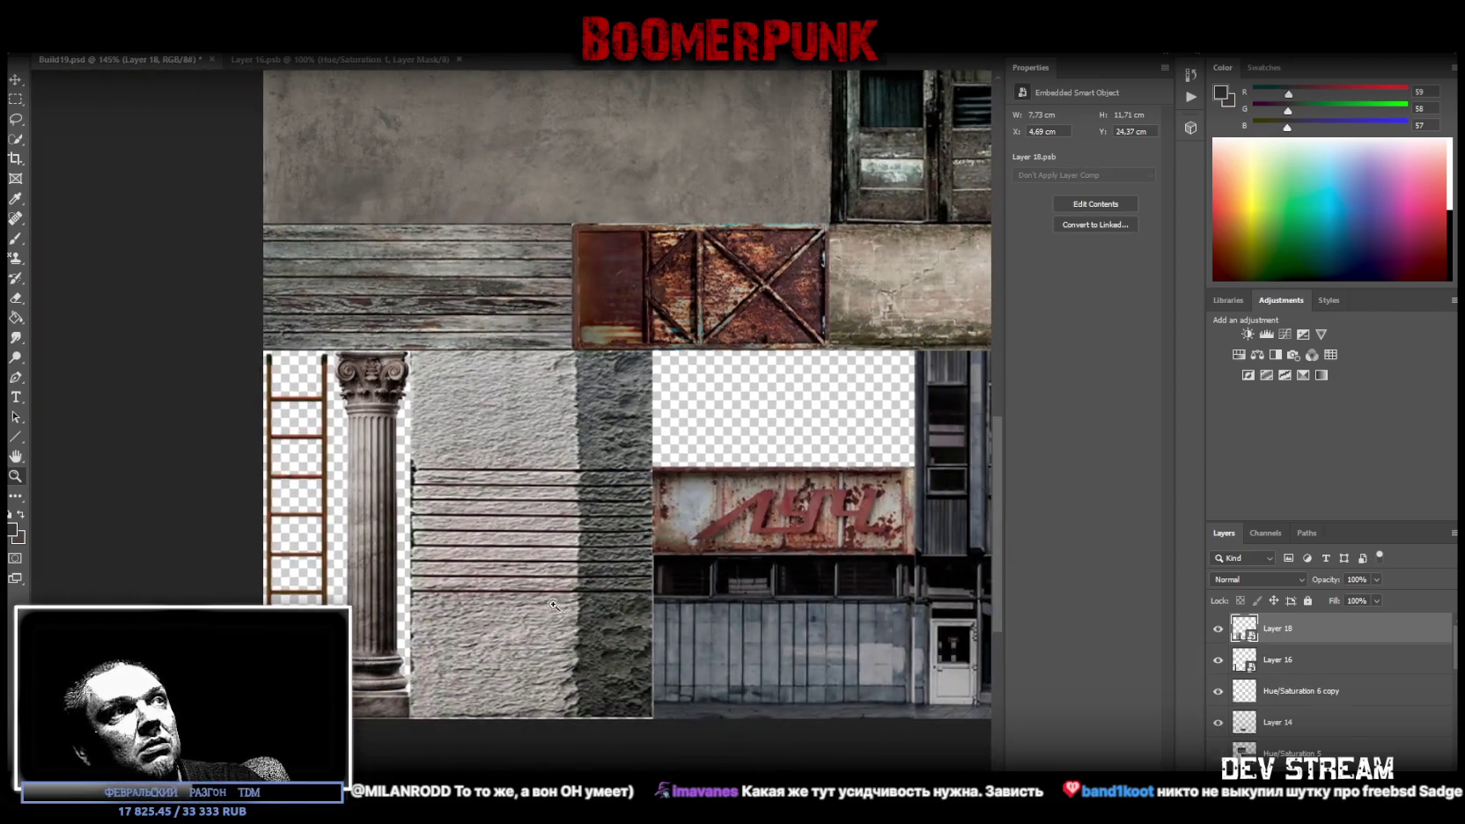
pyautogui.hotkey('ctrl', 't')
pyautogui.moveTo(531, 700); pyautogui.dragTo(531, 718)
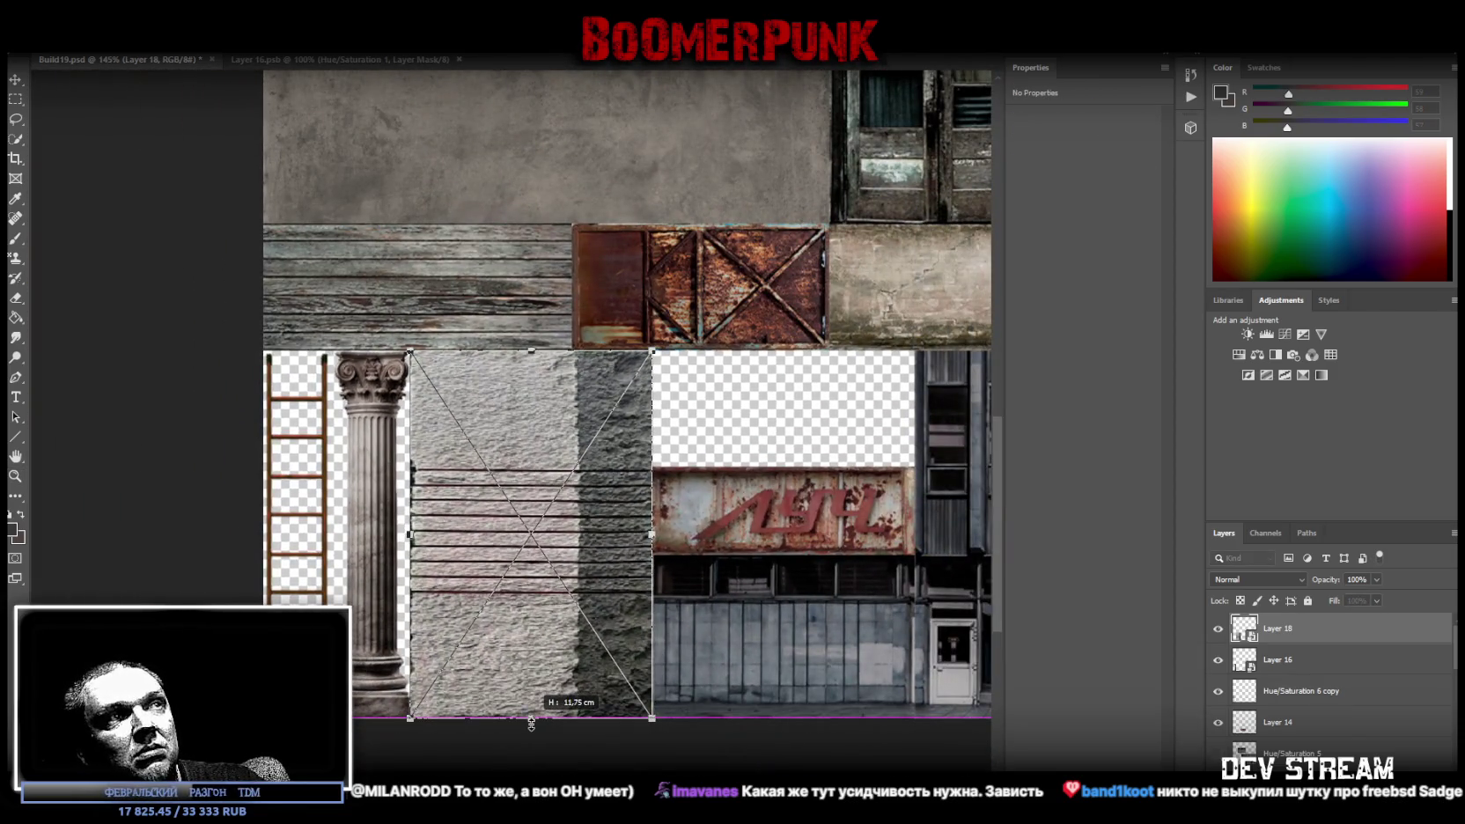
pyautogui.moveTo(652, 532); pyautogui.dragTo(653, 532)
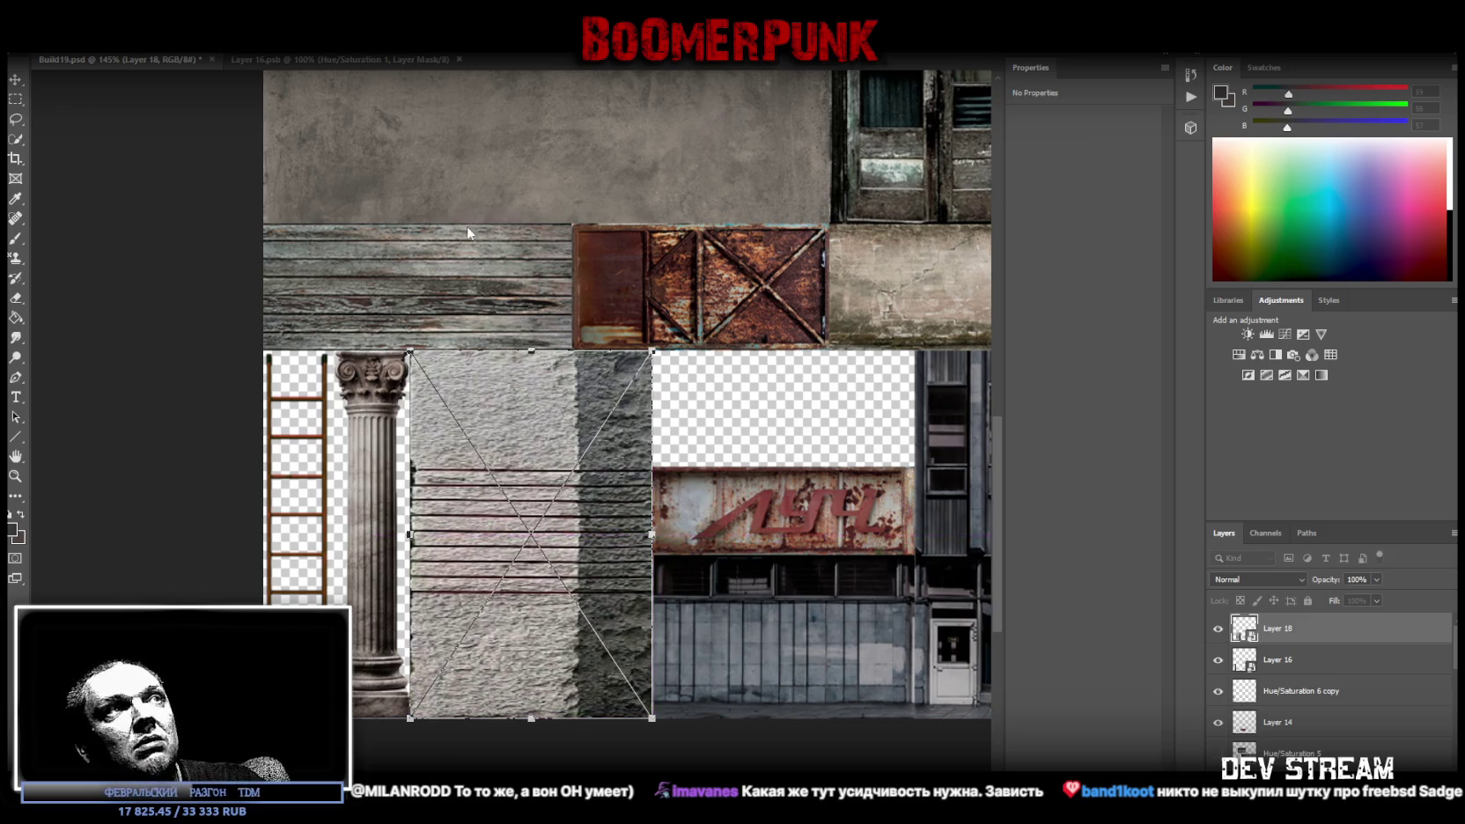
pyautogui.press('Return')
# Rotate the stone tile 90° and move it above the ЛУЧ sign, narrowing and squashing it to fit
pyautogui.press('z')
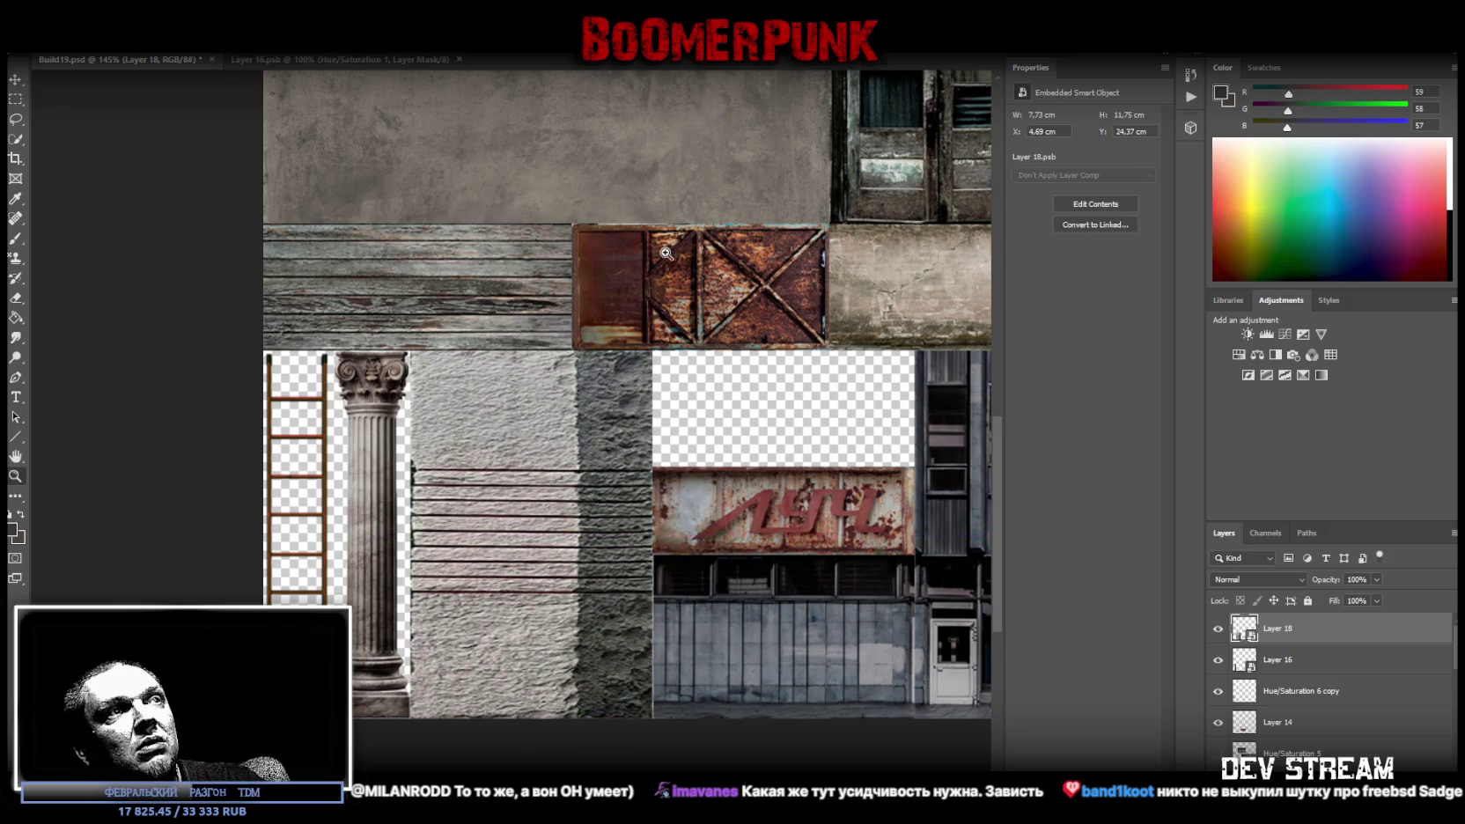
pyautogui.hotkey('ctrl', 't')
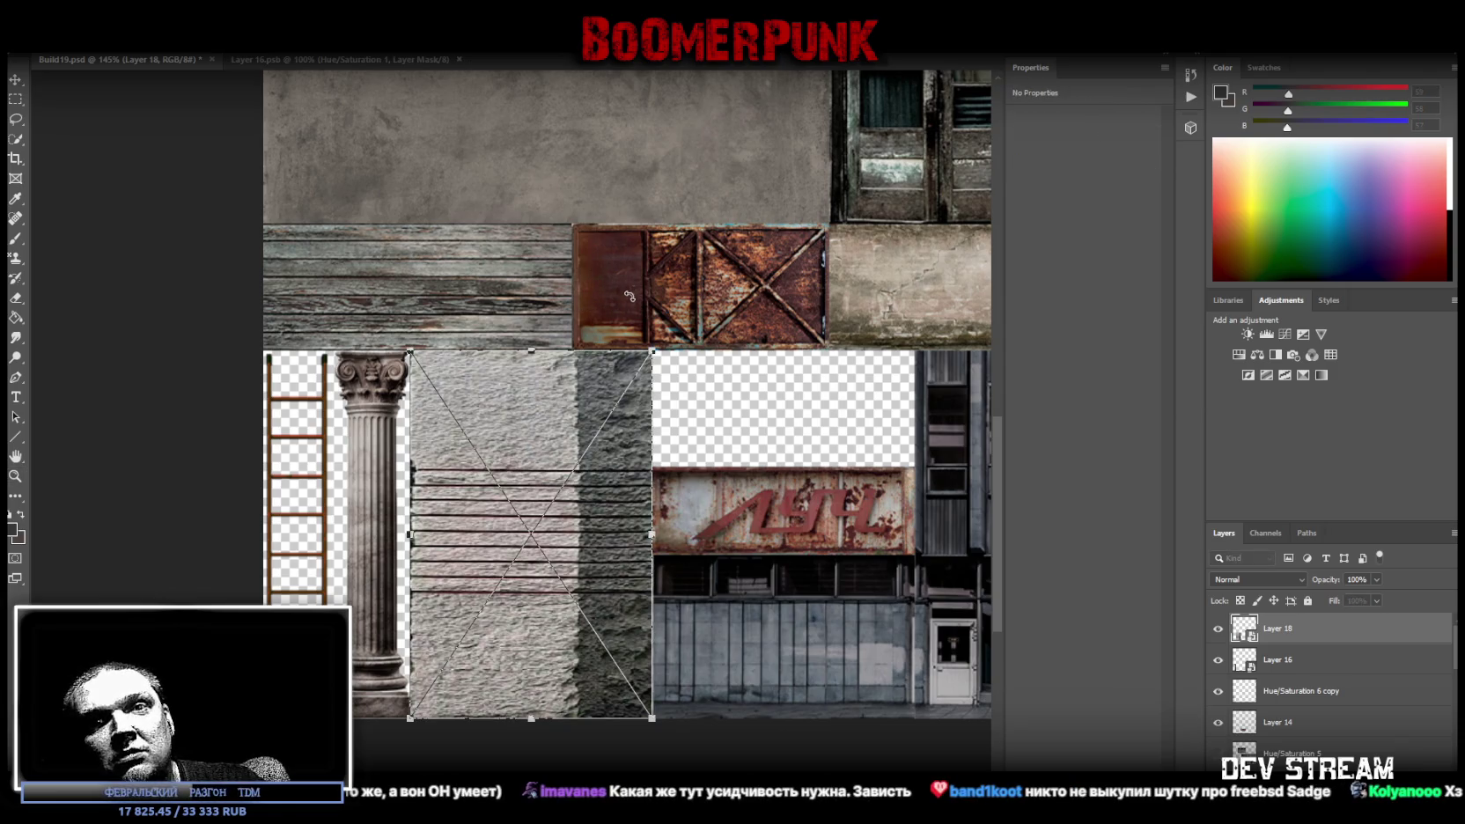
pyautogui.moveTo(662, 287)
pyautogui.mouseDown()
pyautogui.moveTo(652, 568)
pyautogui.moveTo(762, 511)
pyautogui.mouseUp()
pyautogui.moveTo(642, 515); pyautogui.dragTo(859, 469)
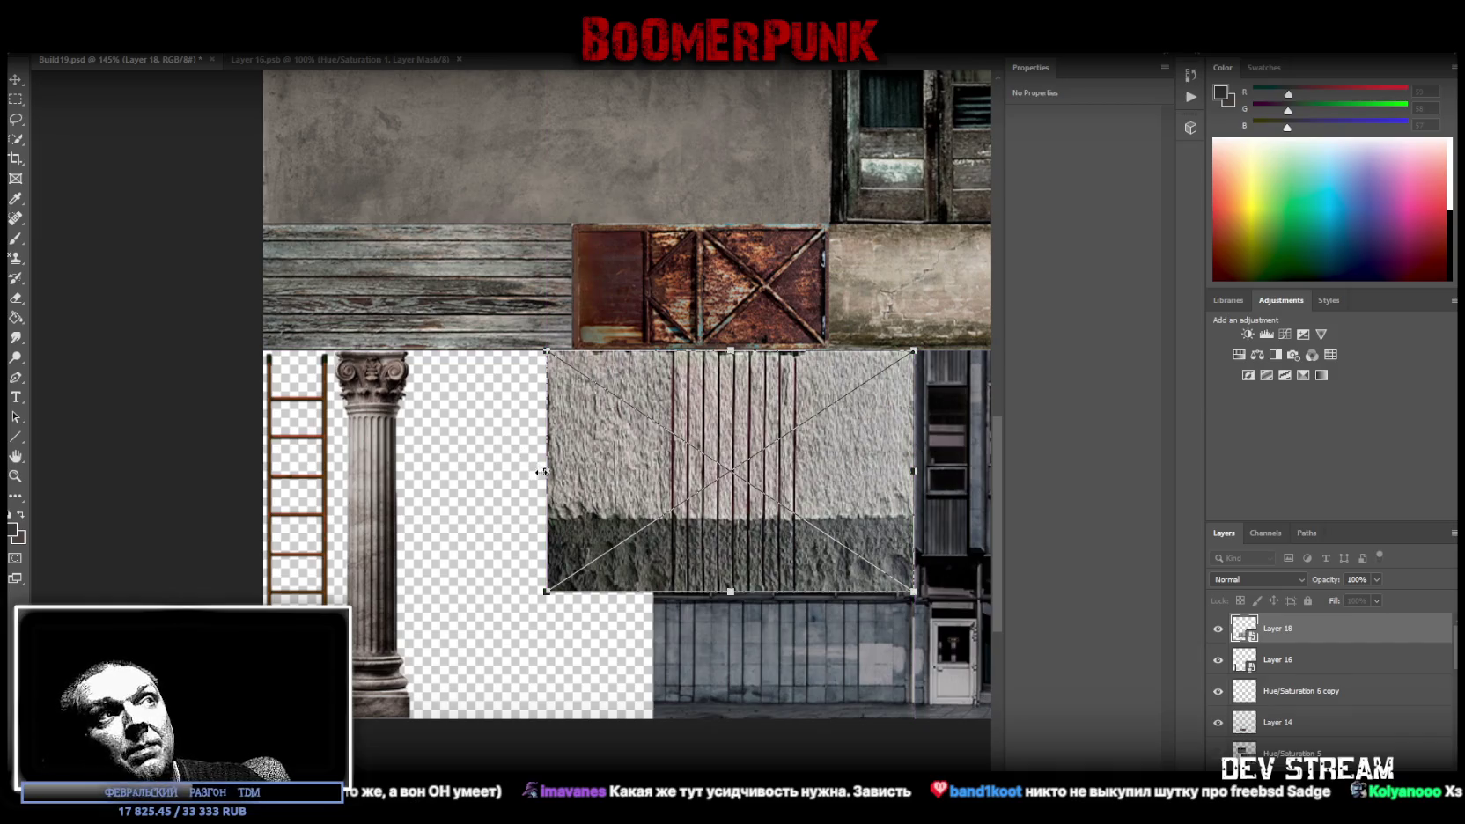
pyautogui.moveTo(543, 472); pyautogui.dragTo(653, 472)
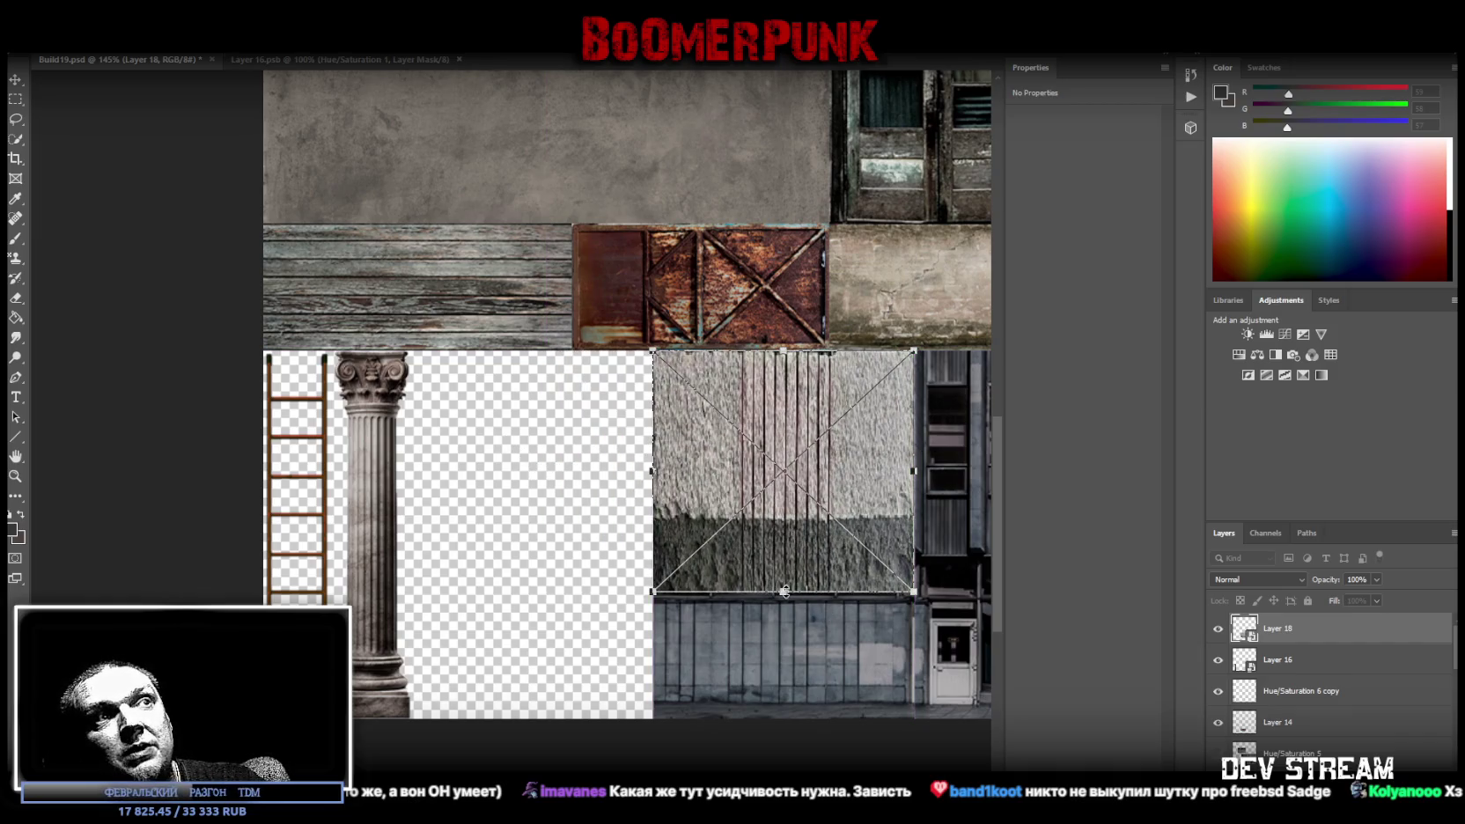
pyautogui.moveTo(784, 592); pyautogui.dragTo(784, 465)
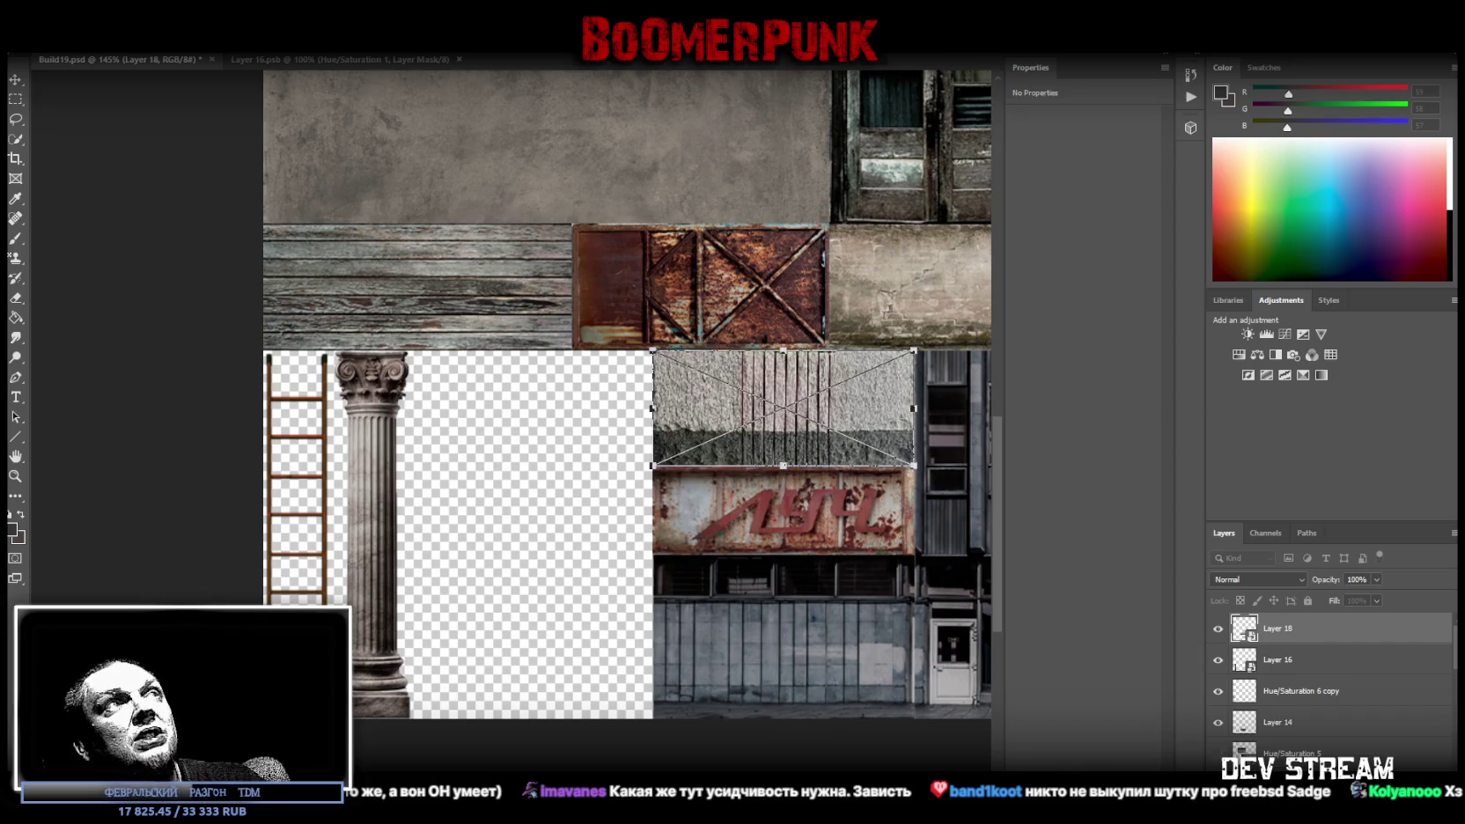
pyautogui.press('Return')
pyautogui.press('z')
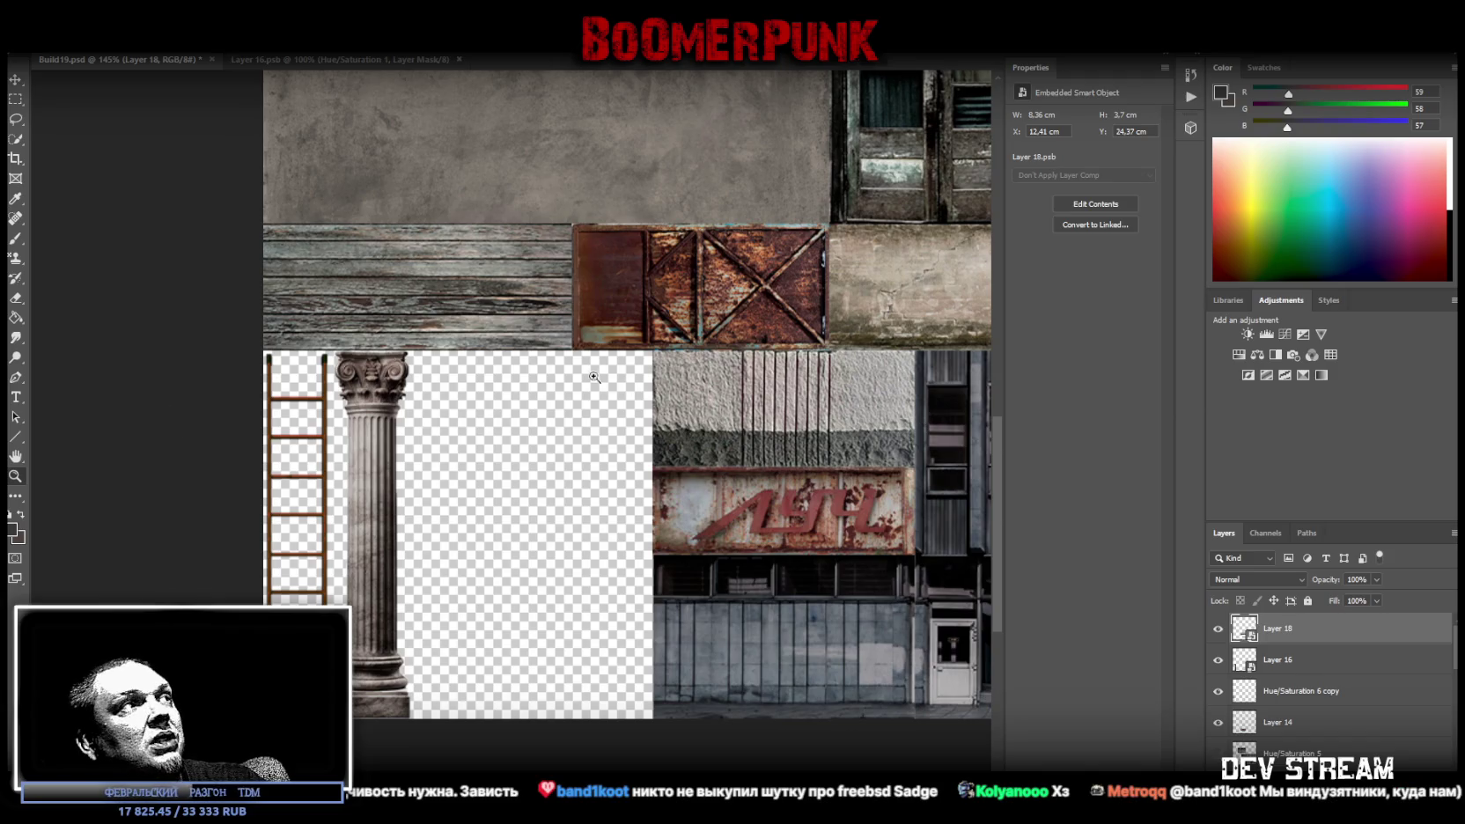
pyautogui.moveTo(841, 465)
pyautogui.mouseDown()
pyautogui.moveTo(910, 446)
pyautogui.moveTo(798, 398)
pyautogui.mouseUp()
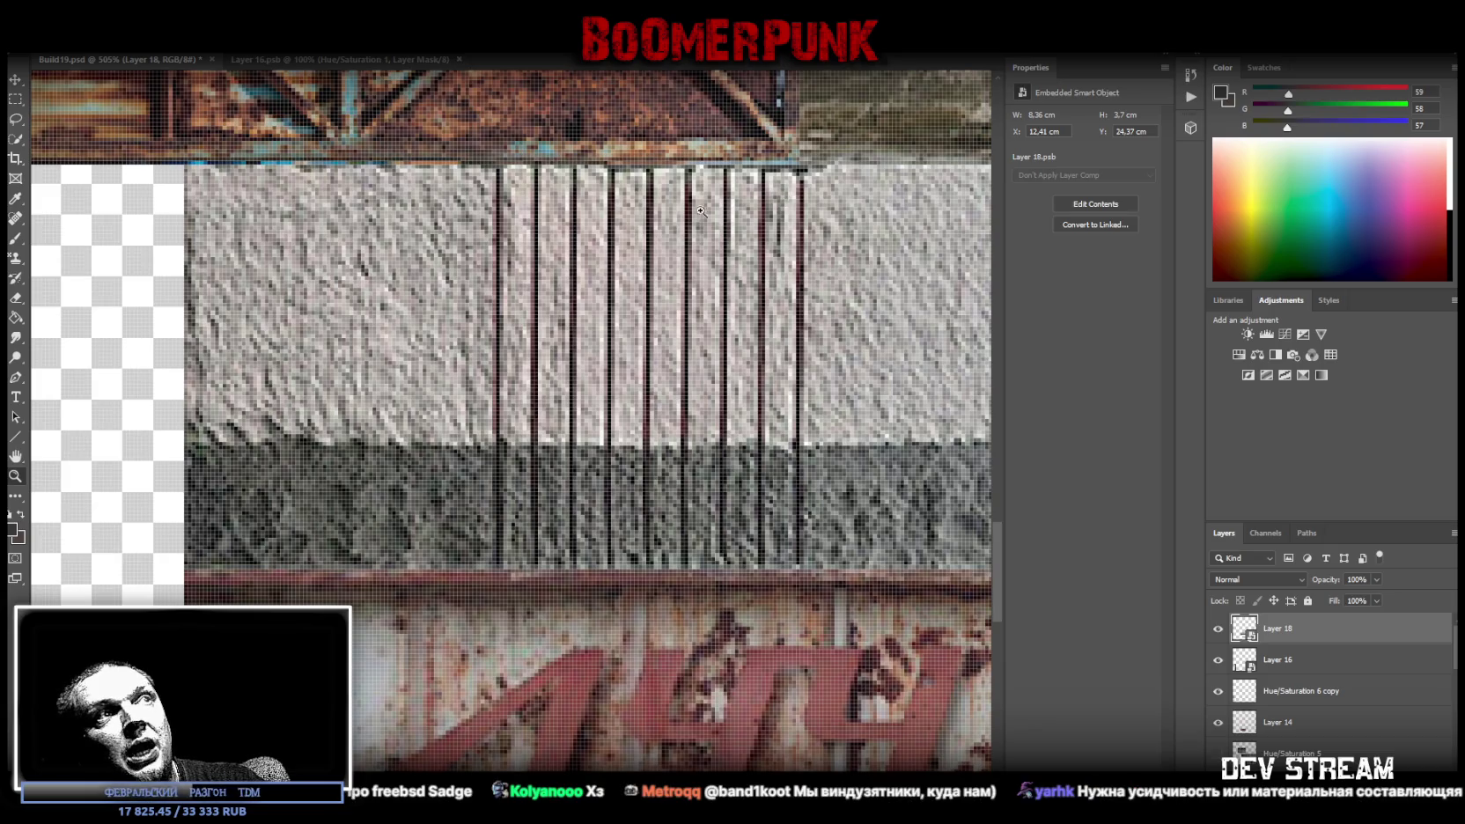
# Zoom out from the stone strip above the ЛУЧ sign and save Build19.psd
pyautogui.moveTo(713, 280); pyautogui.dragTo(678, 288)
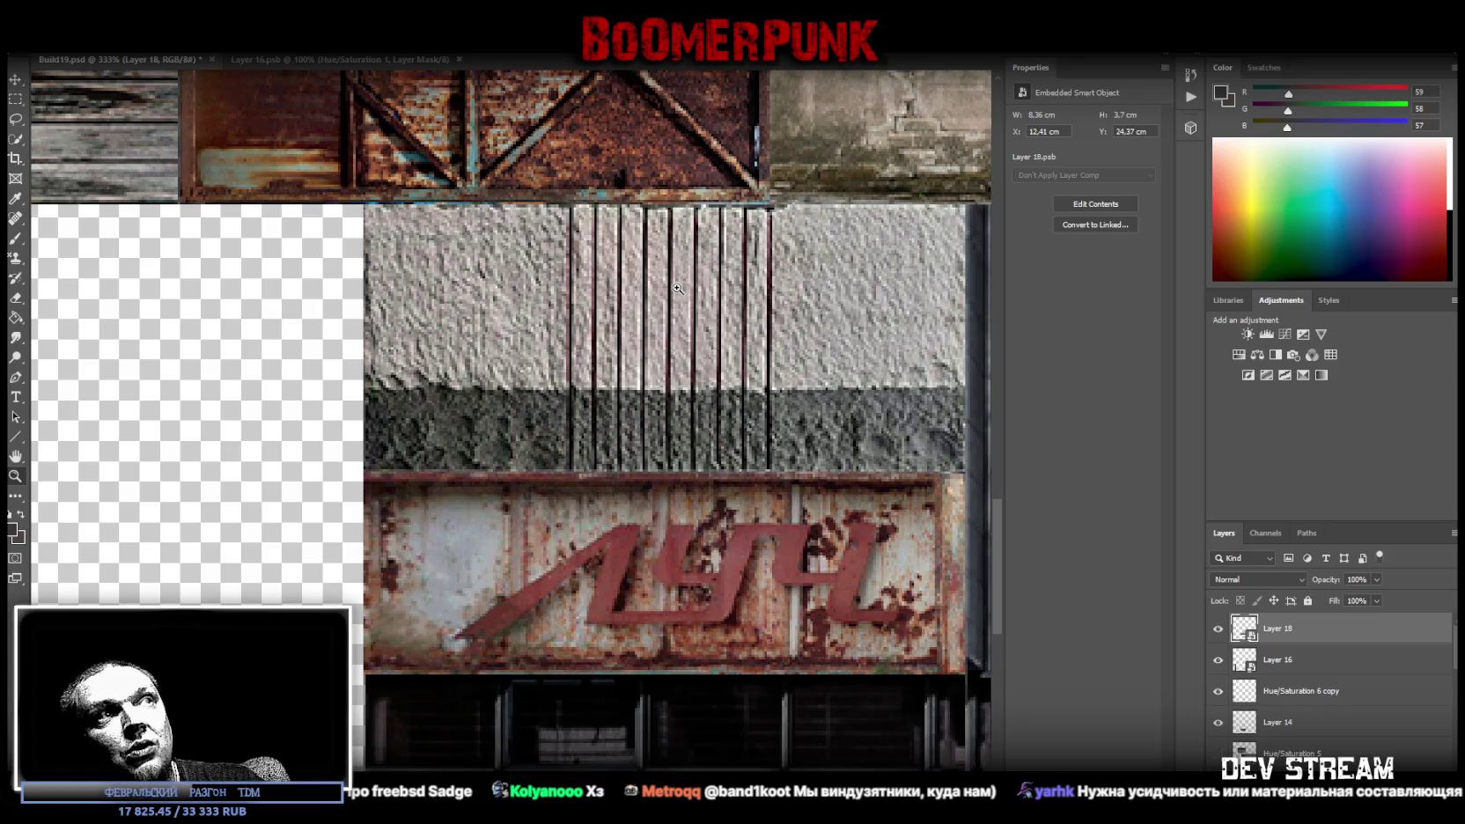
pyautogui.moveTo(602, 375); pyautogui.dragTo(550, 362)
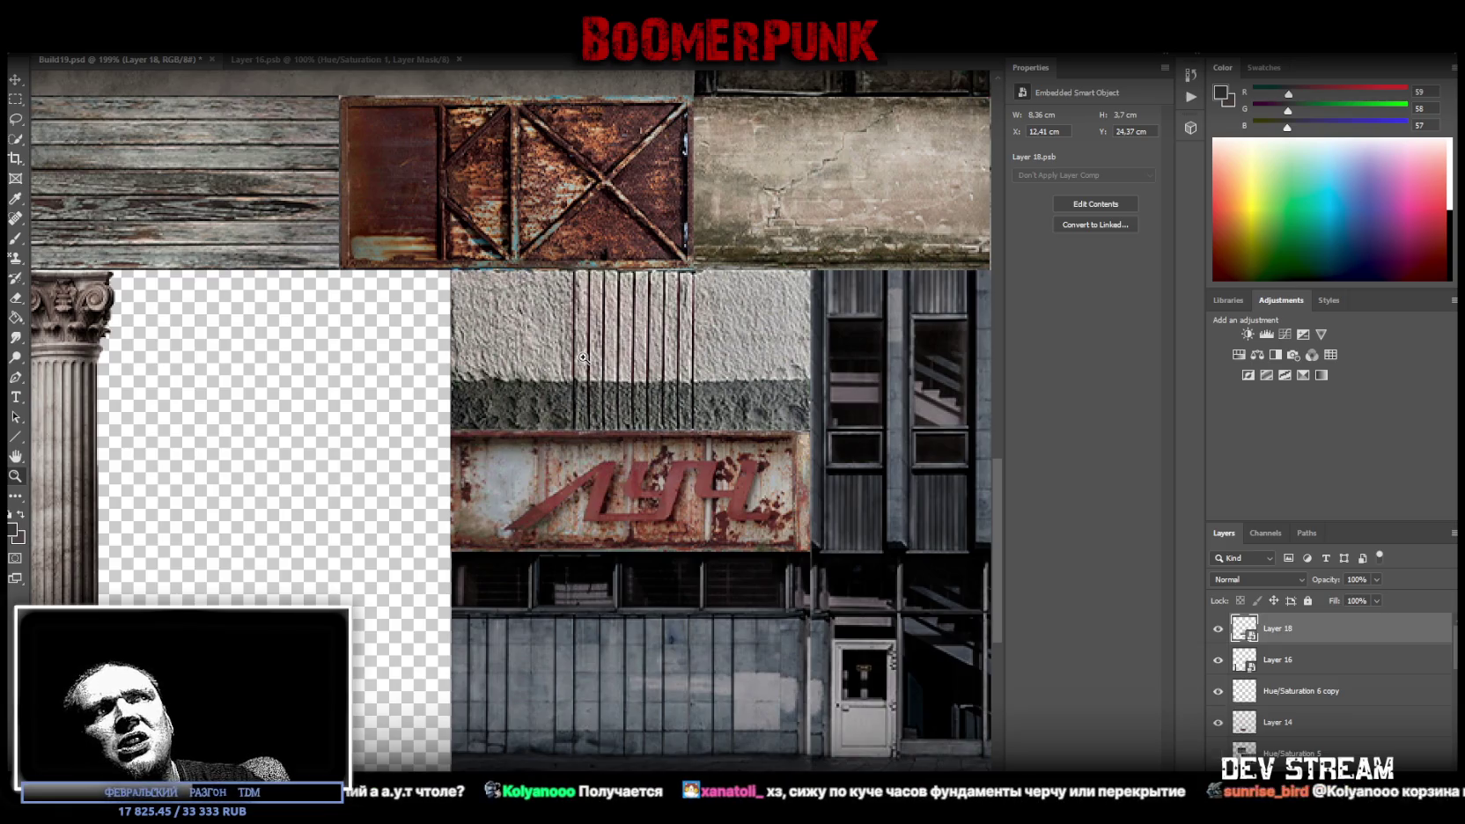
pyautogui.hotkey('ctrl', 's')
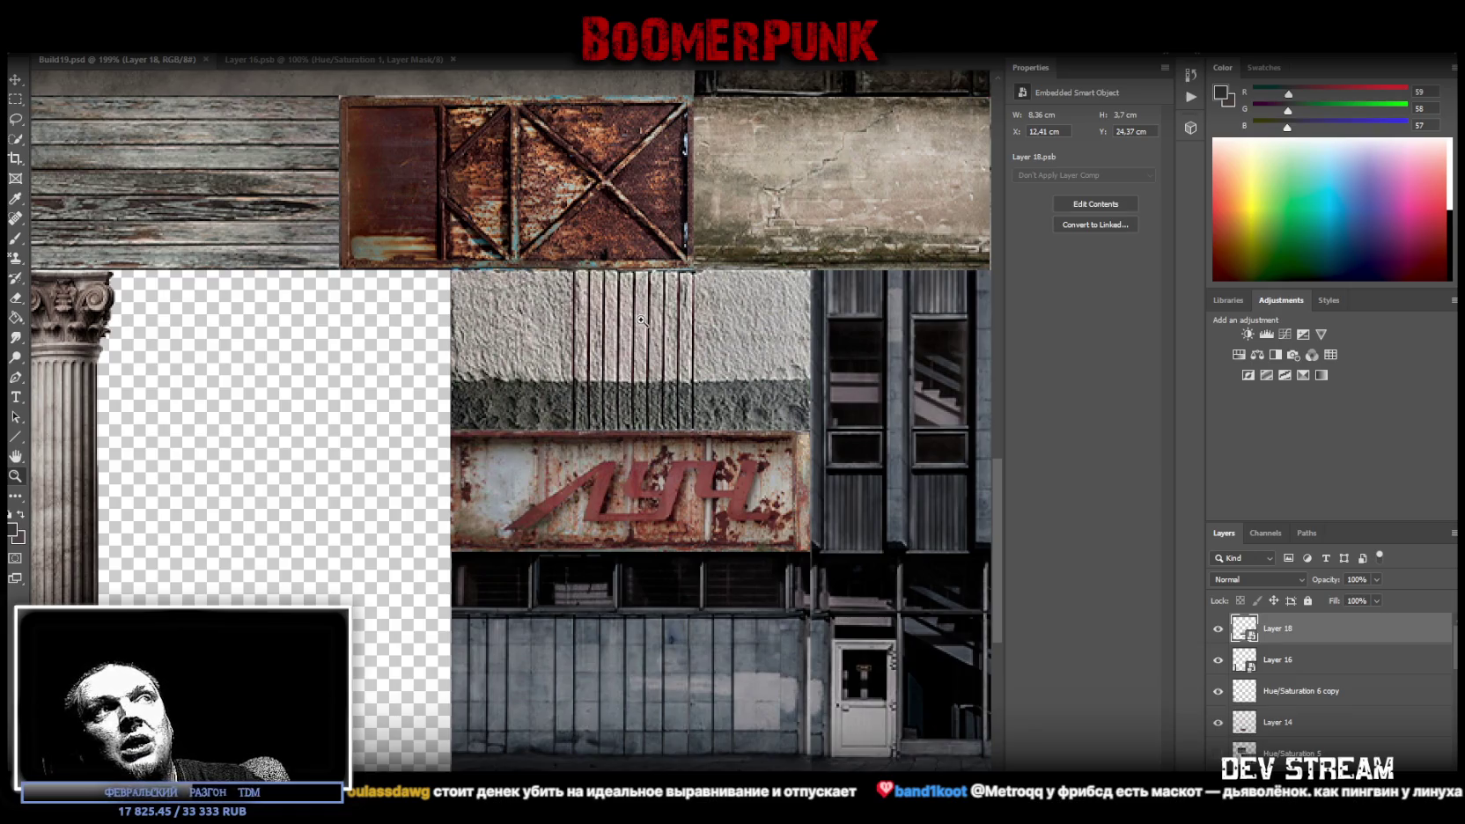
pyautogui.moveTo(641, 319); pyautogui.dragTo(621, 323)
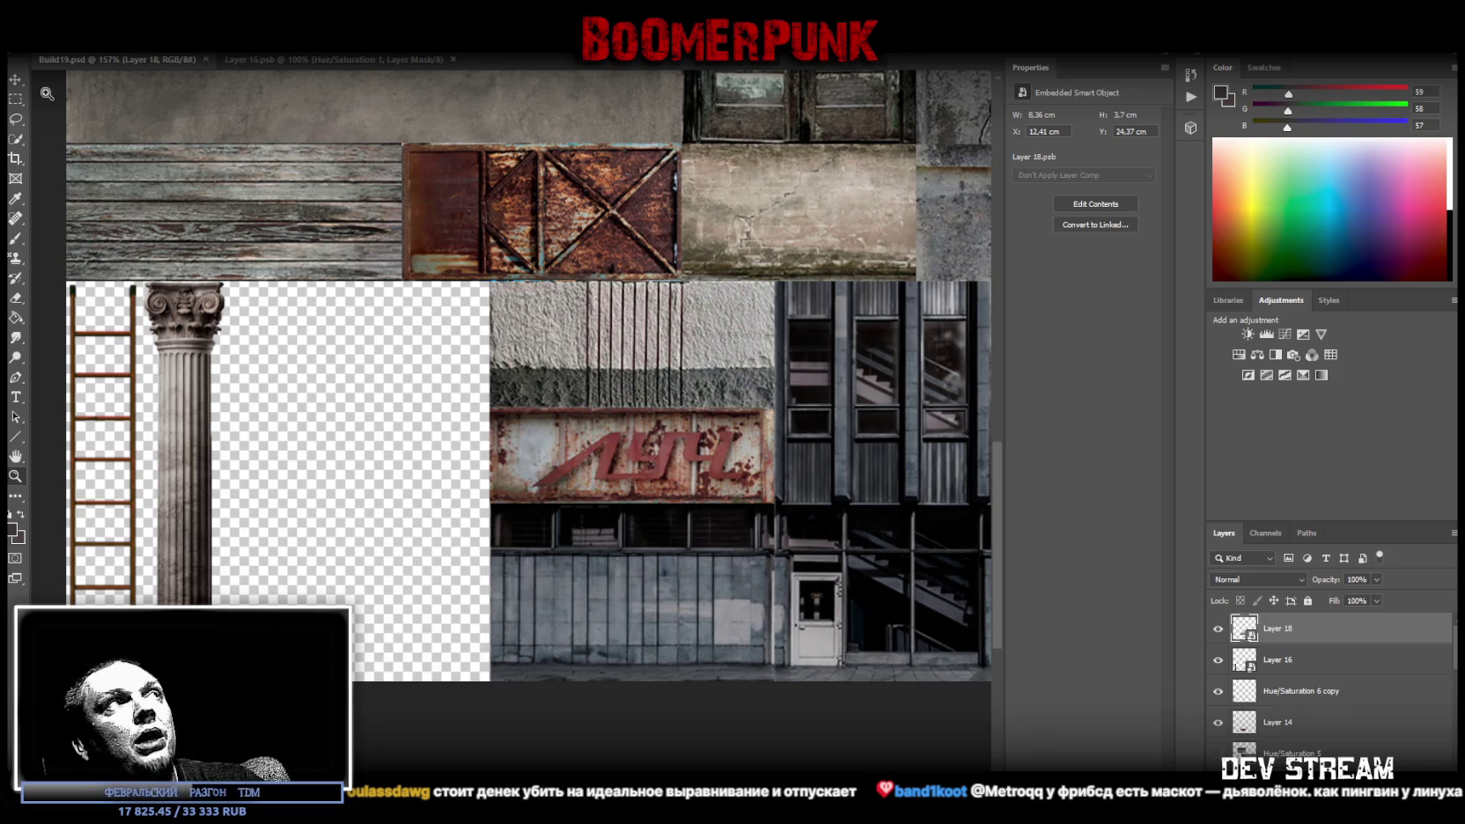
# With the Move tool active, open the Layer 18 smart object's contents as Layer 18.psb
pyautogui.click(16, 81)
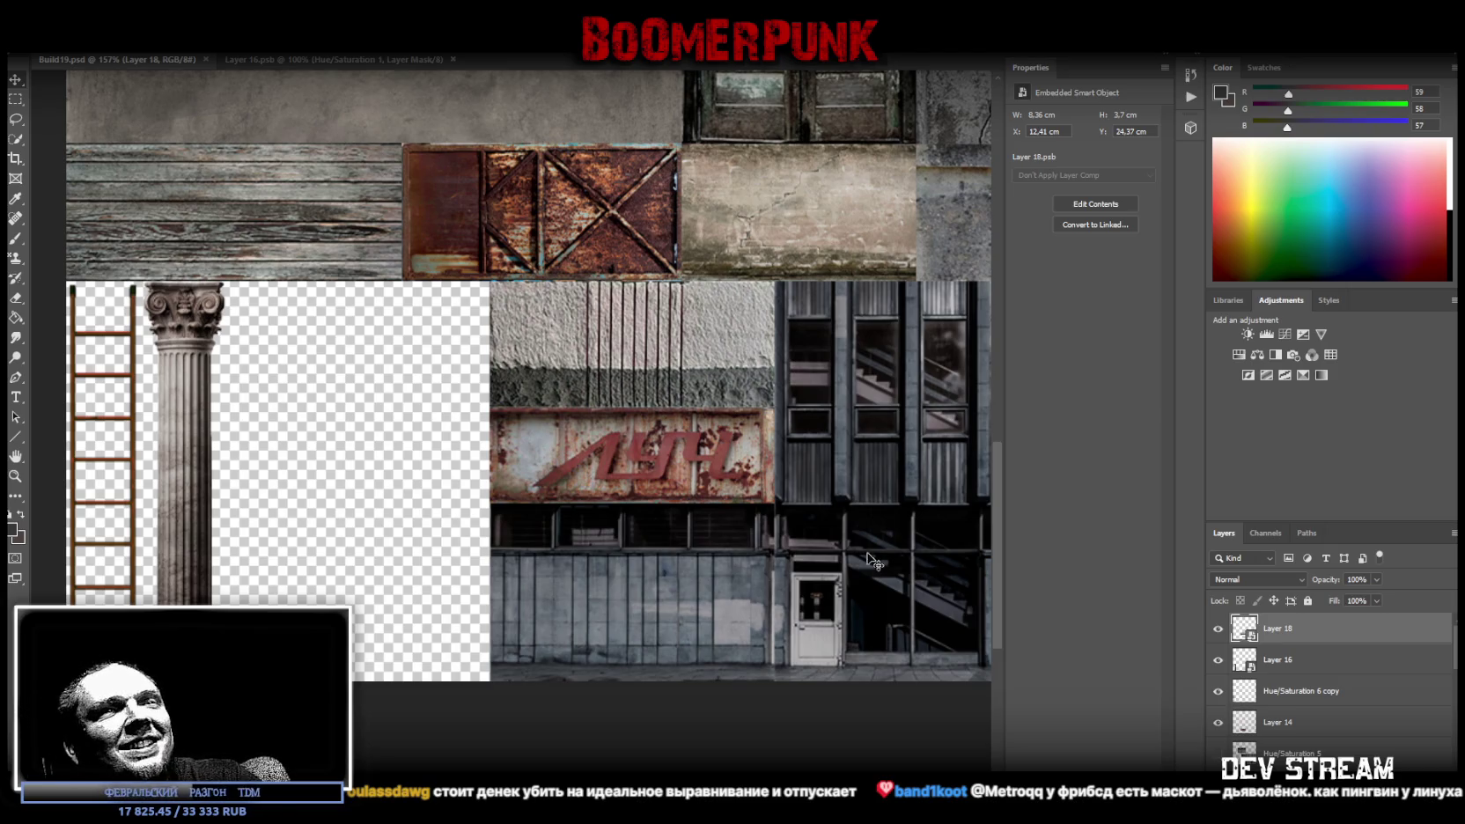
pyautogui.doubleClick(1245, 626)
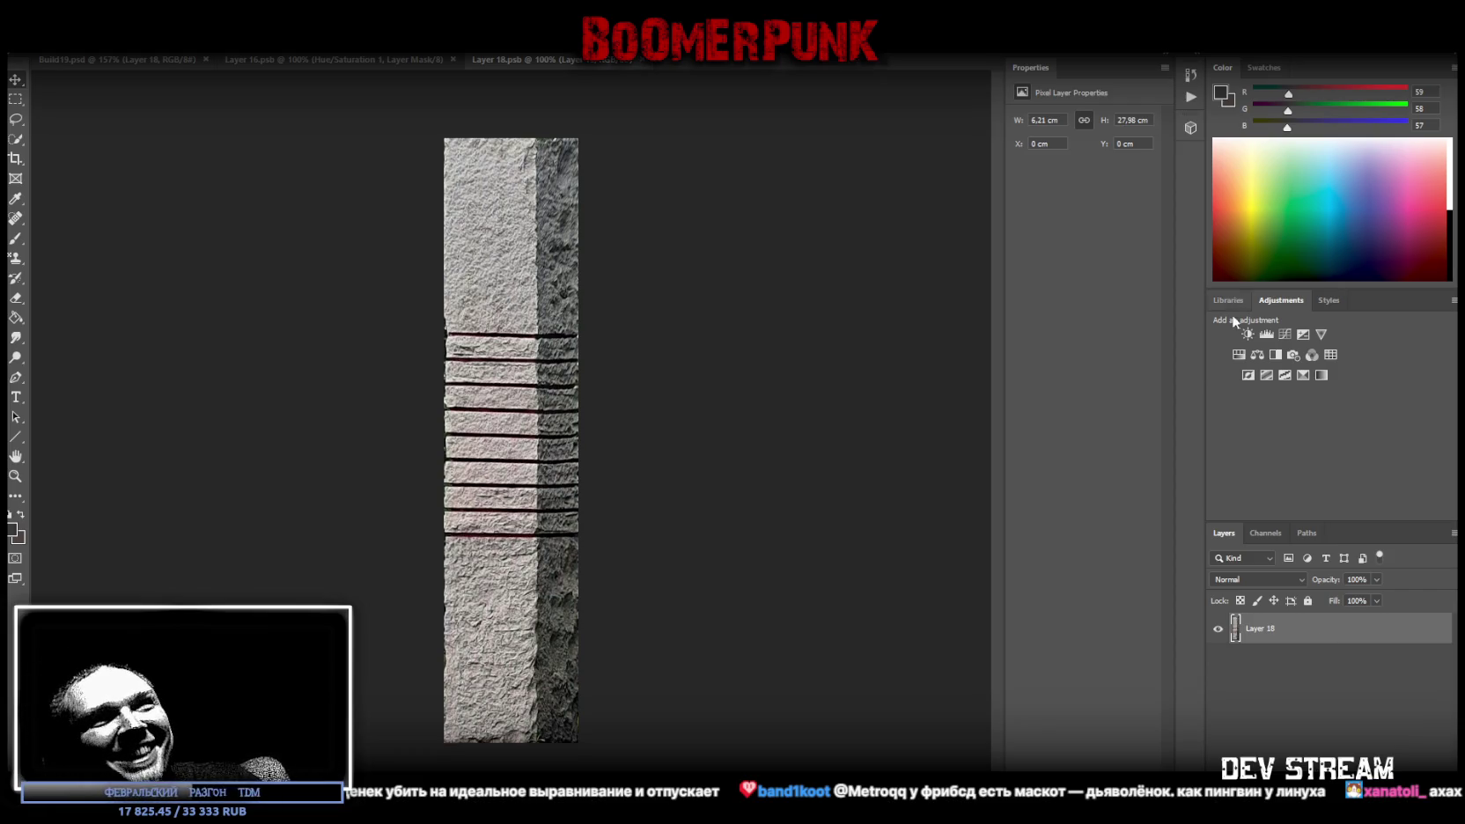
# Add Brightness/Contrast (brightness -73, contrast -50) to the embedded tile, save, and close it
pyautogui.click(1248, 333)
pyautogui.moveTo(1083, 190)
pyautogui.mouseDown()
pyautogui.moveTo(1179, 179)
pyautogui.moveTo(983, 187)
pyautogui.mouseUp()
pyautogui.moveTo(1084, 162); pyautogui.dragTo(1052, 161)
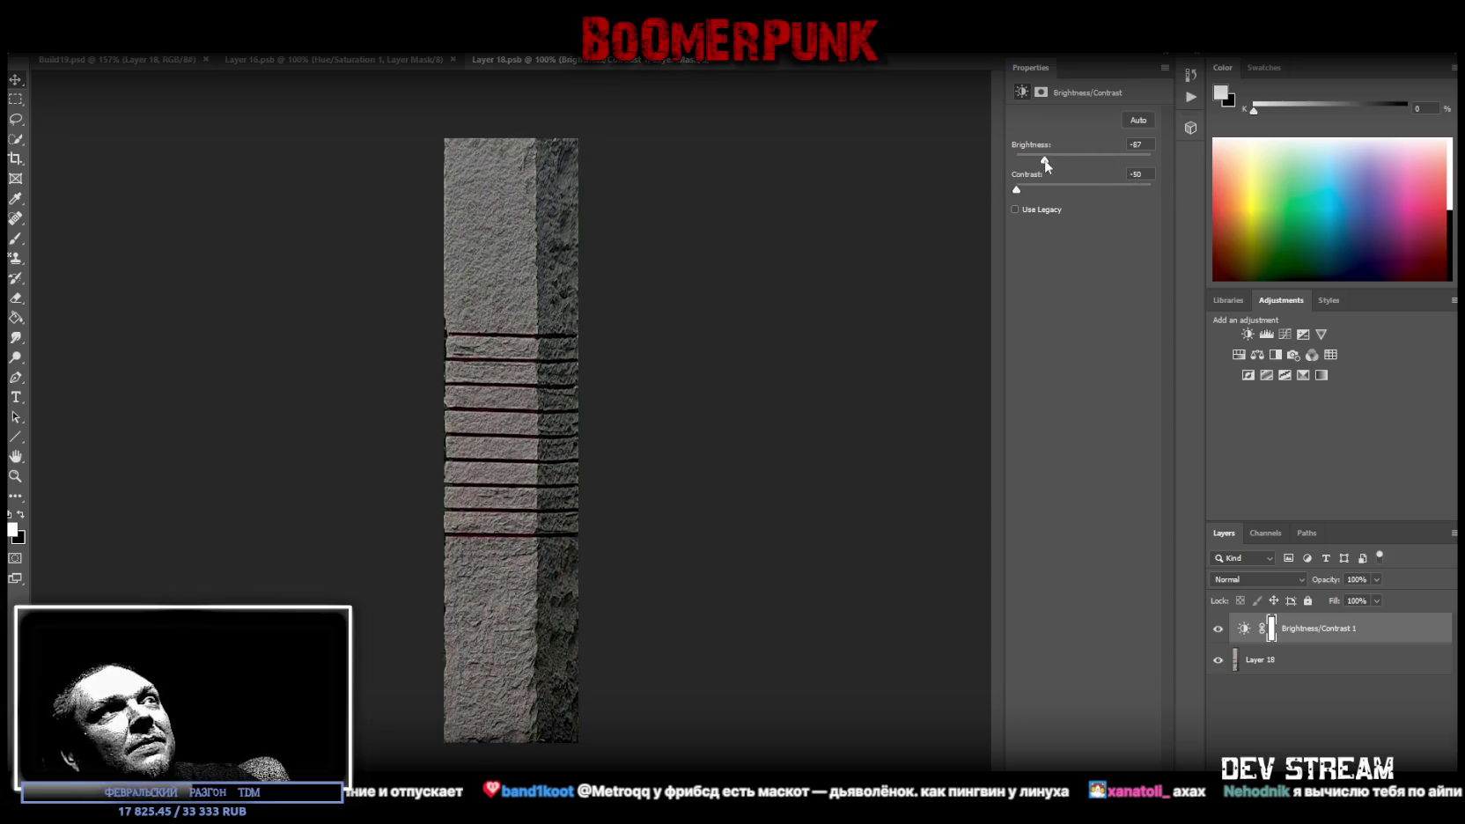
pyautogui.hotkey('ctrl', 's')
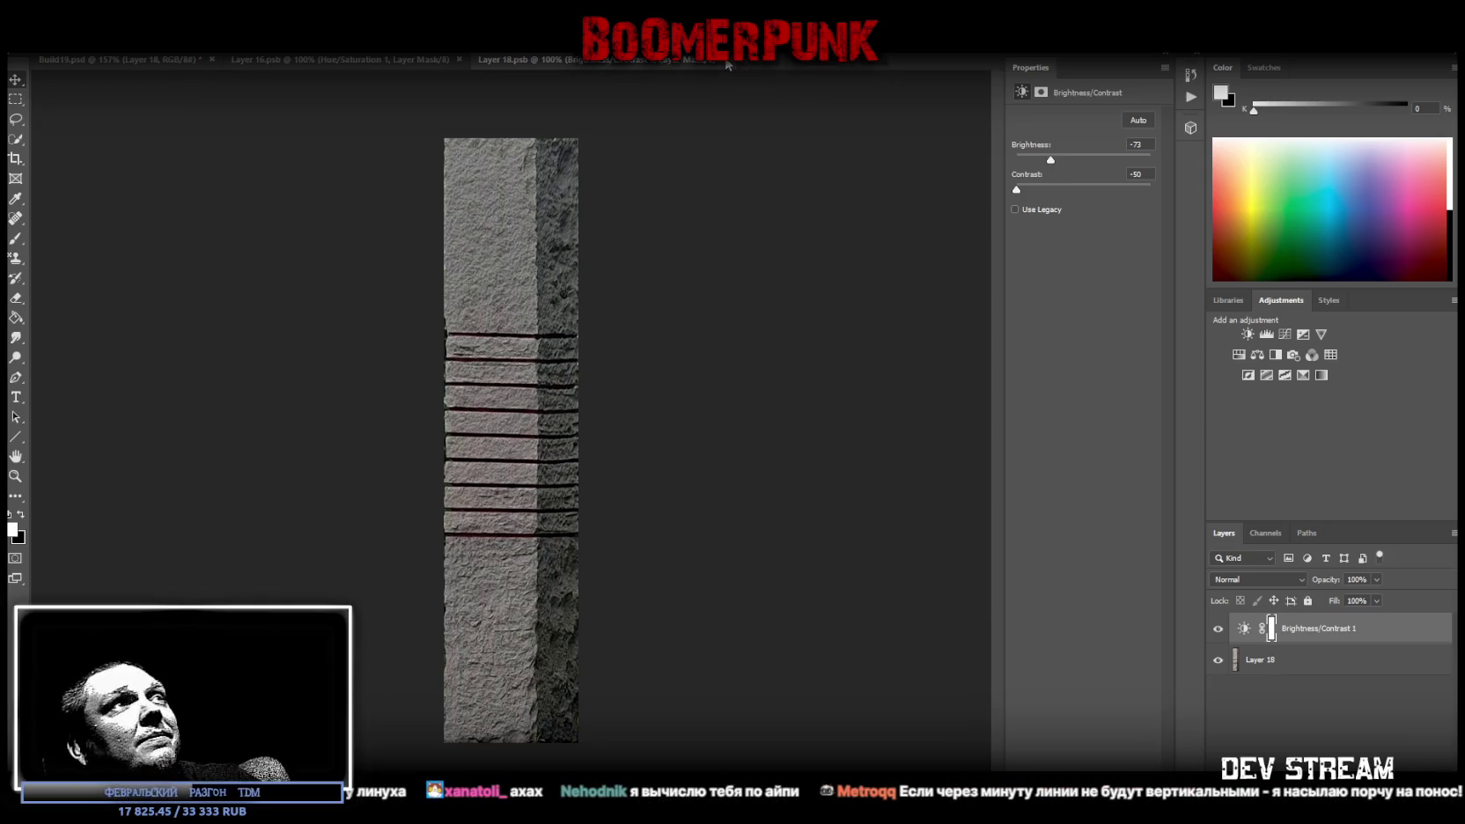
pyautogui.click(721, 60)
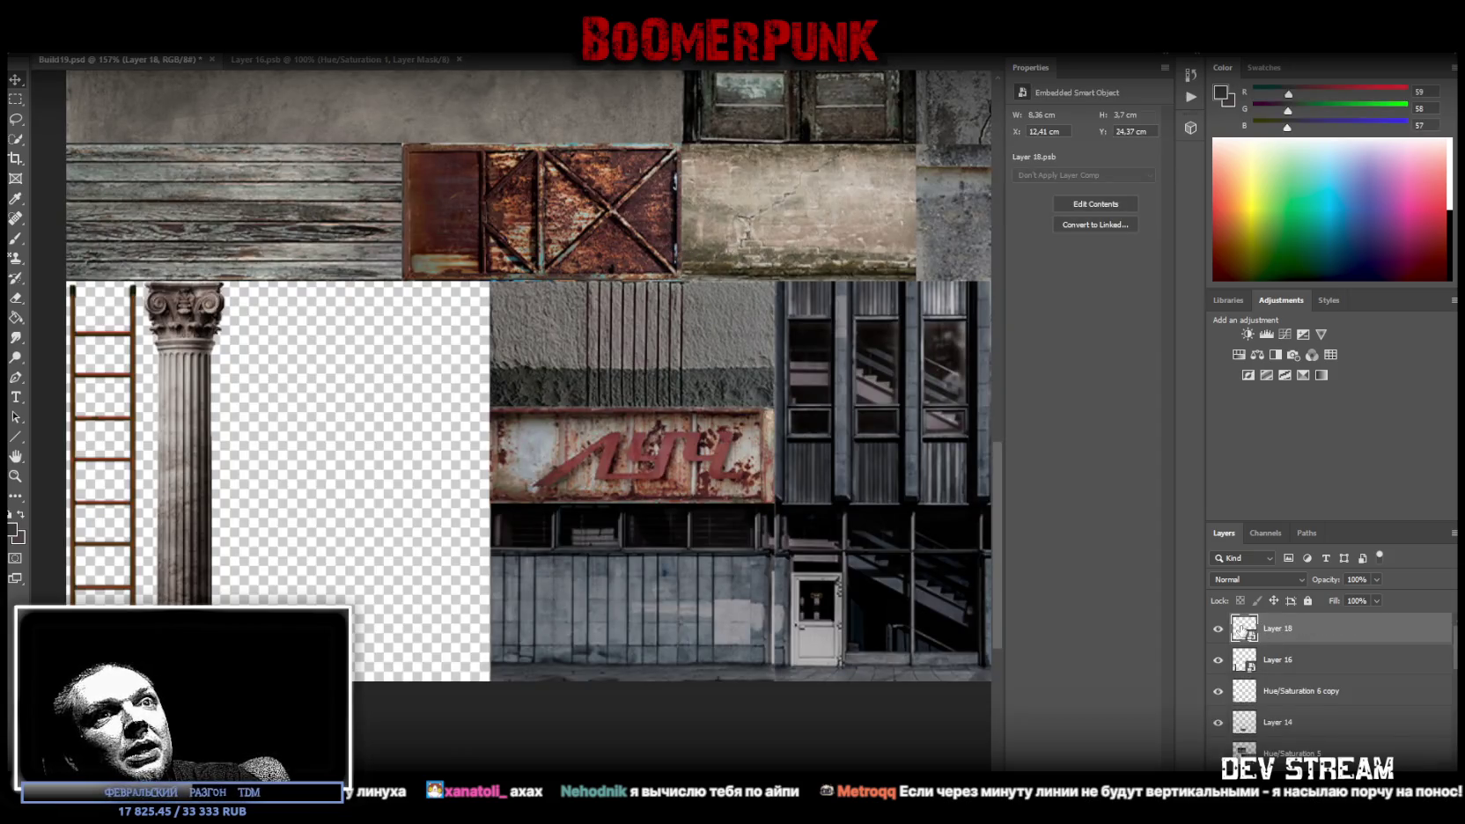
# Reopen Layer 18.psb, add Hue/Saturation with Saturation -64, and close it back to the atlas
pyautogui.press('i')
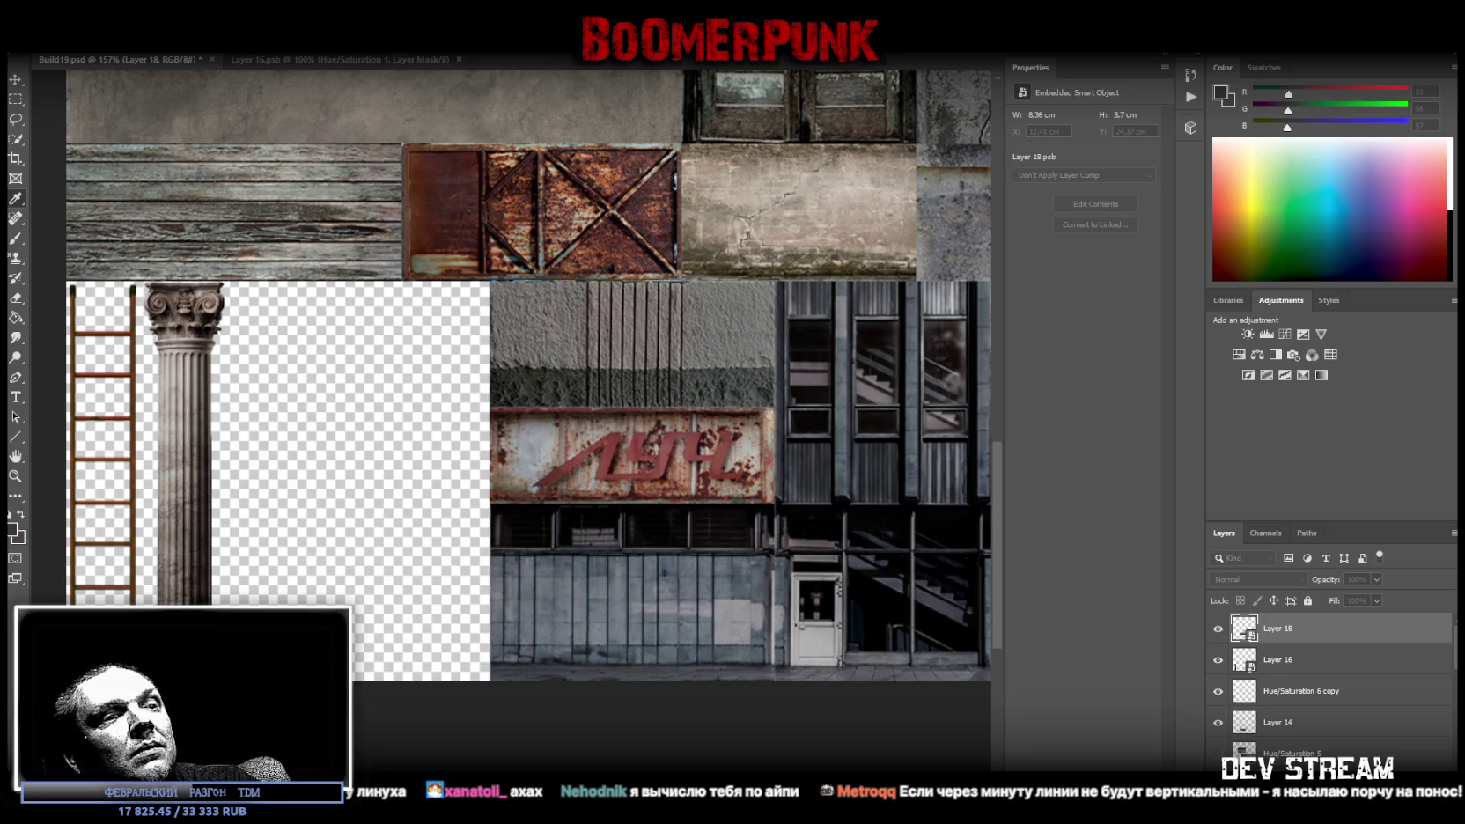
pyautogui.press('v')
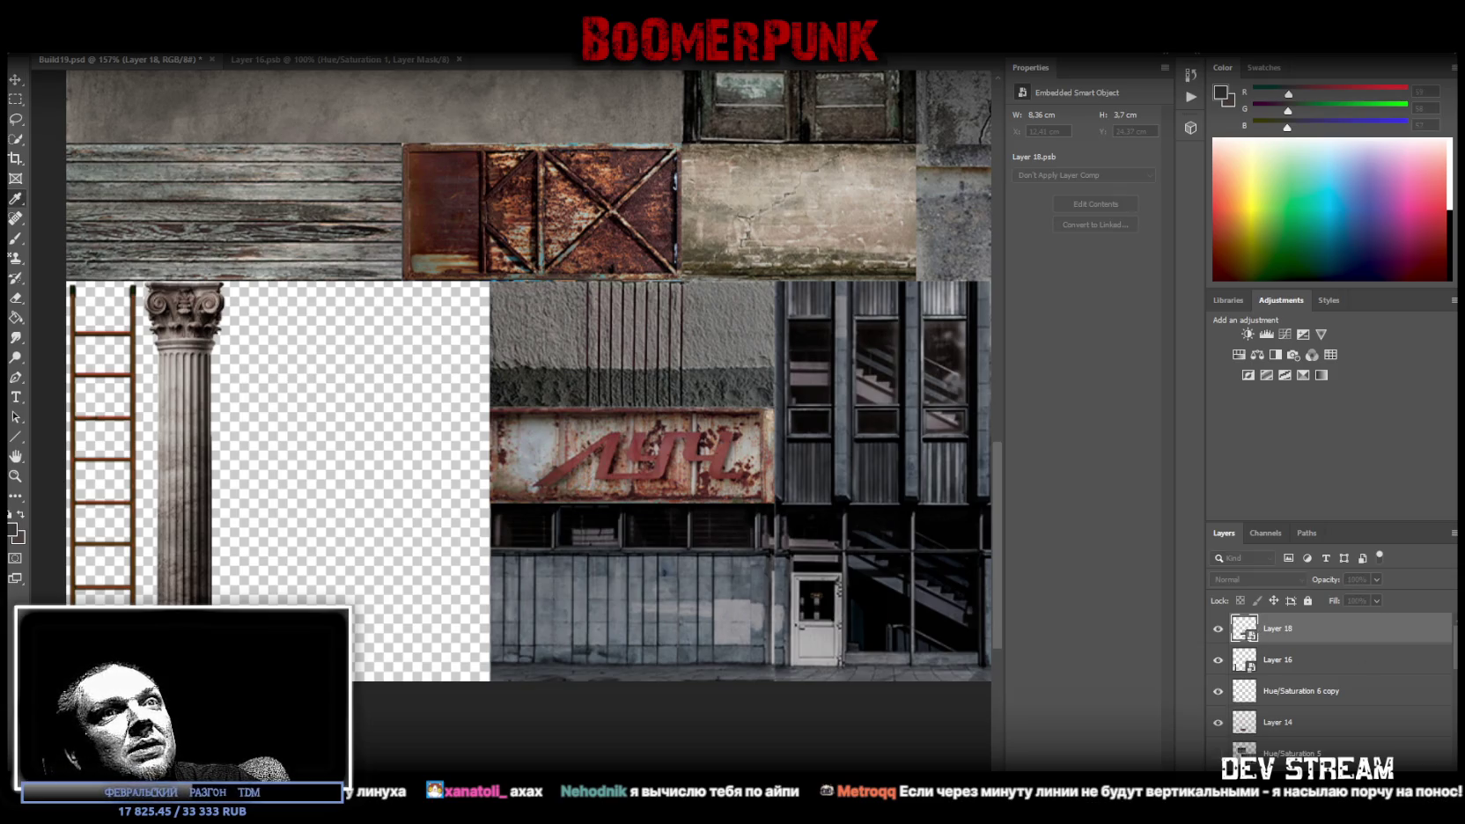
pyautogui.doubleClick(1244, 627)
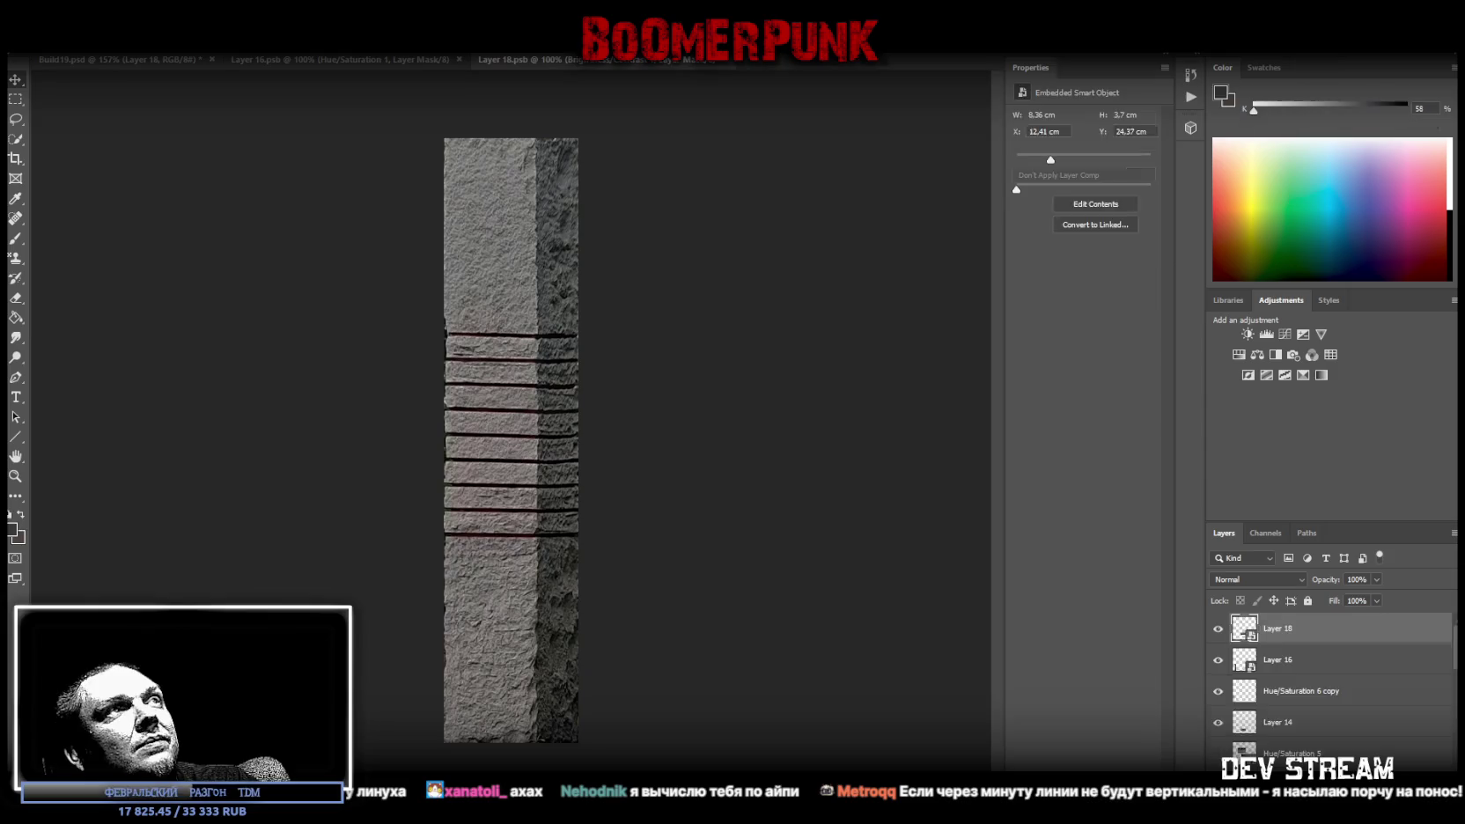
pyautogui.click(1239, 354)
pyautogui.moveTo(1053, 206); pyautogui.dragTo(1041, 206)
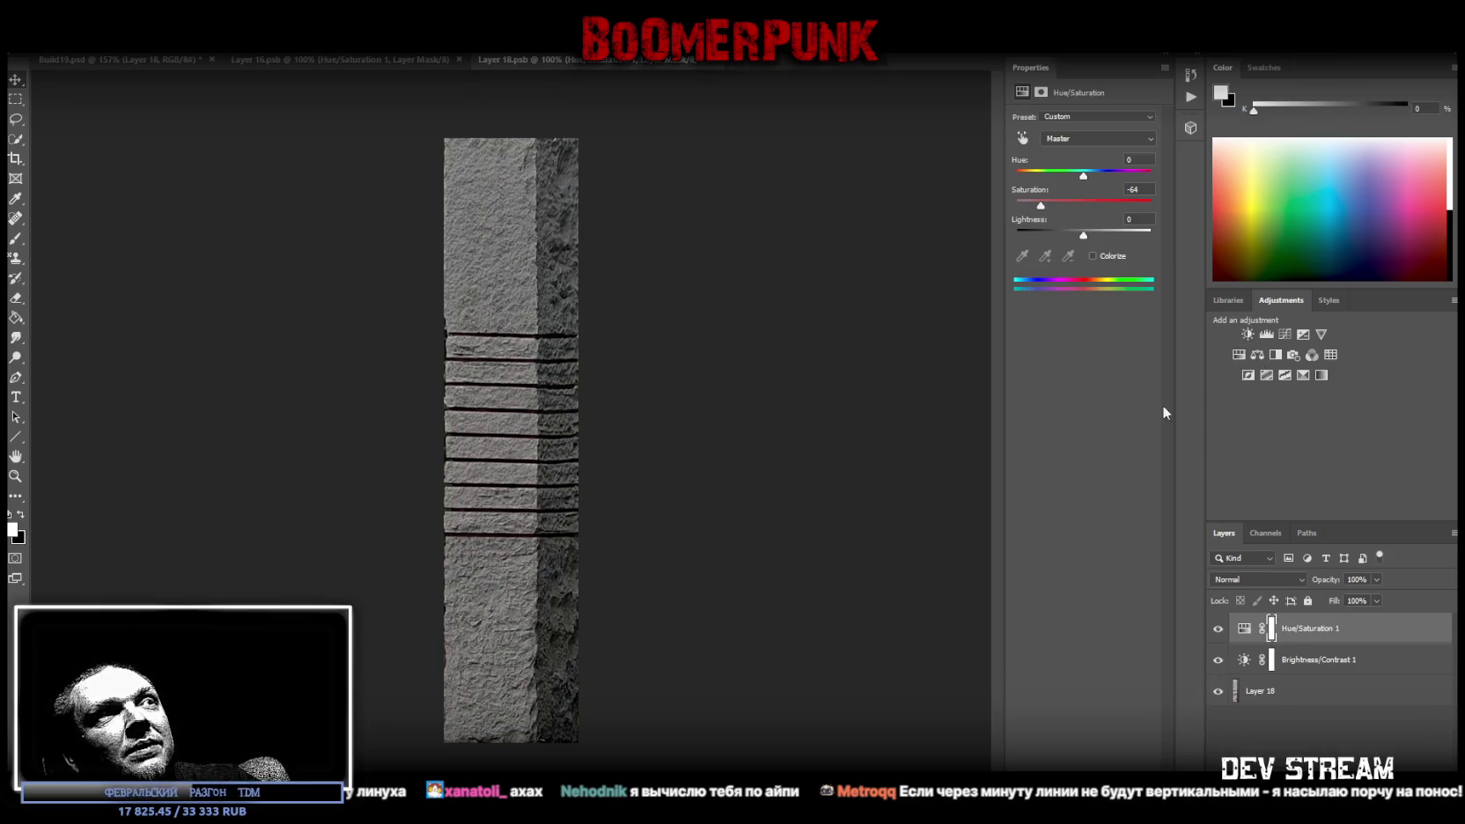
pyautogui.click(1308, 667)
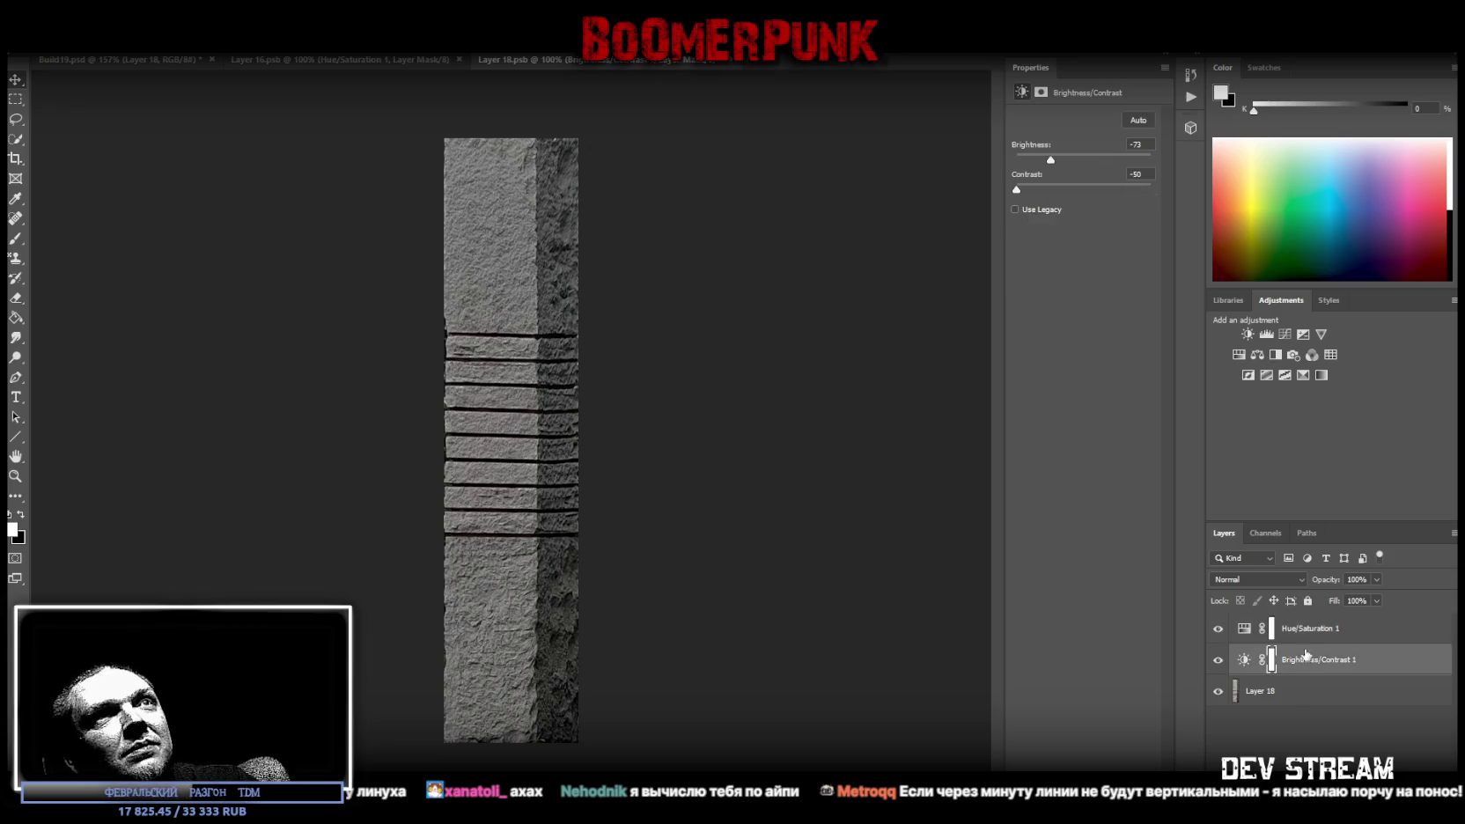
pyautogui.click(1308, 641)
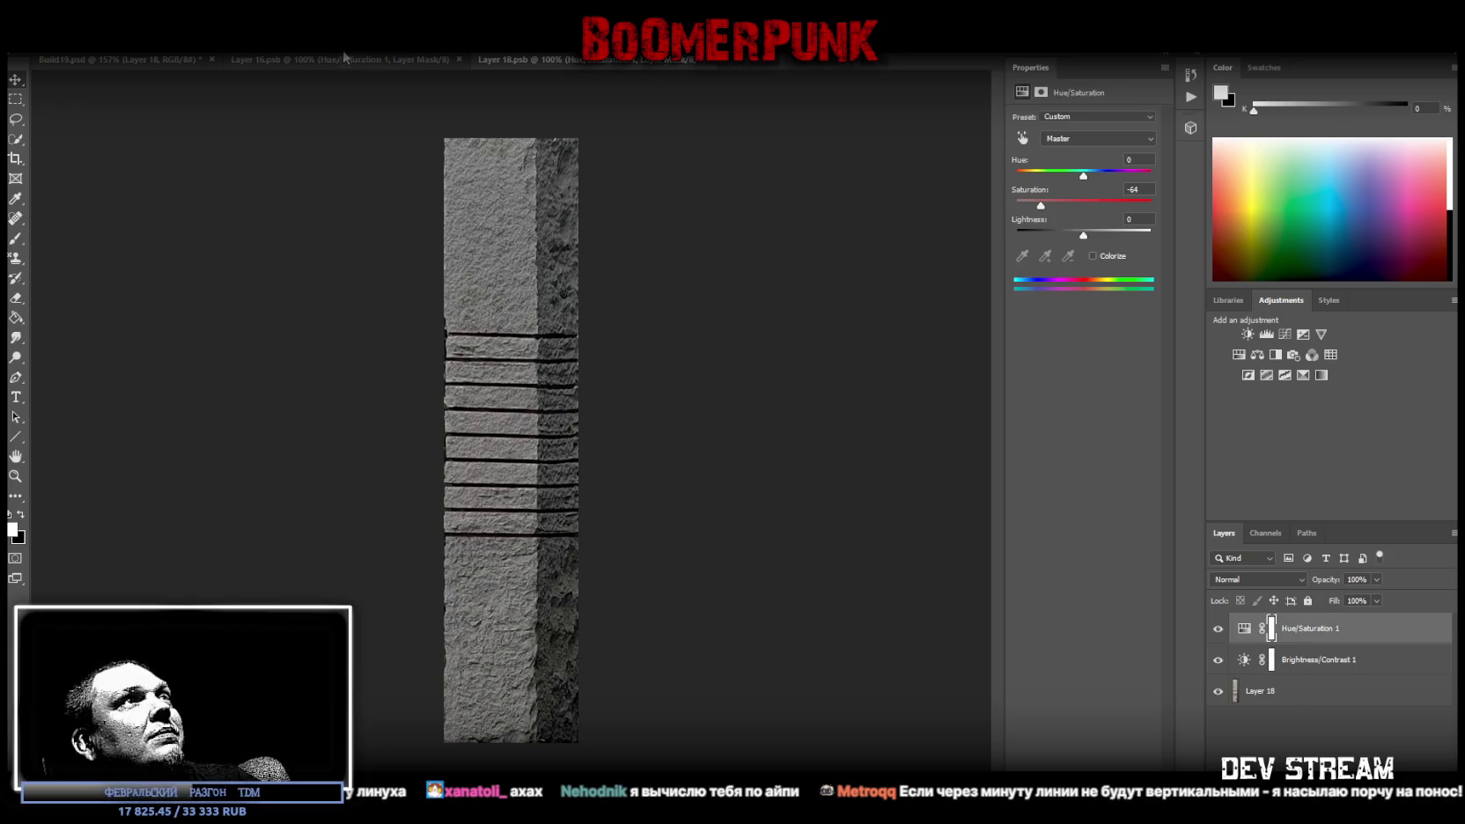
pyautogui.click(691, 59)
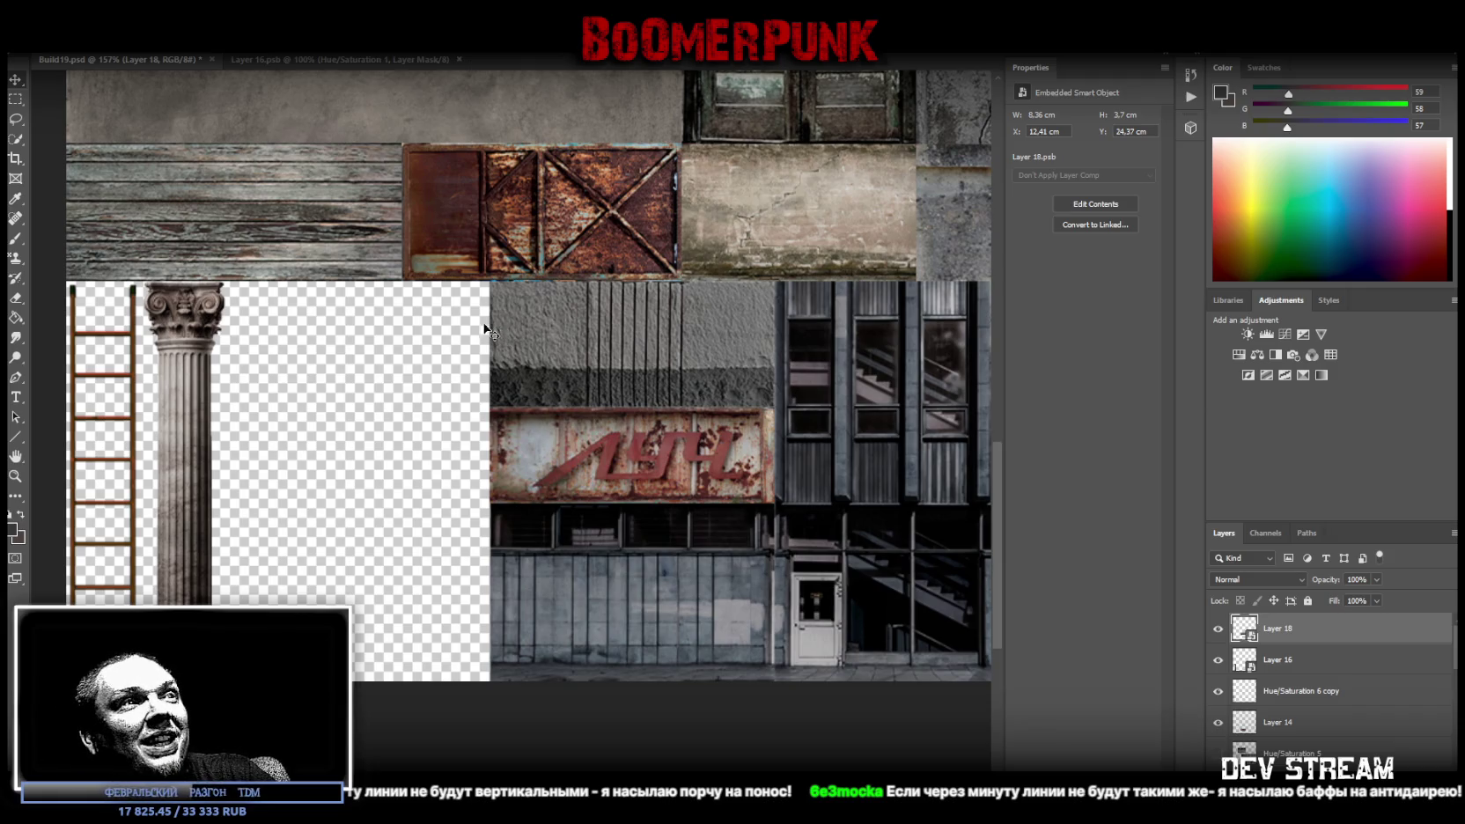
# Save the atlas, nudge the stone tile, and zoom out to about 49% to see every tile
pyautogui.hotkey('ctrl', 's')
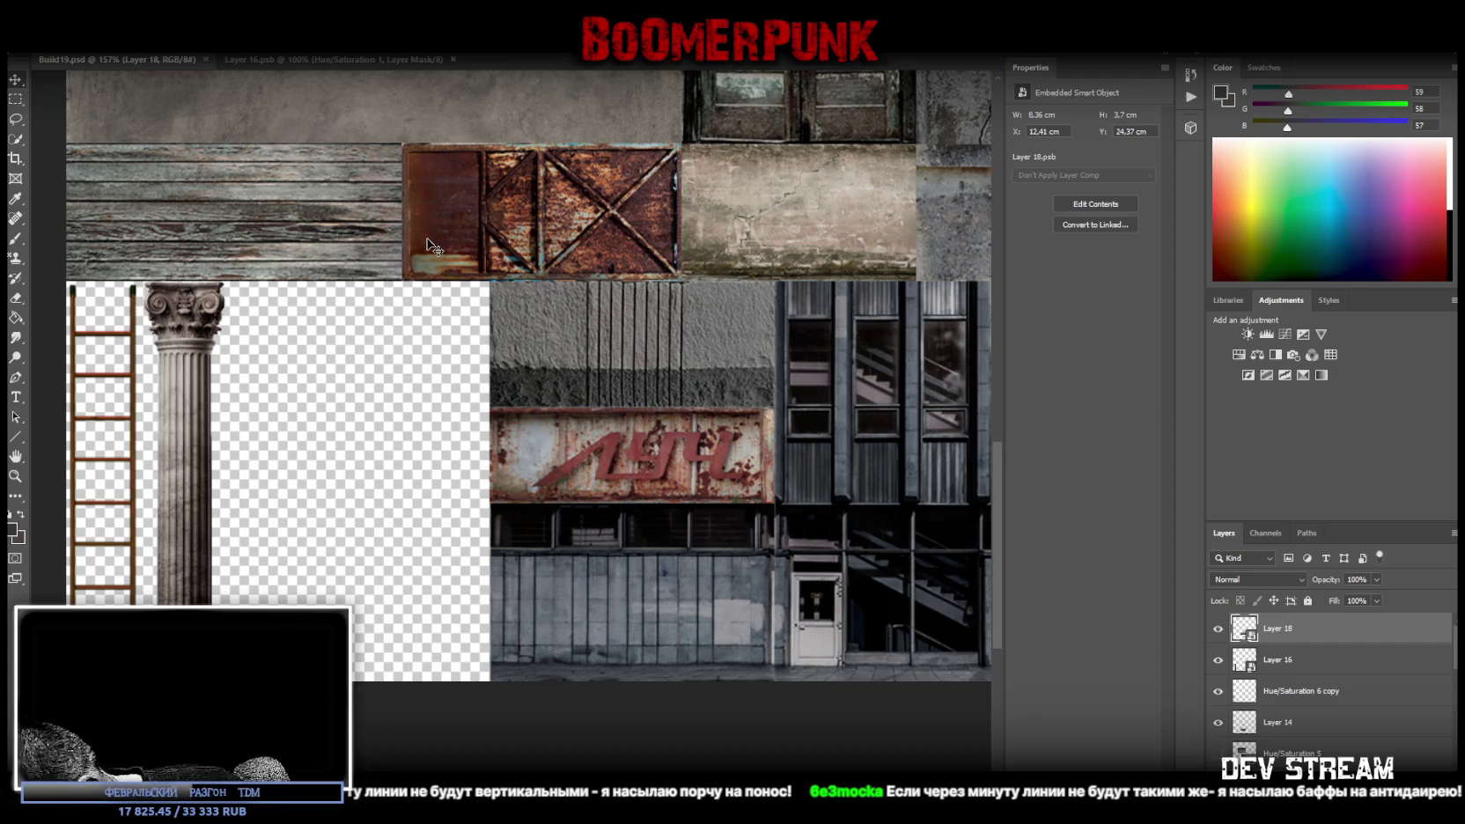
pyautogui.moveTo(427, 239); pyautogui.dragTo(480, 354)
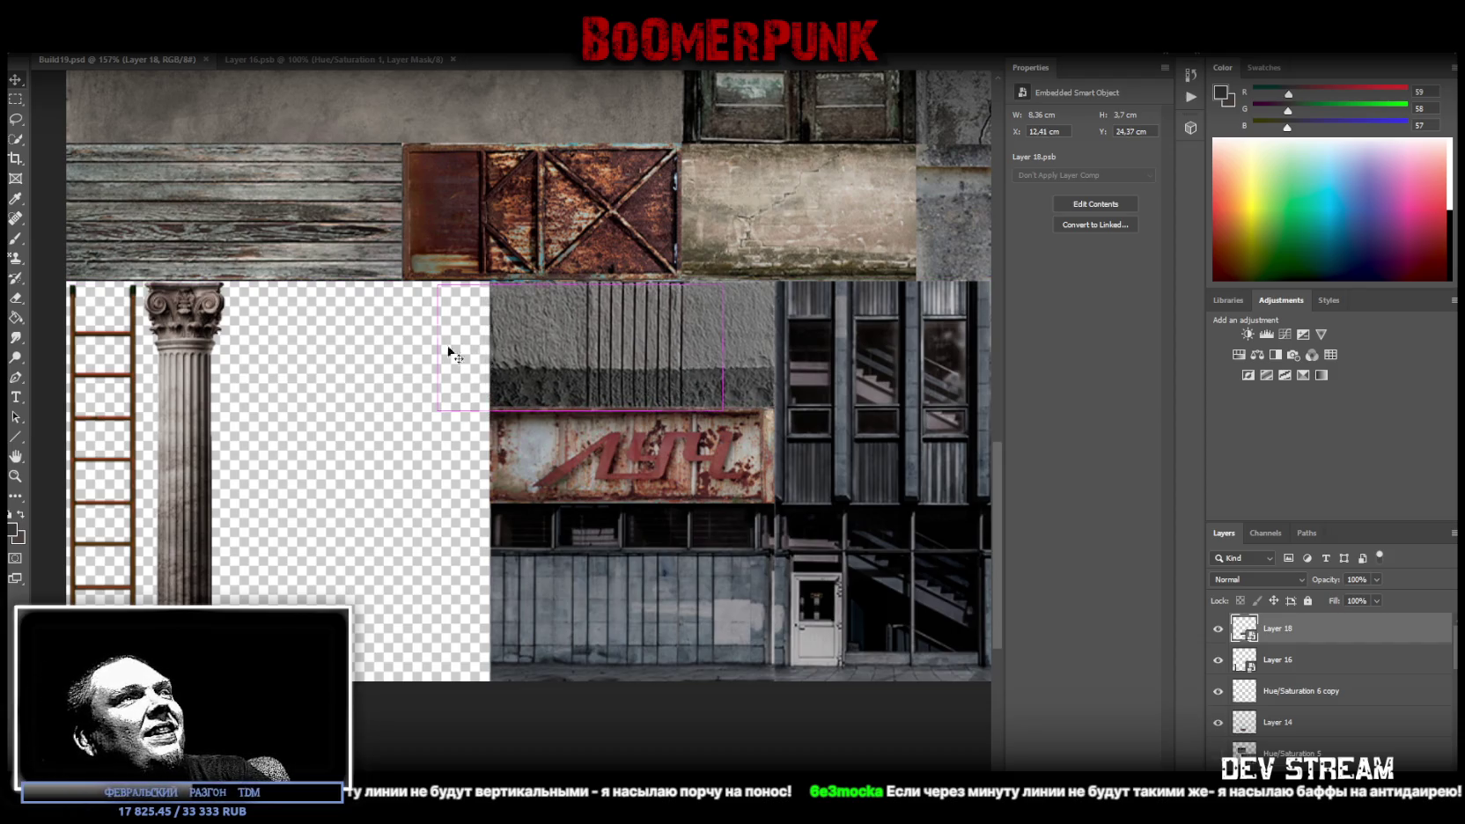
pyautogui.click(15, 476)
pyautogui.moveTo(398, 437); pyautogui.dragTo(325, 459)
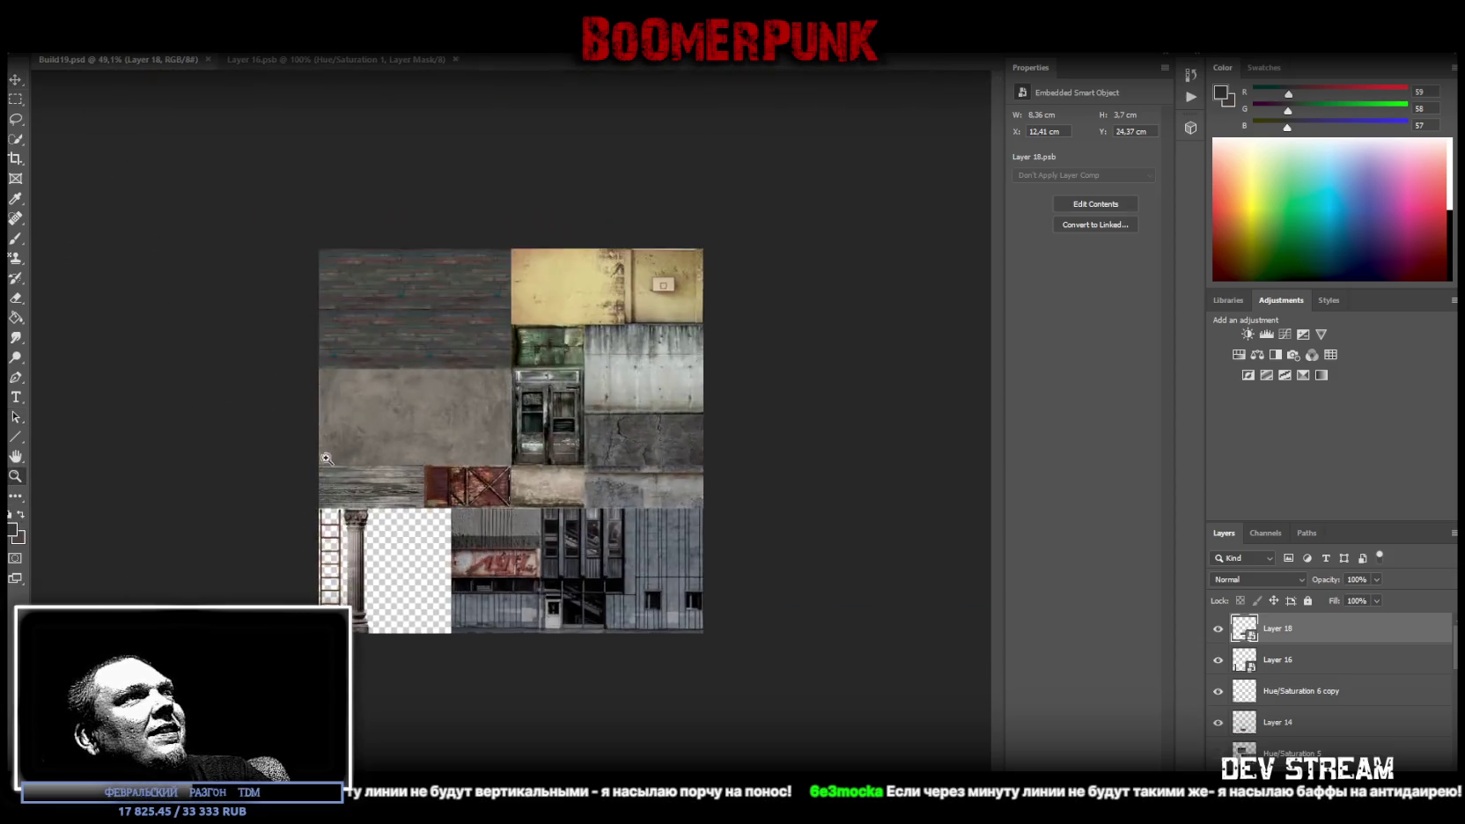
# Check the atlas at a closer zoom, then paste the stone stairs photo in as Layer 19
pyautogui.hotkey('ctrl', '+')
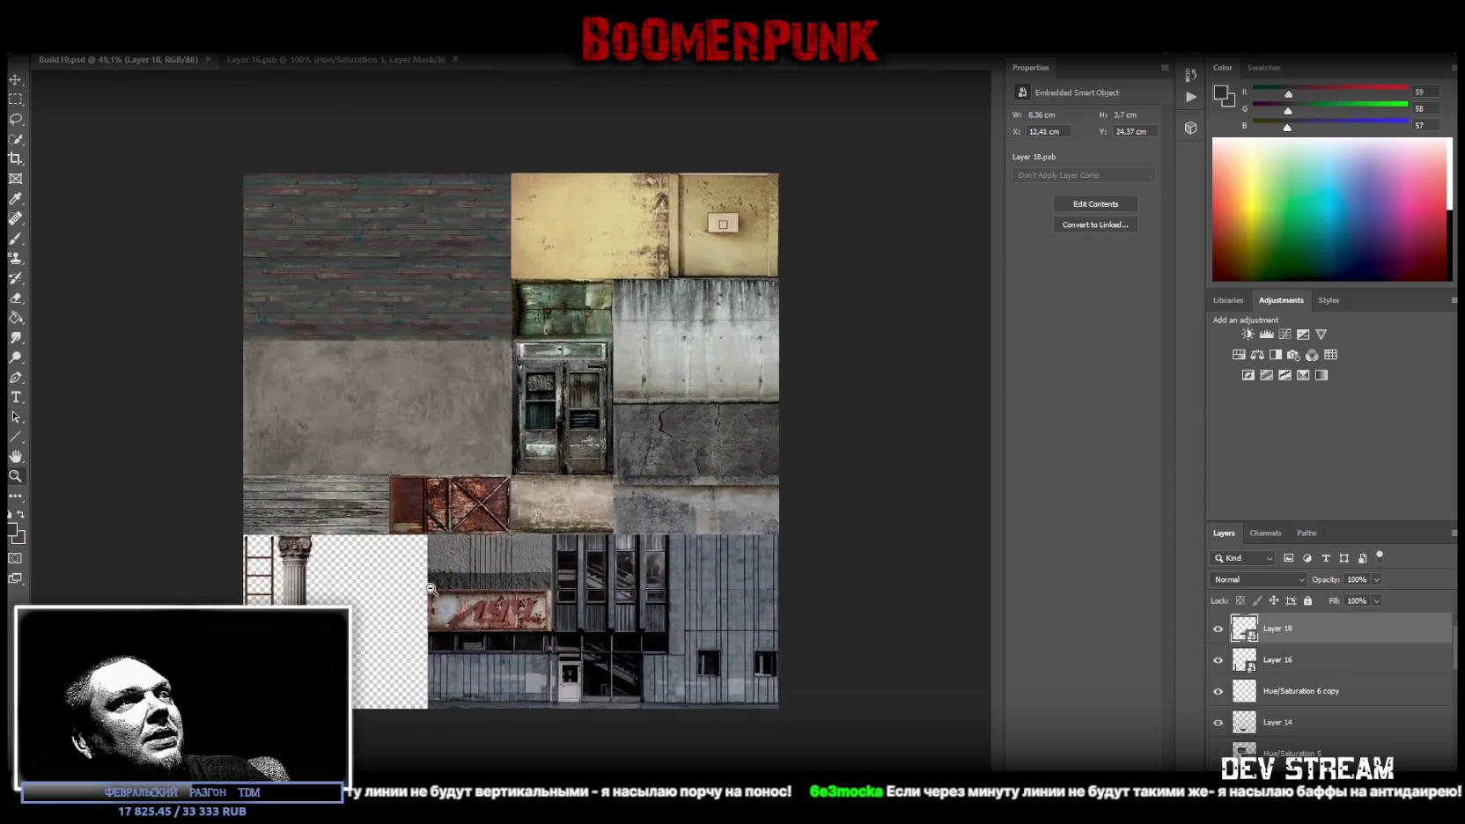
pyautogui.hotkey('ctrl', '+')
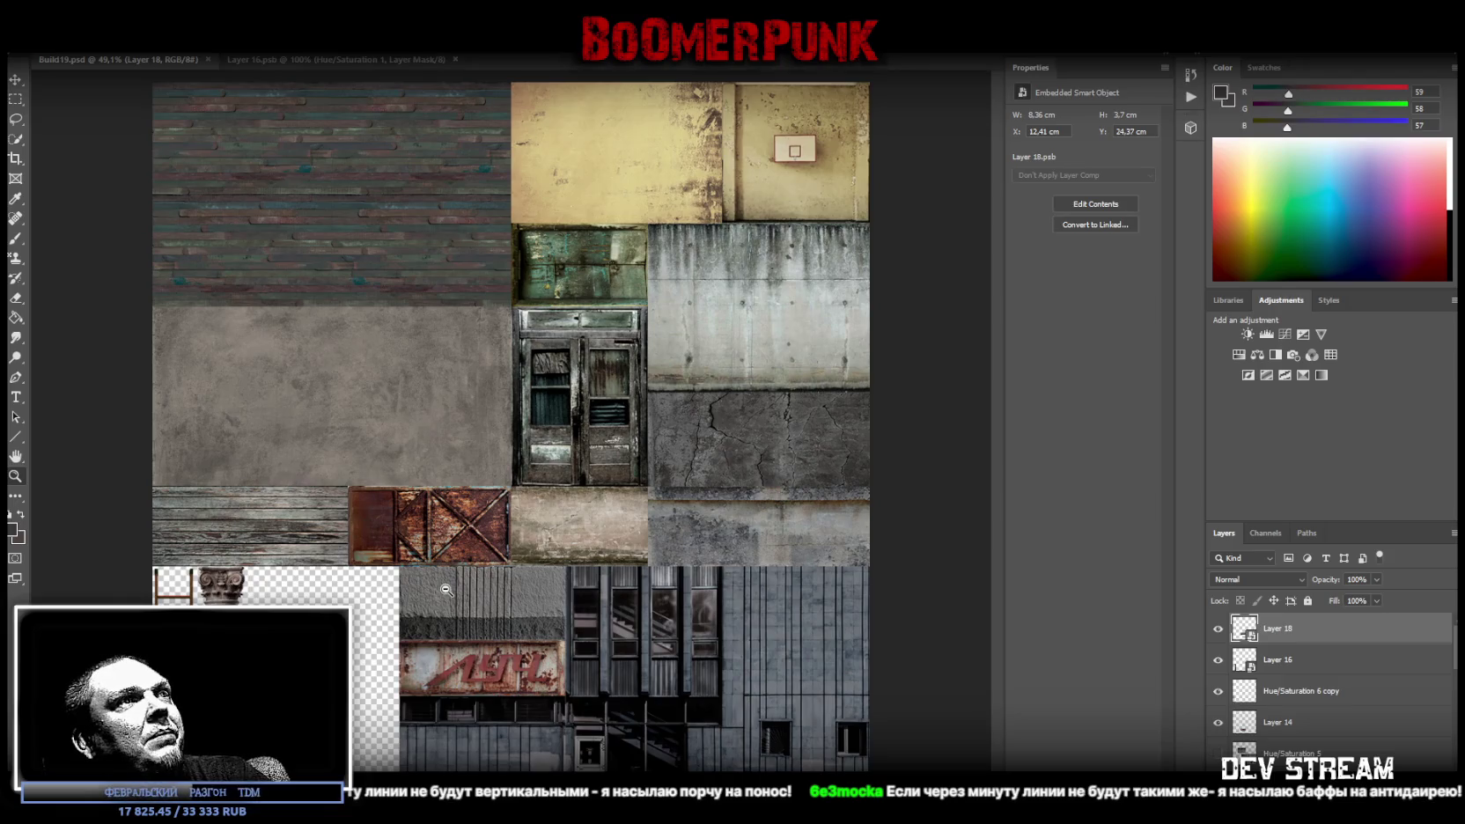
pyautogui.hotkey('ctrl', '-')
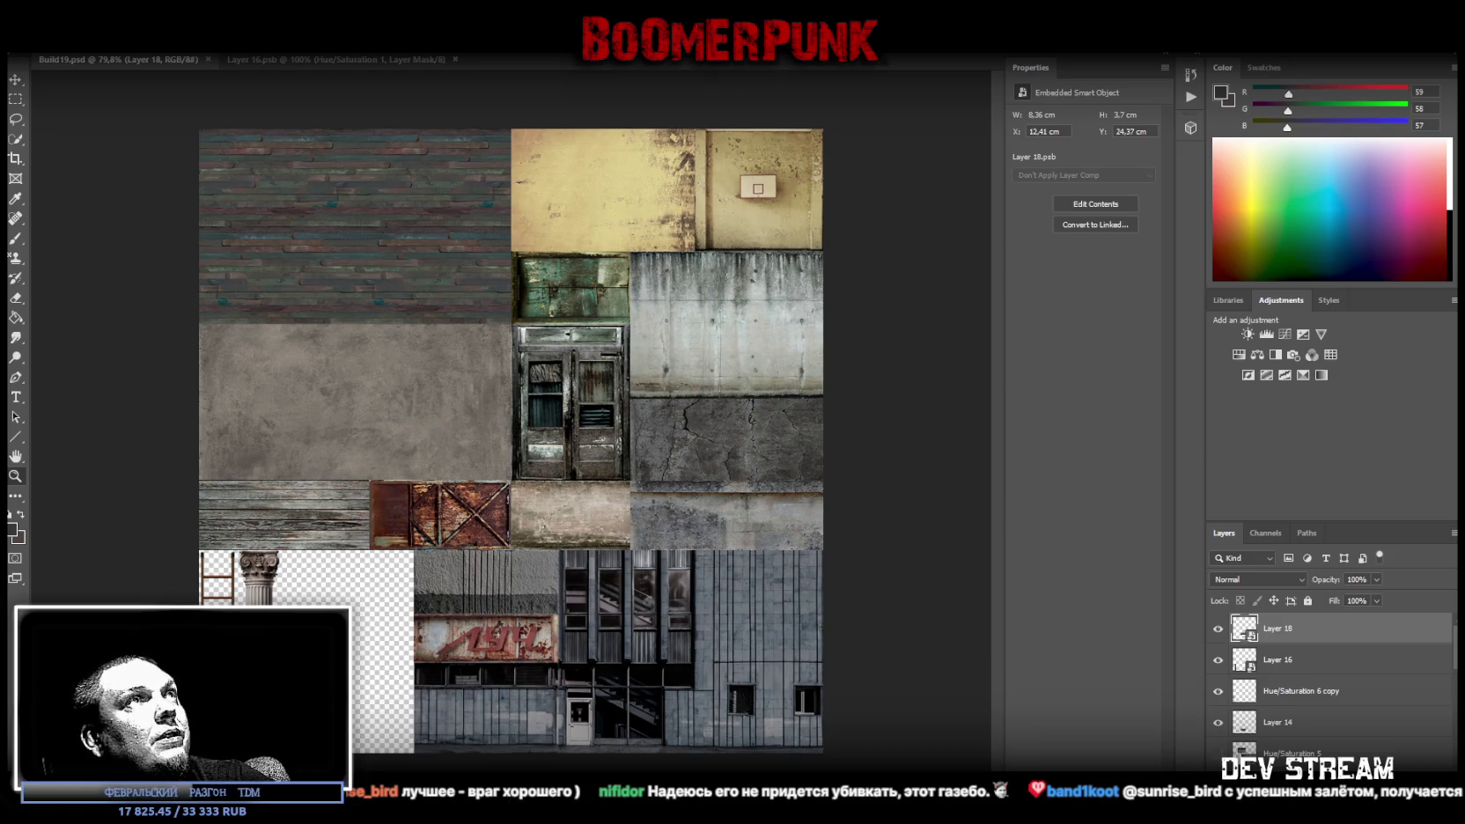
pyautogui.hotkey('ctrl', 'v')
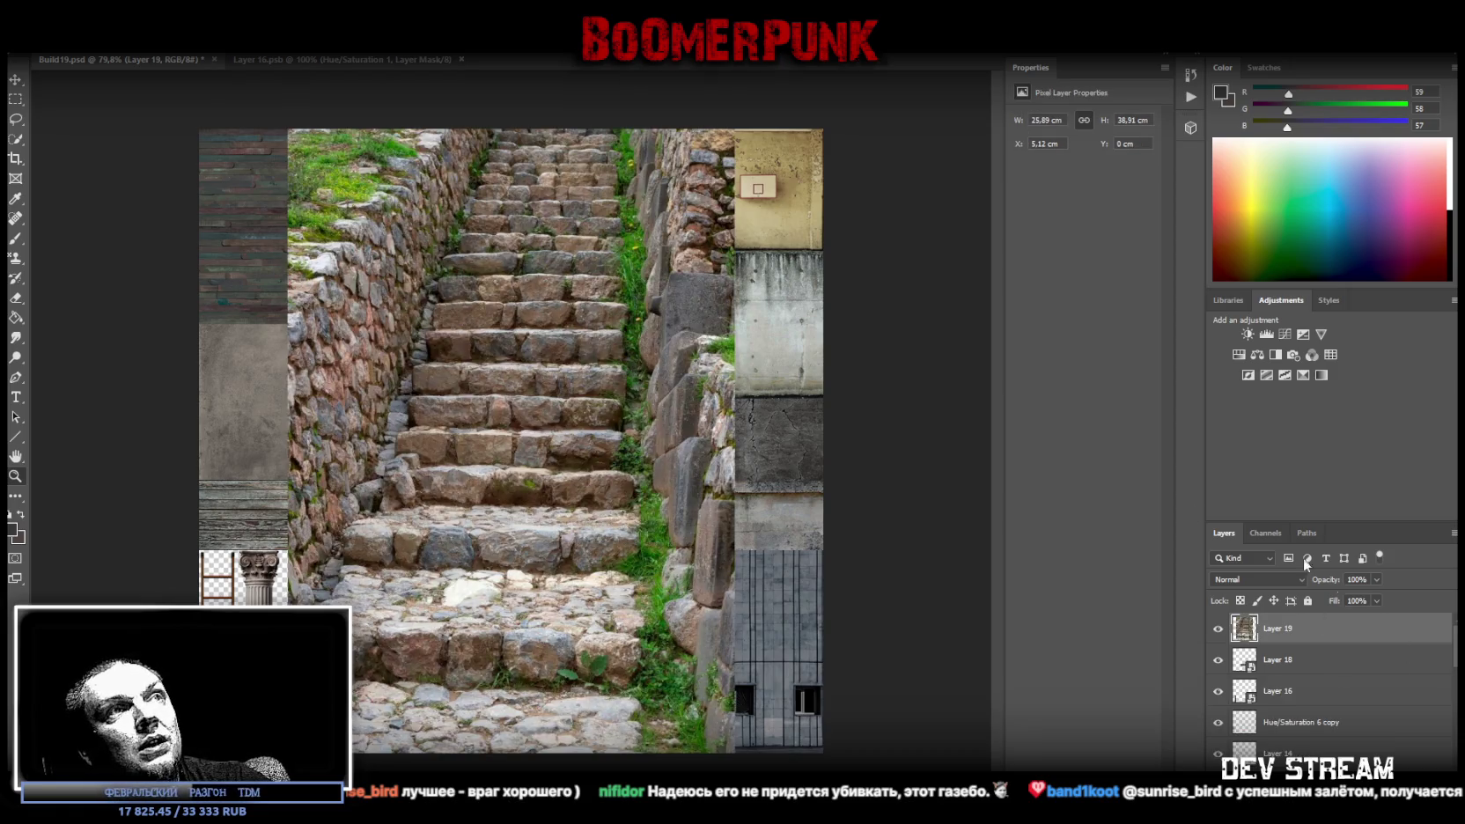
# Convert Layer 19 to a smart object and shrink it to 22.58 × 33.94 cm, shifting it down-left
pyautogui.rightClick(1348, 636)
pyautogui.click(1321, 198)
pyautogui.hotkey('ctrl', 't')
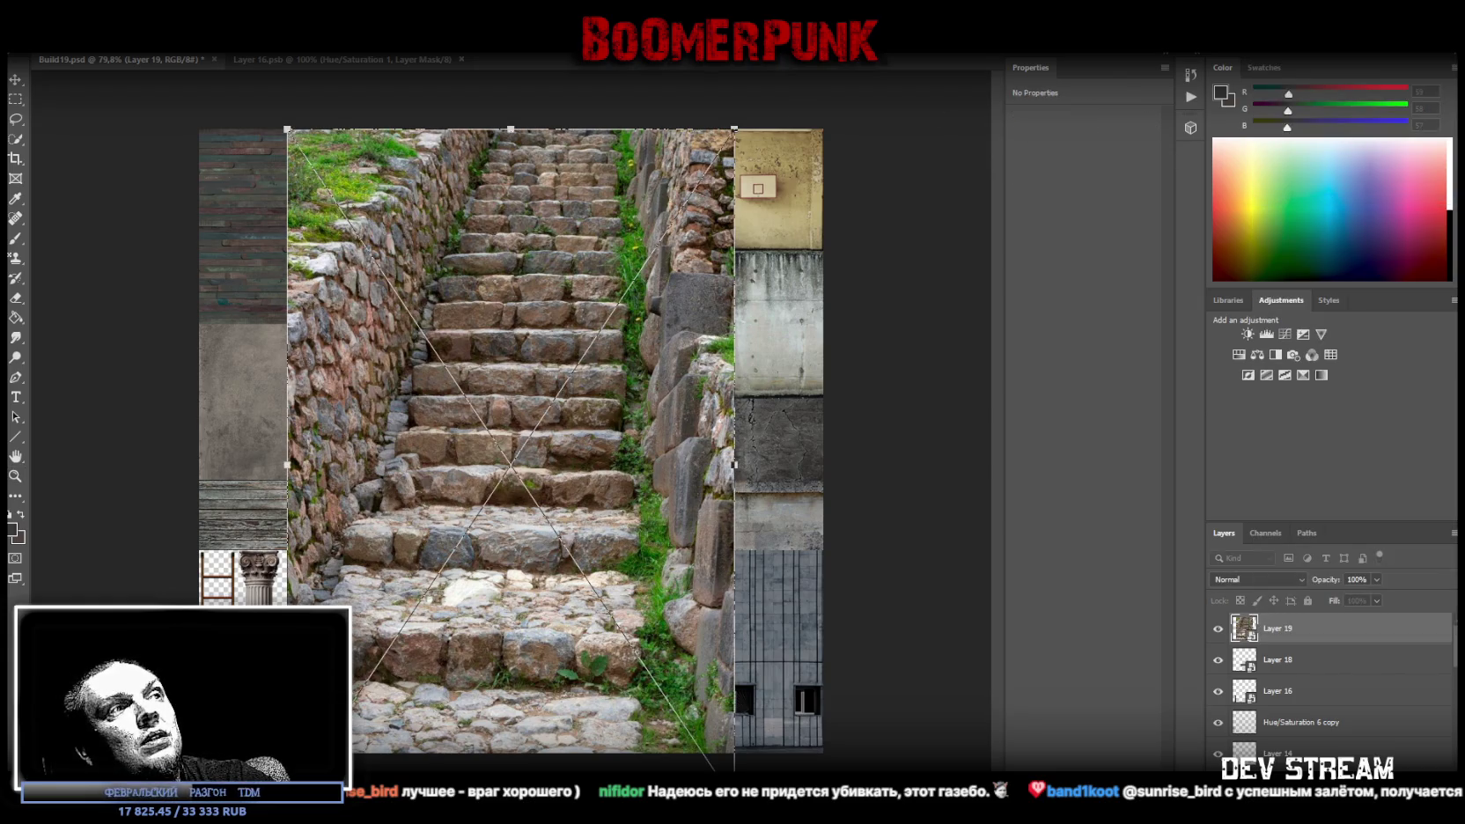
pyautogui.moveTo(511, 753); pyautogui.dragTo(507, 716)
pyautogui.moveTo(503, 638); pyautogui.dragTo(492, 675)
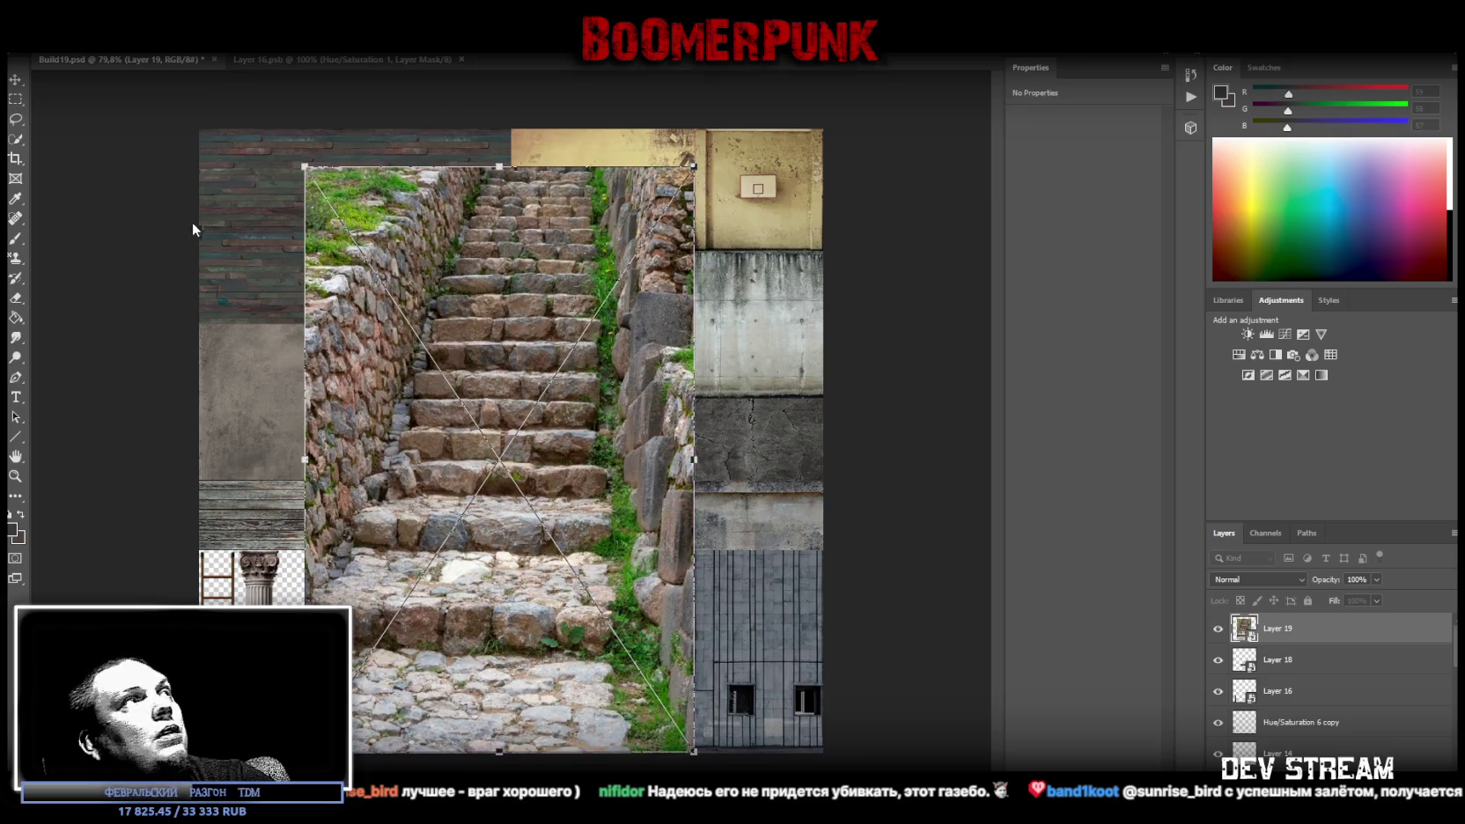
pyautogui.click(15, 99)
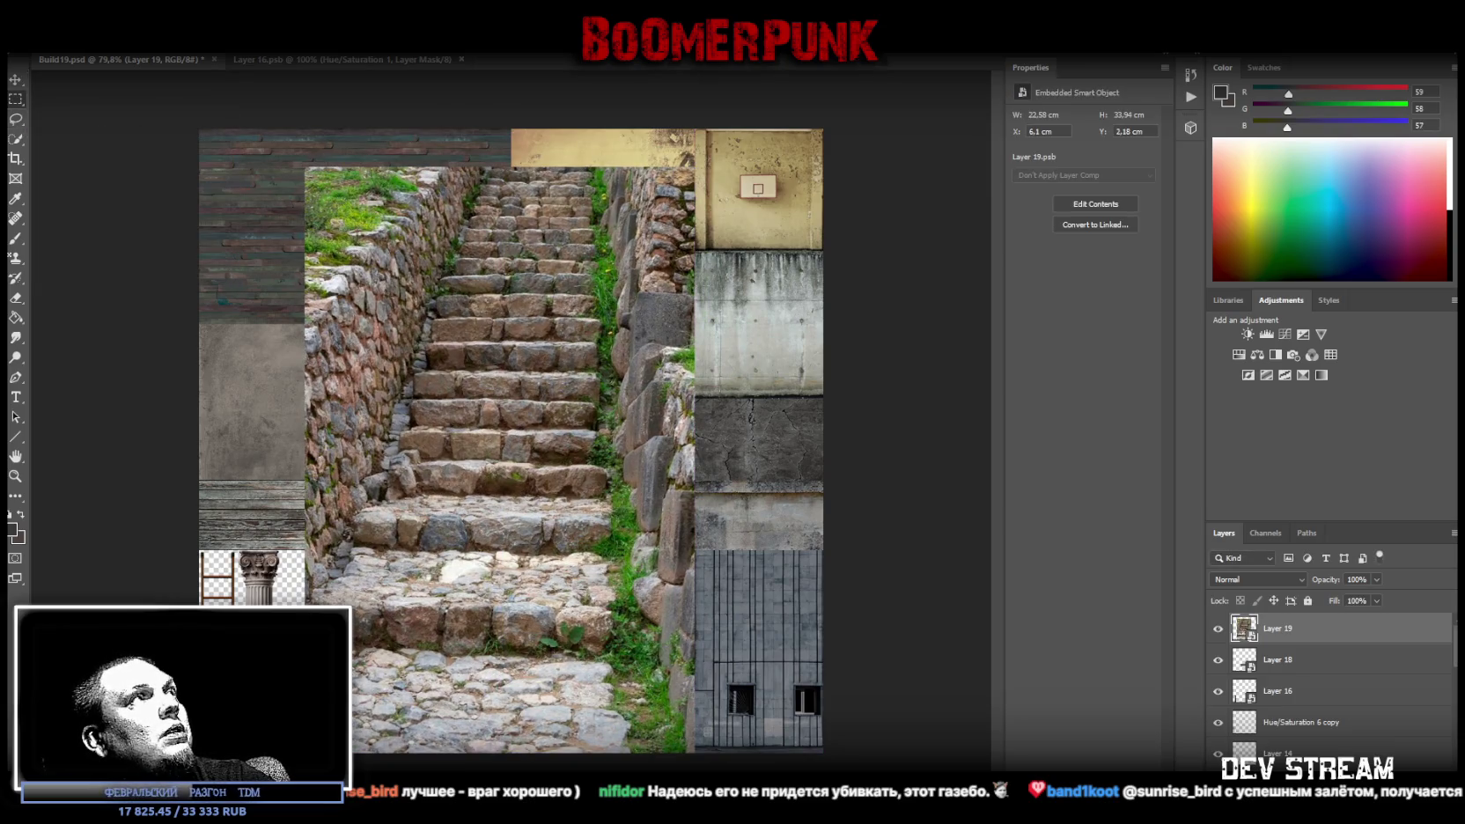
pyautogui.click(75, 11)
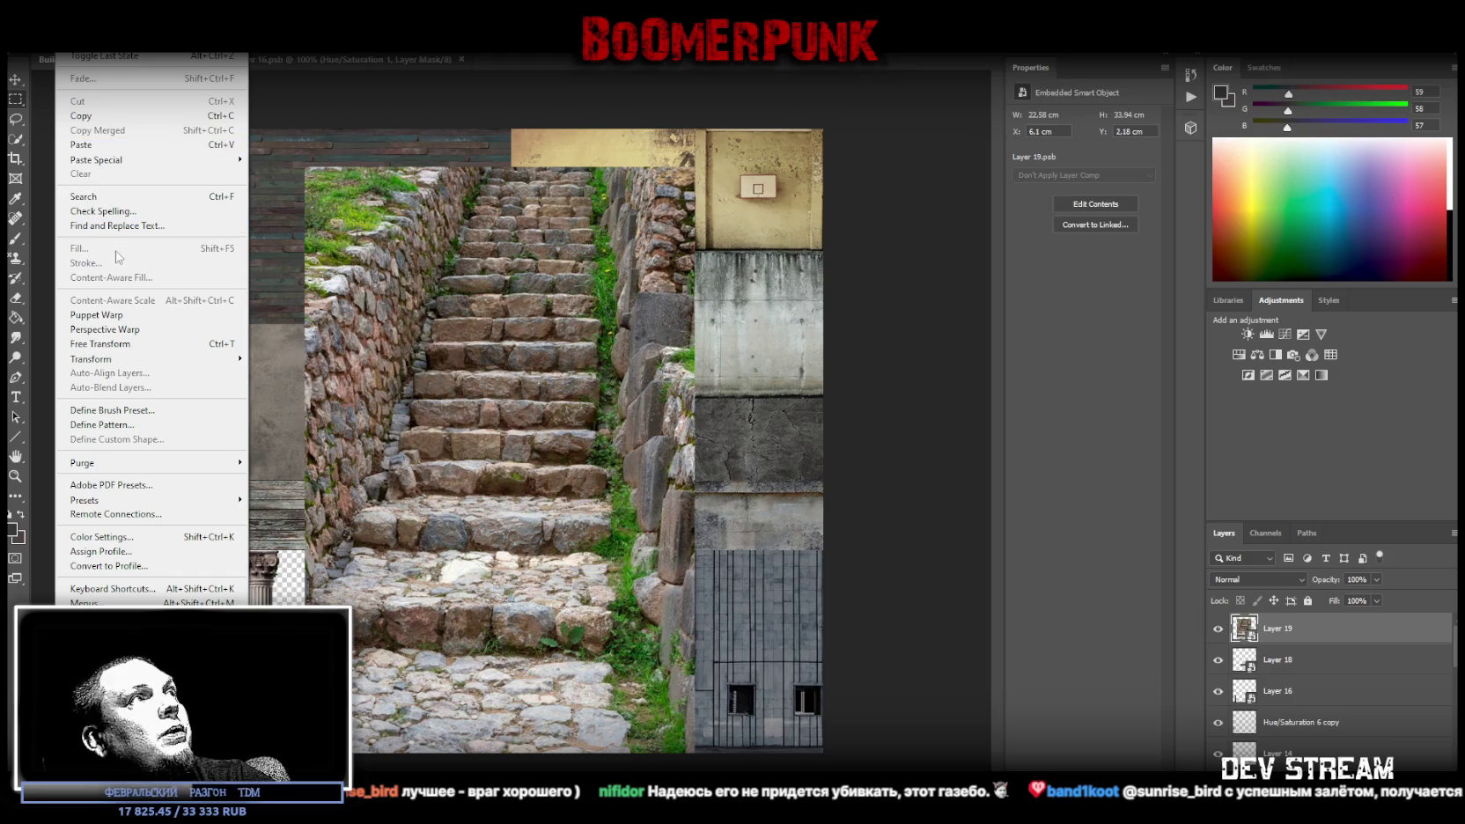
pyautogui.click(105, 331)
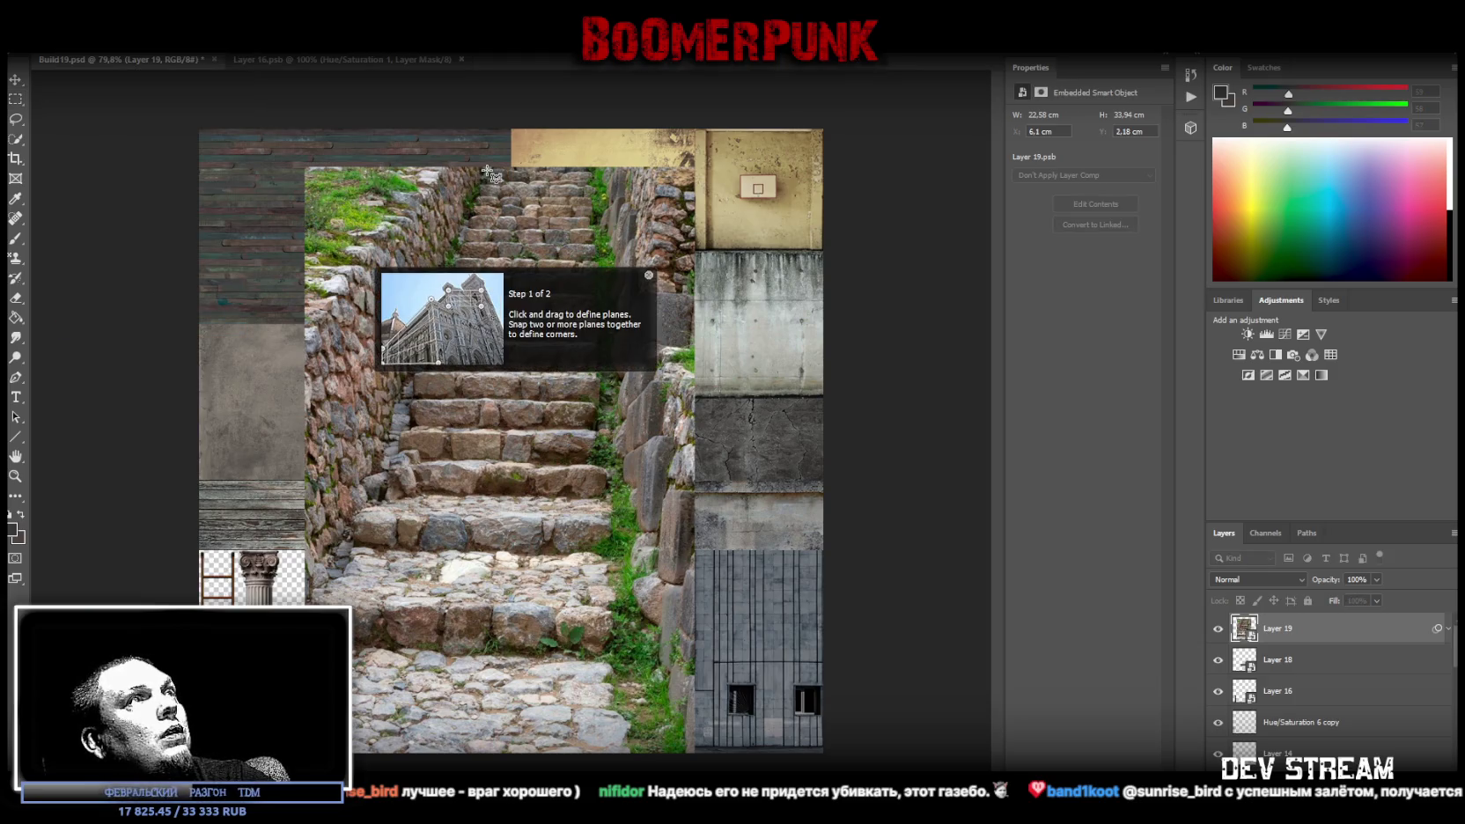
# Fit a perspective-warp plane over the staircase and straighten it into an upright front-on view
pyautogui.moveTo(487, 170)
pyautogui.mouseDown()
pyautogui.moveTo(620, 510)
pyautogui.moveTo(614, 495)
pyautogui.mouseUp()
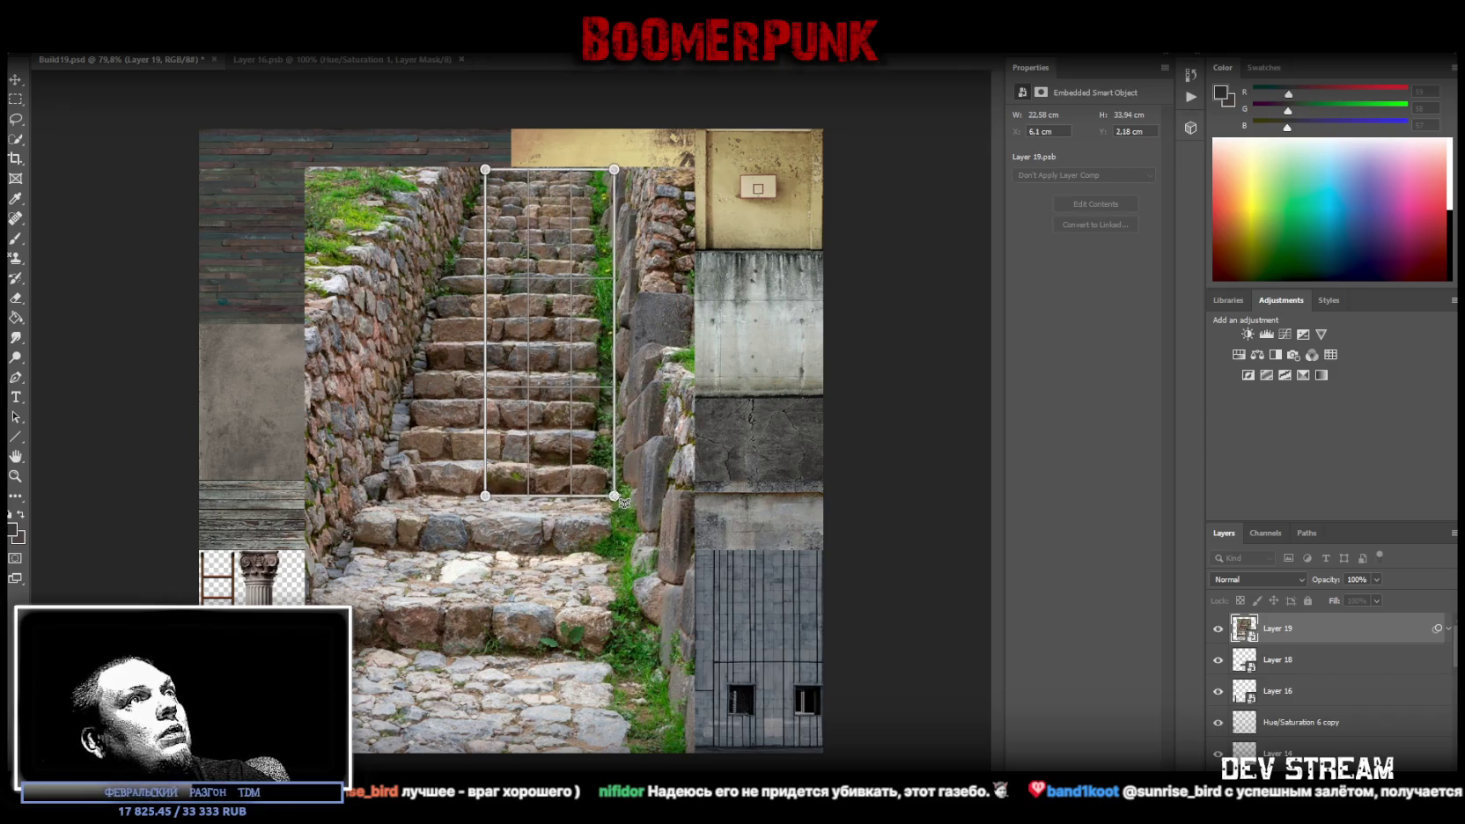
pyautogui.moveTo(614, 169); pyautogui.dragTo(593, 170)
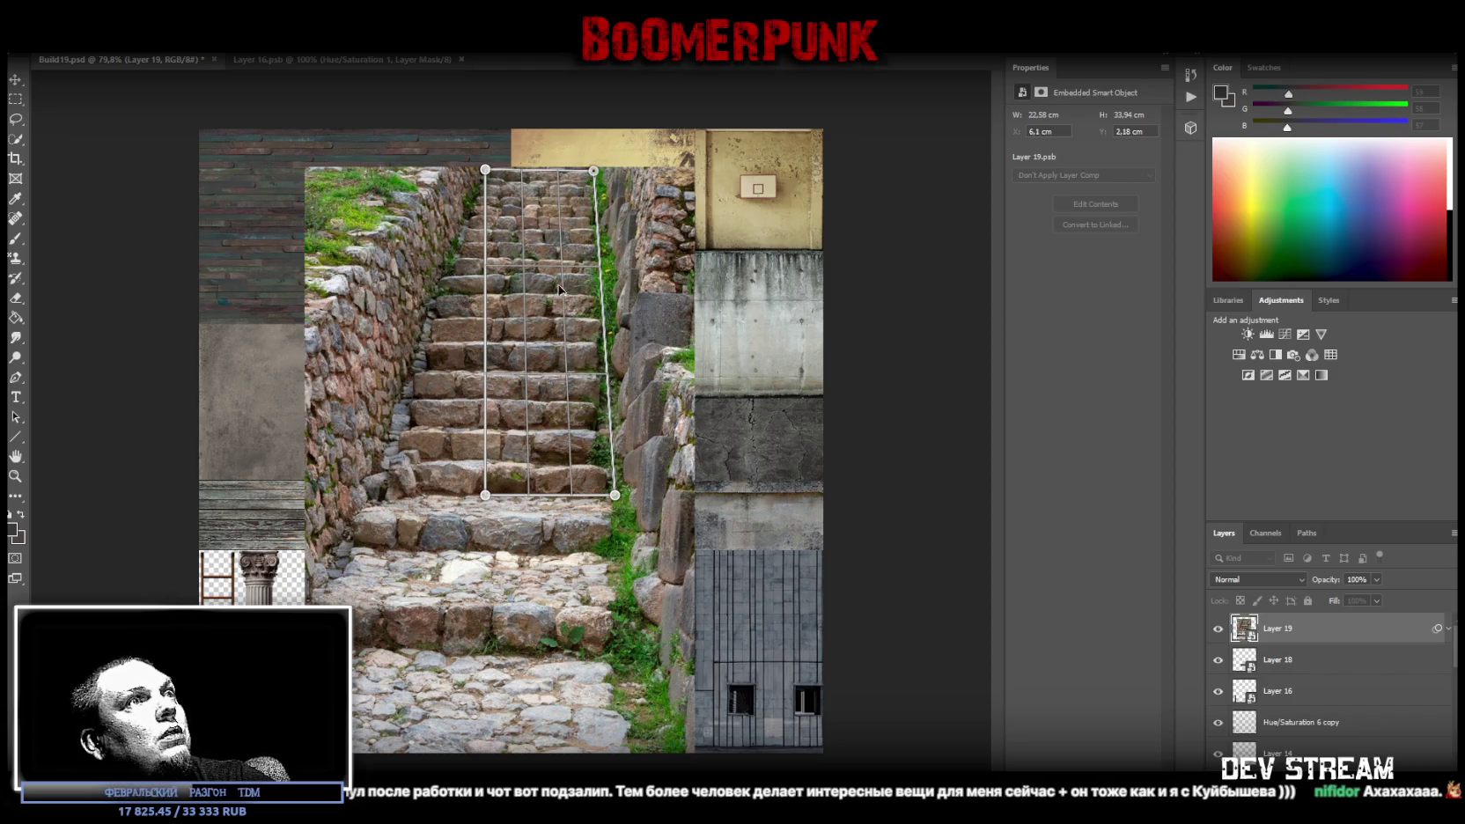
pyautogui.moveTo(486, 494); pyautogui.dragTo(370, 498)
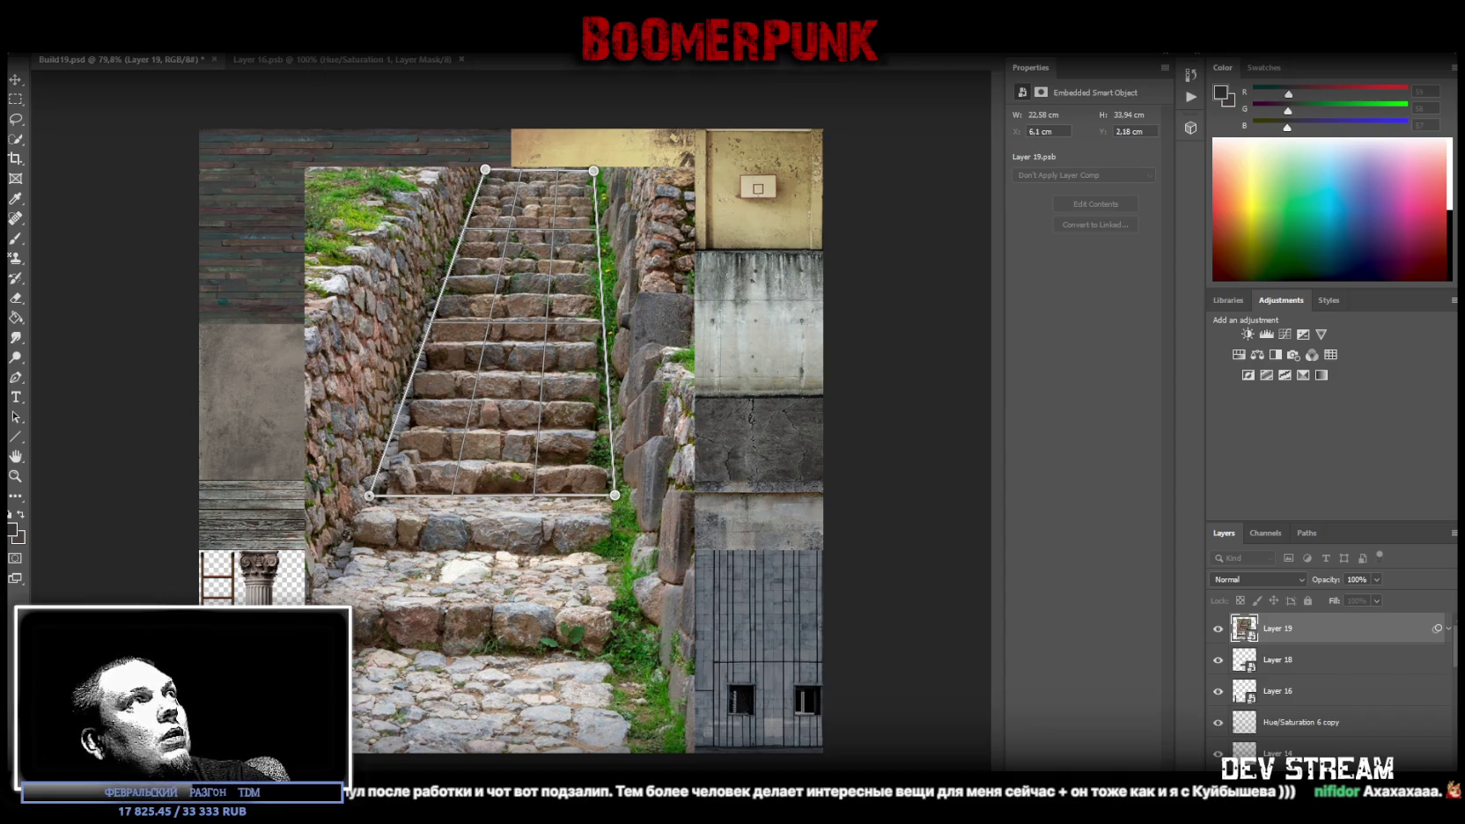
pyautogui.press('w')
pyautogui.hotkey('shift', 'v')
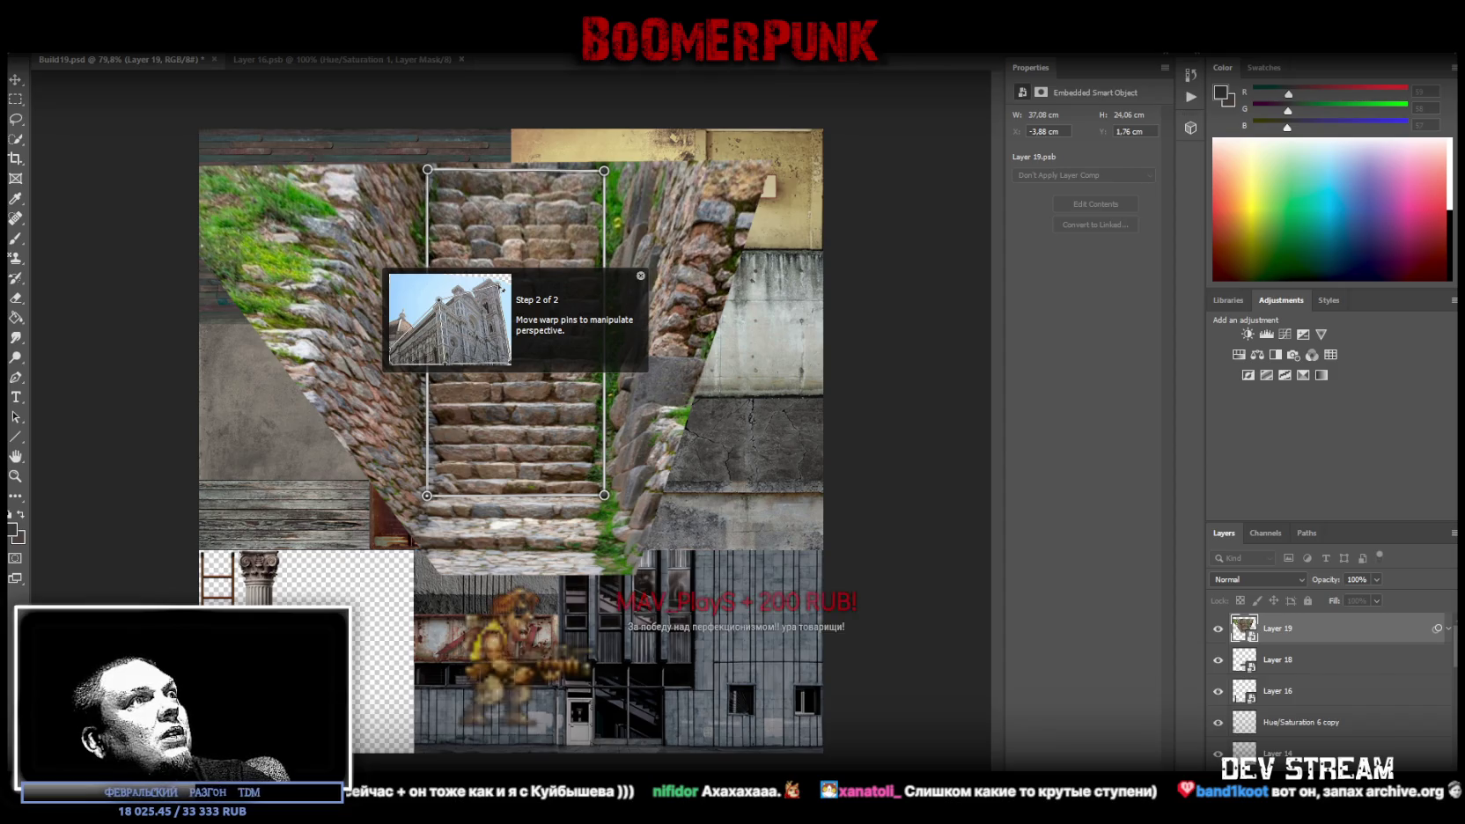
pyautogui.press('Return')
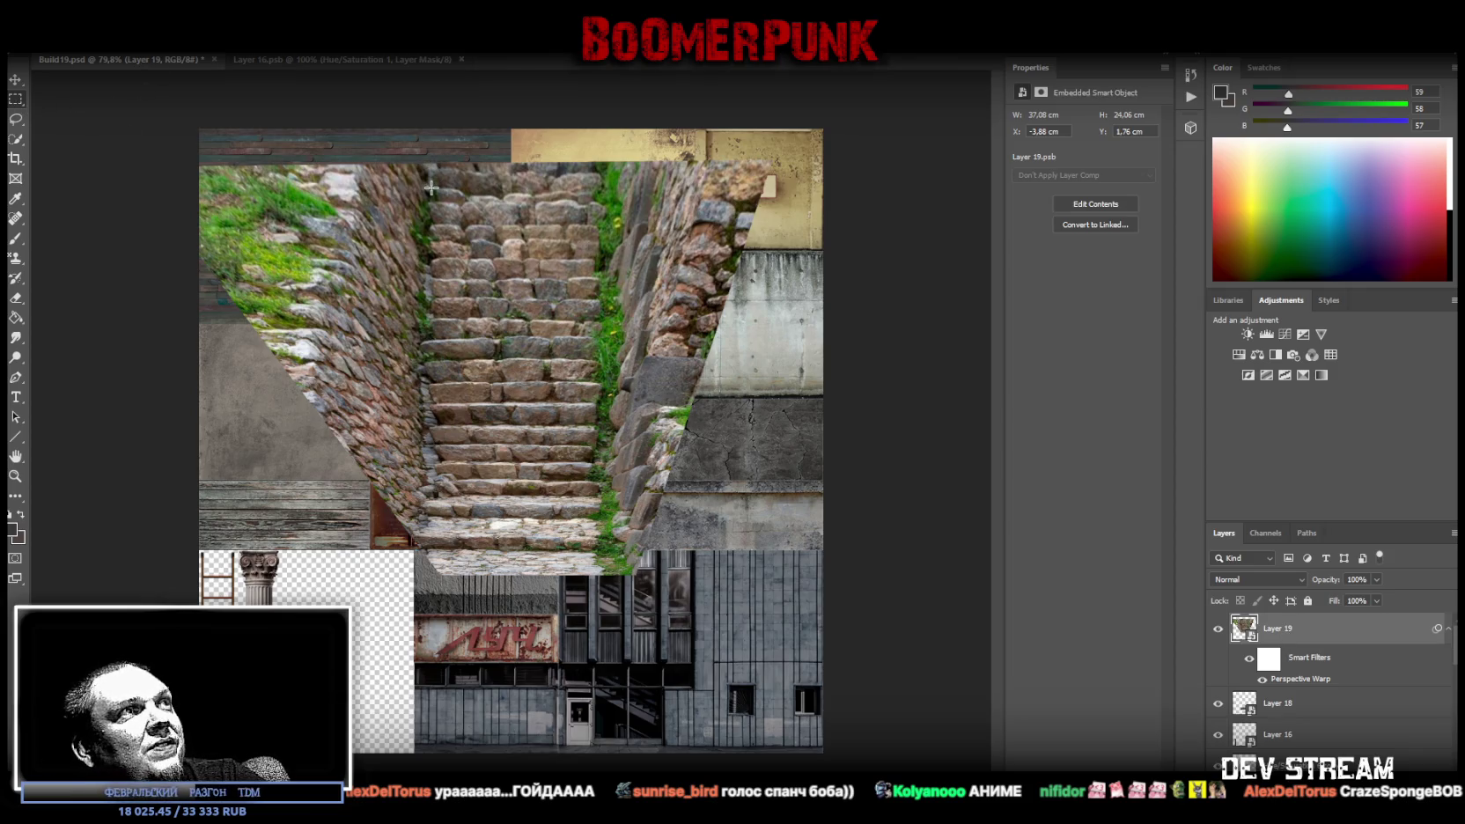
pyautogui.moveTo(429, 188); pyautogui.dragTo(603, 515)
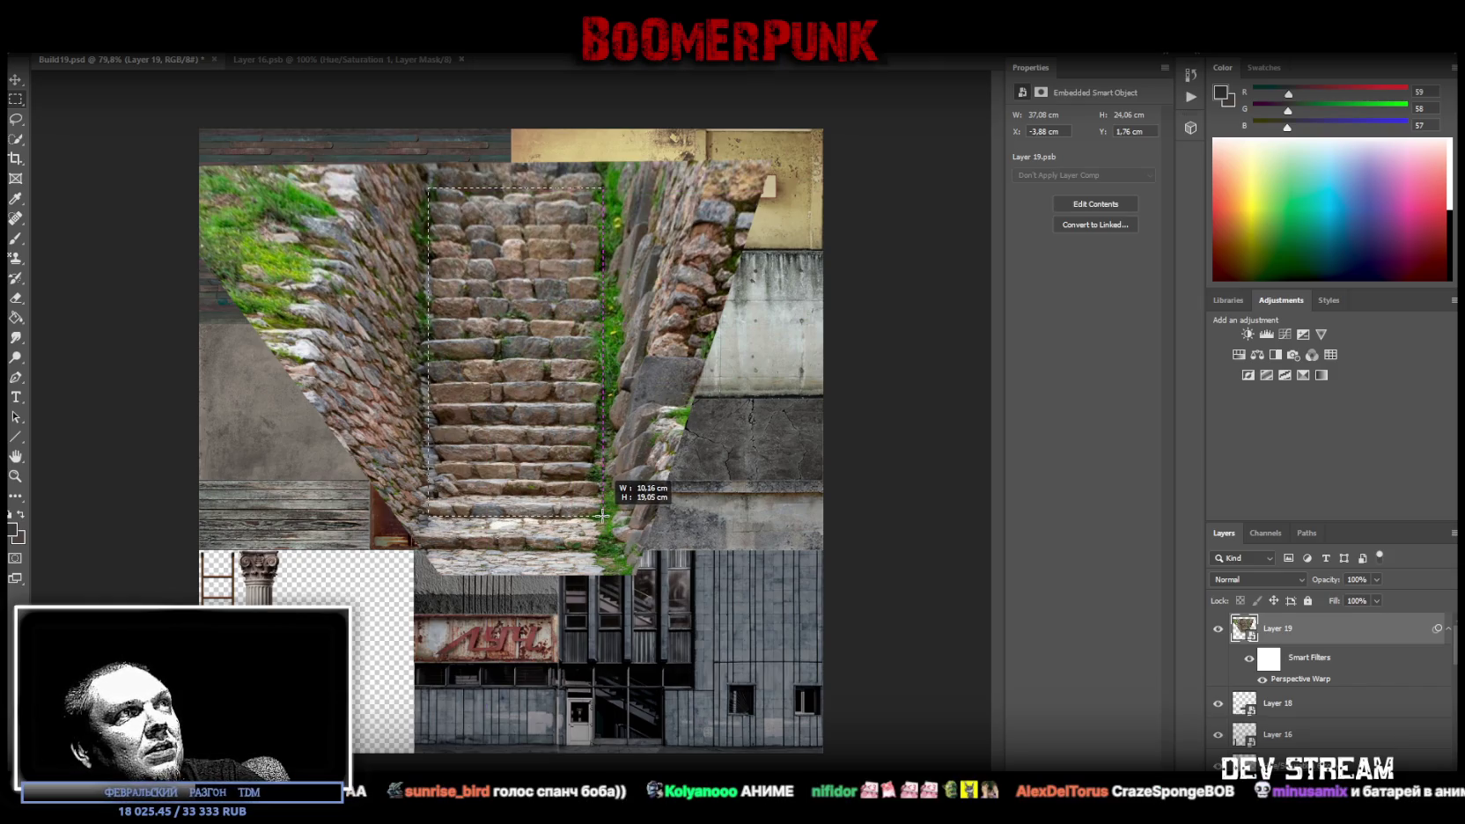
# Copy the selected stairs strip to Layer 20, delete the warped Layer 19, and select Layer 20
pyautogui.rightClick(483, 305)
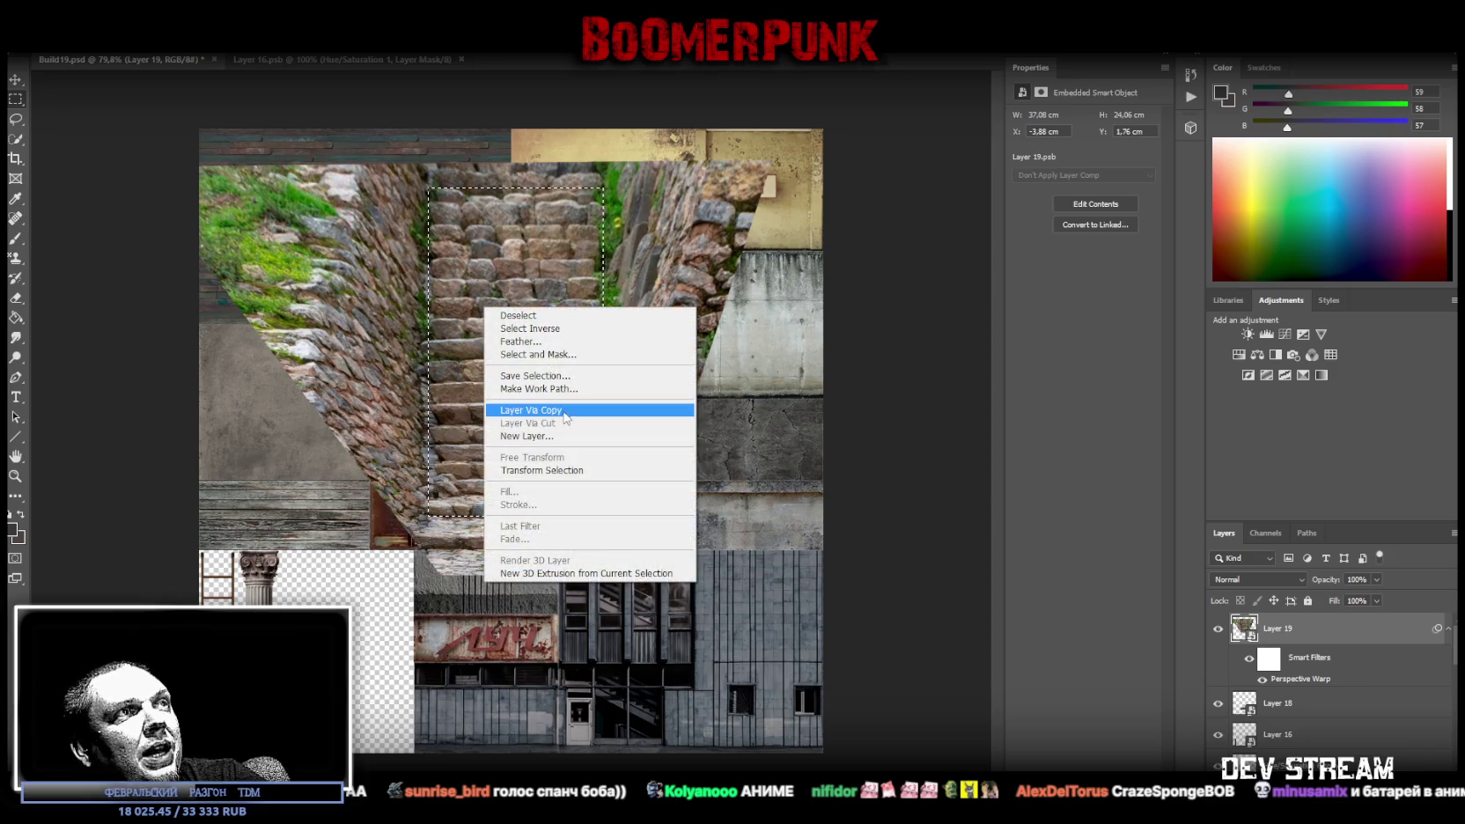
pyautogui.click(566, 415)
pyautogui.click(1297, 652)
pyautogui.press('Delete')
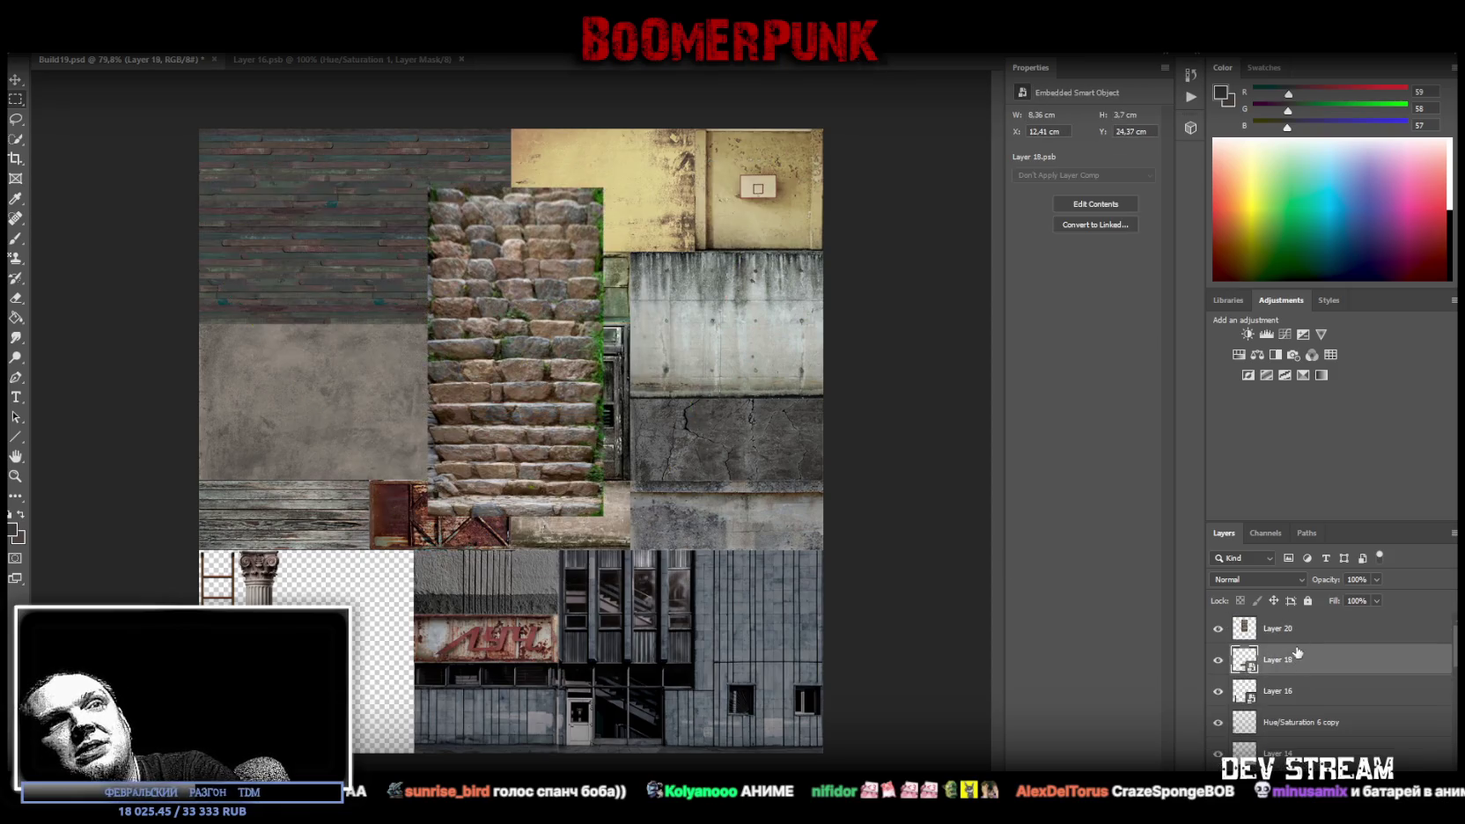
pyautogui.click(1295, 628)
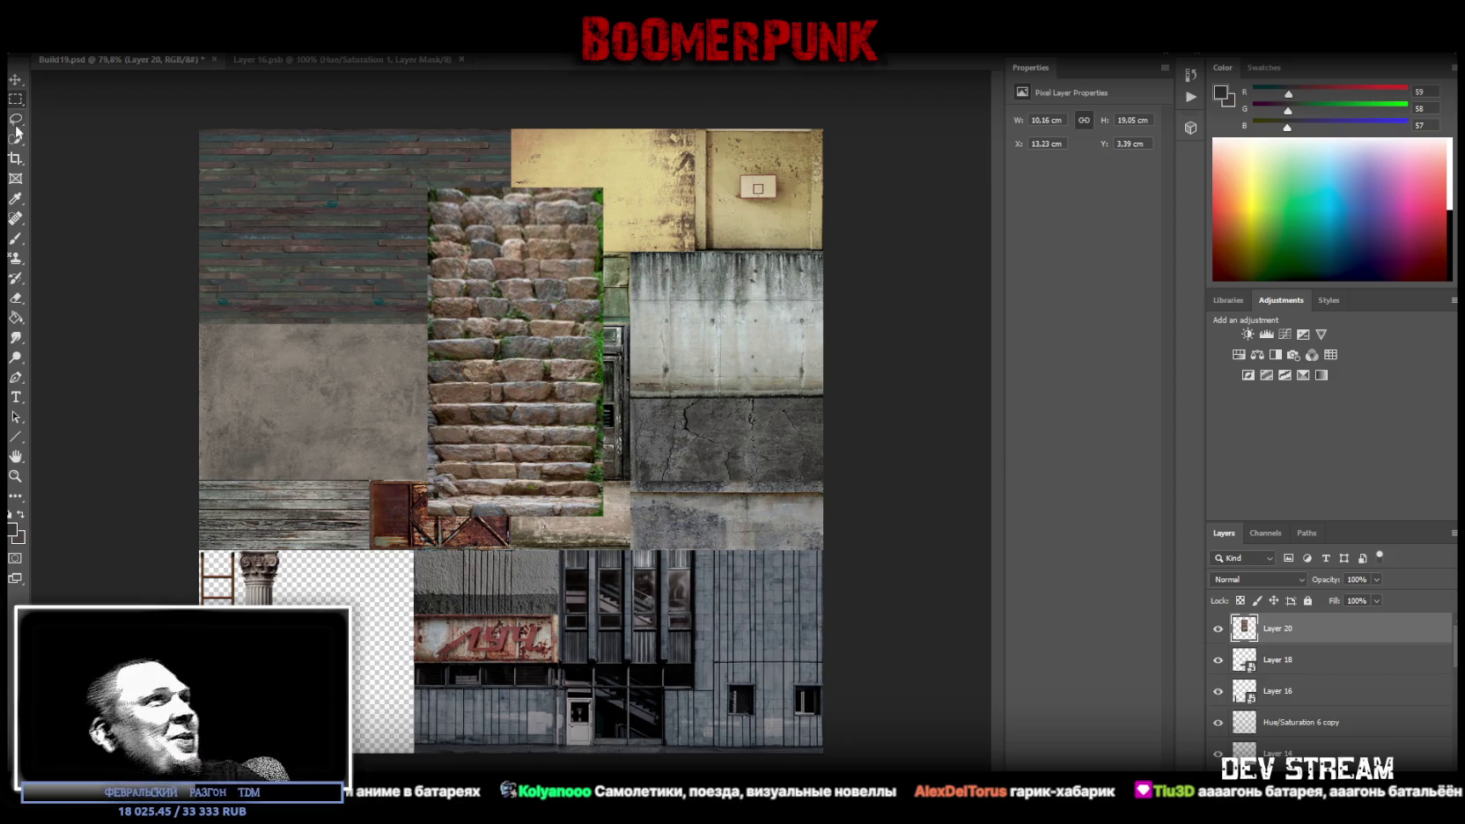
pyautogui.press('m')
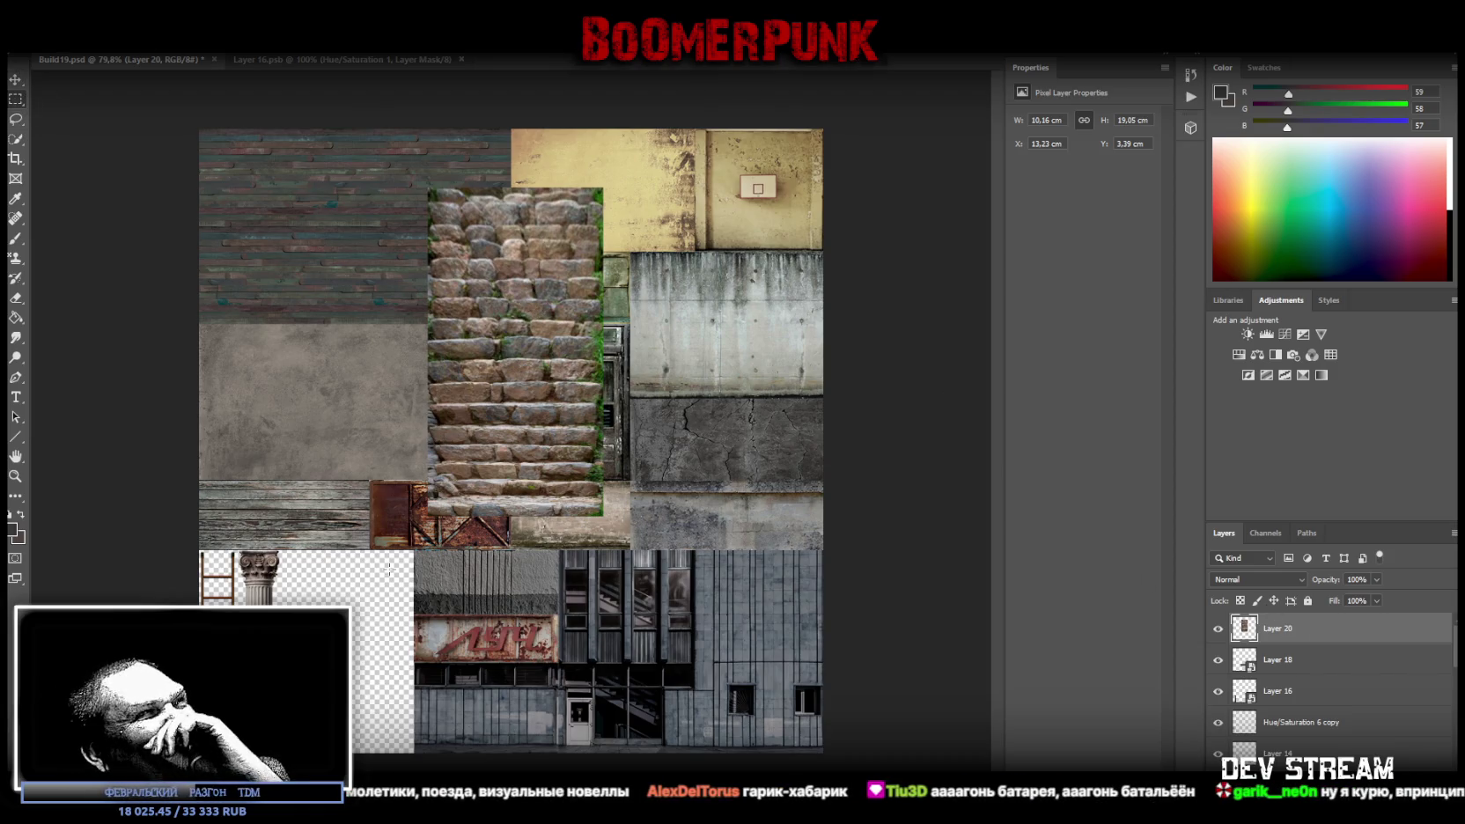
# Copy the lower stairs section to Layer 21, make it a smart object and stretch it downward
pyautogui.moveTo(344, 584); pyautogui.dragTo(671, 425)
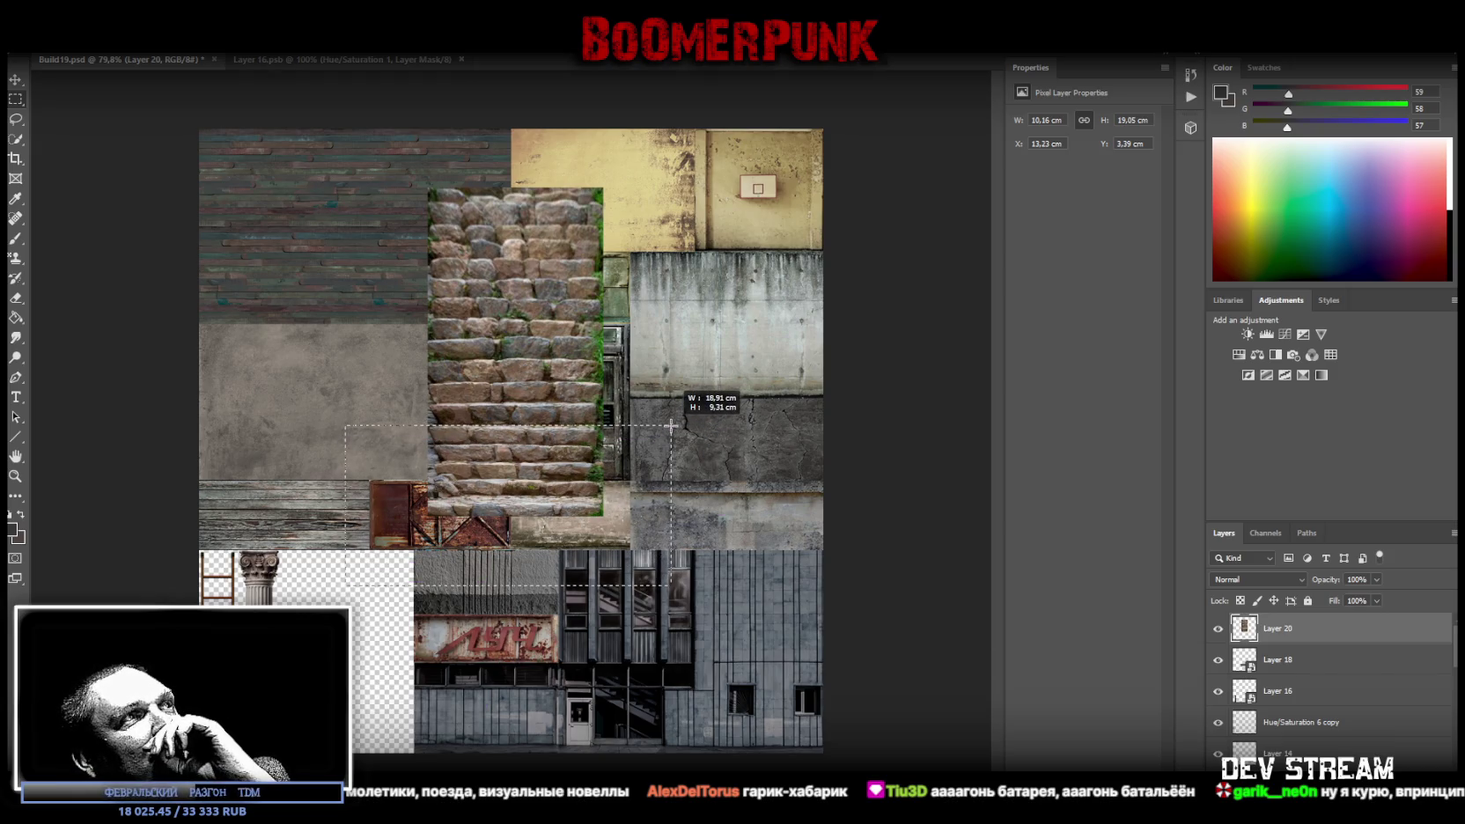
pyautogui.rightClick(509, 477)
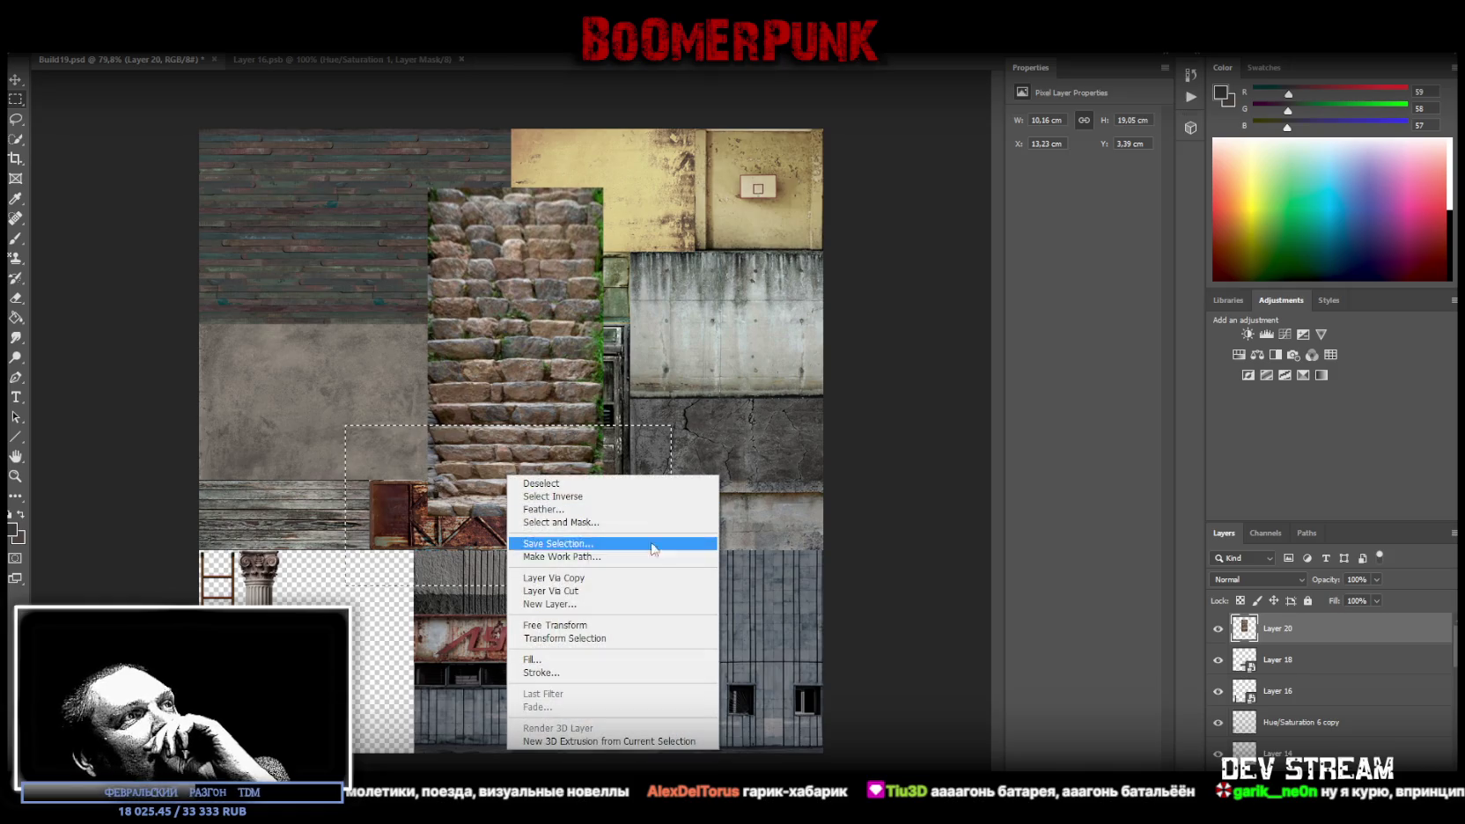
pyautogui.click(581, 591)
pyautogui.rightClick(1302, 629)
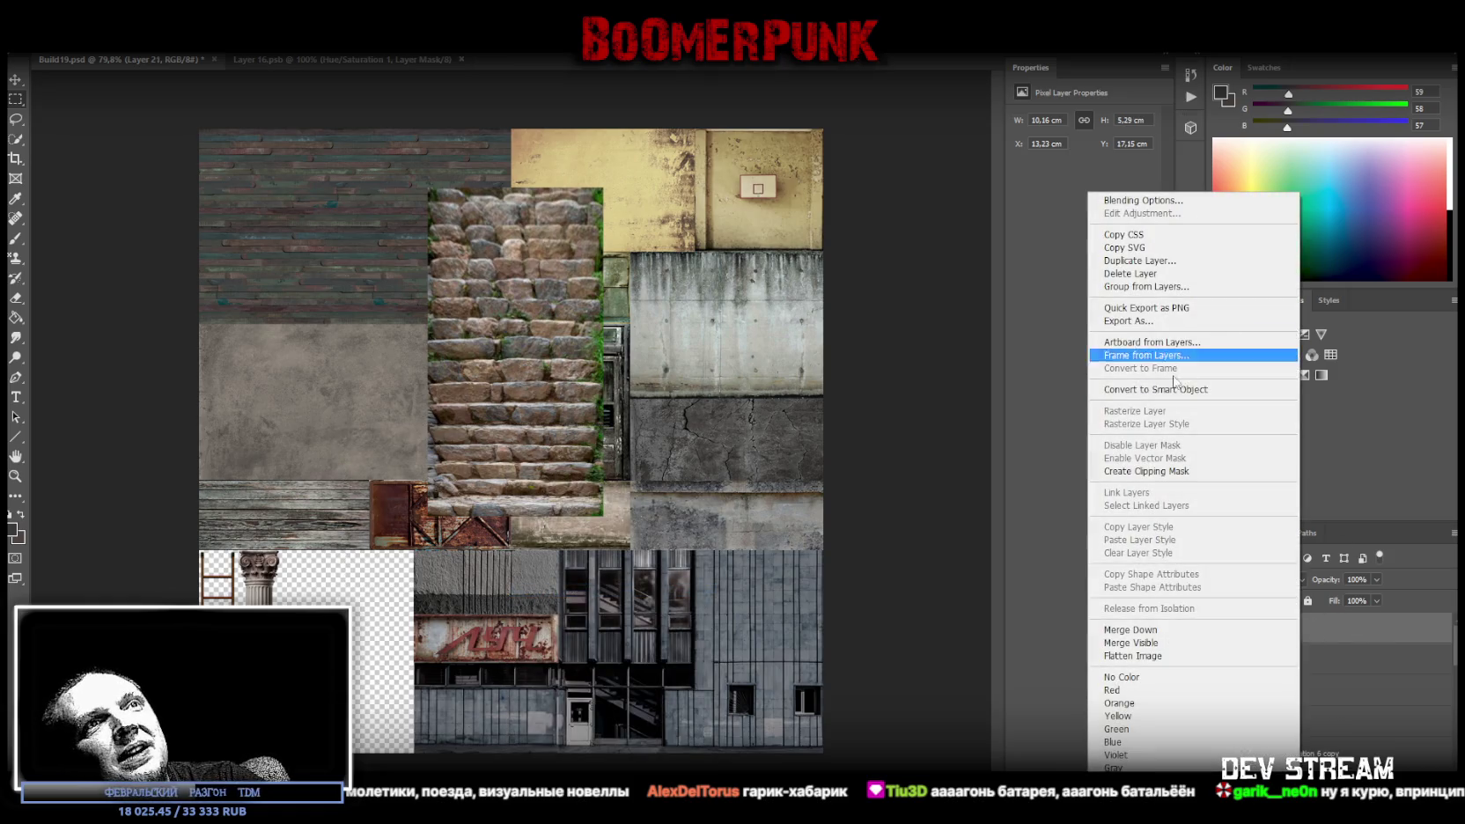
pyautogui.click(1196, 393)
pyautogui.hotkey('ctrl', 't')
pyautogui.moveTo(515, 515); pyautogui.dragTo(517, 555)
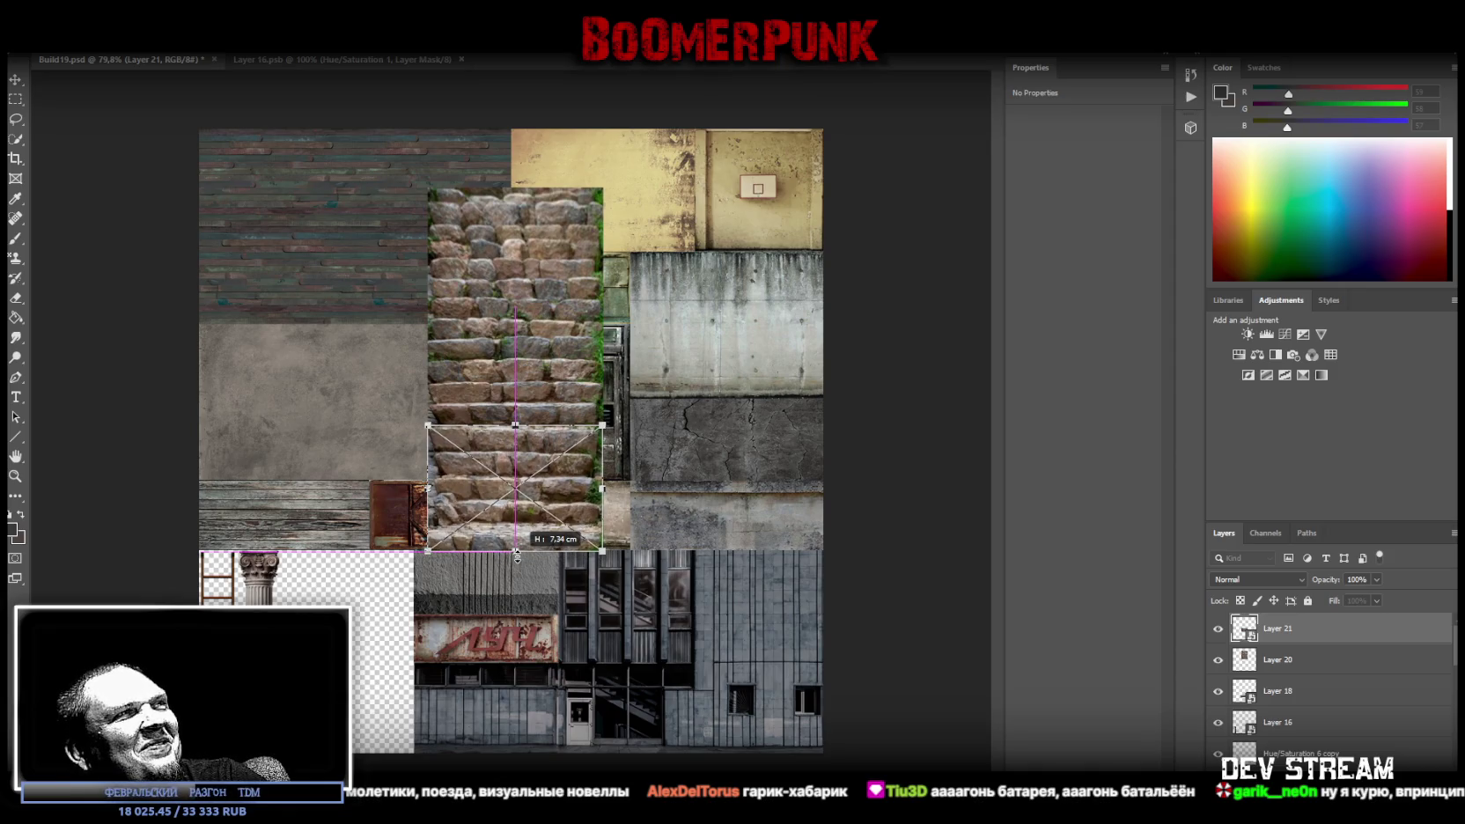
pyautogui.press('Return')
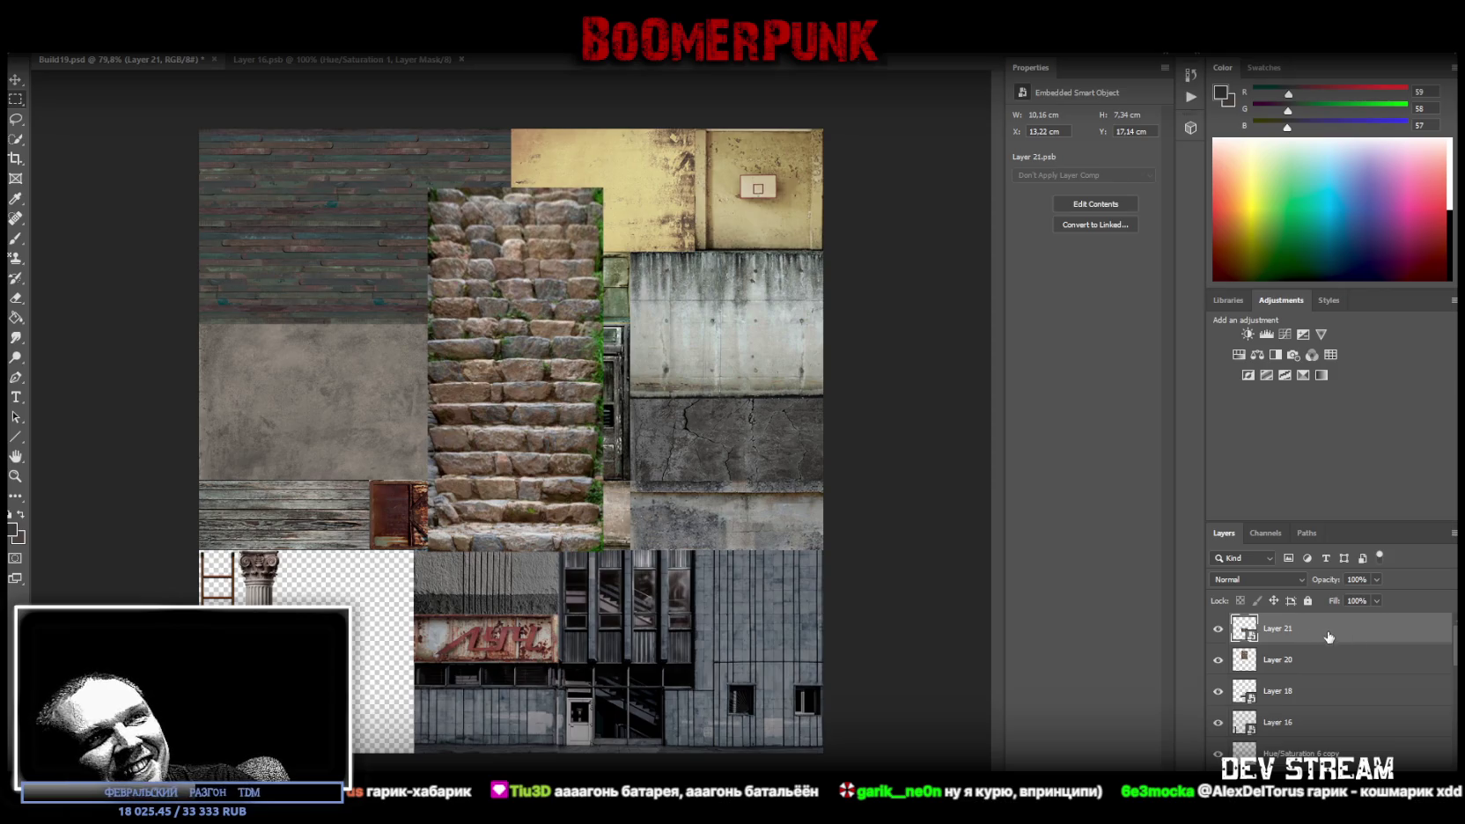
# Merge Layer 20 and Layer 21 into a single stairs layer
pyautogui.keyDown('ctrl'); pyautogui.click(1291, 660); pyautogui.keyUp('ctrl')
pyautogui.rightClick(1291, 661)
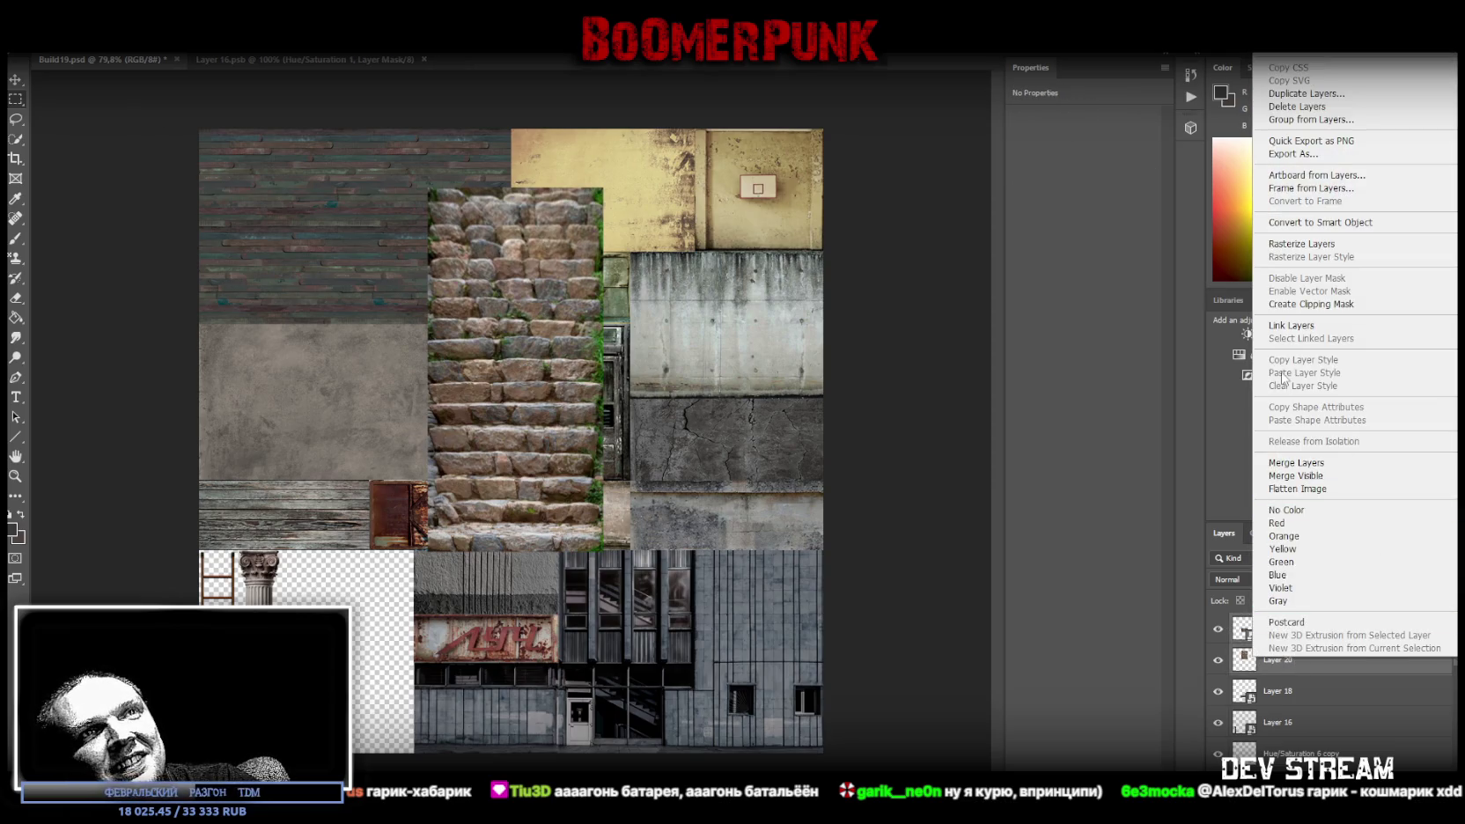
pyautogui.click(1324, 468)
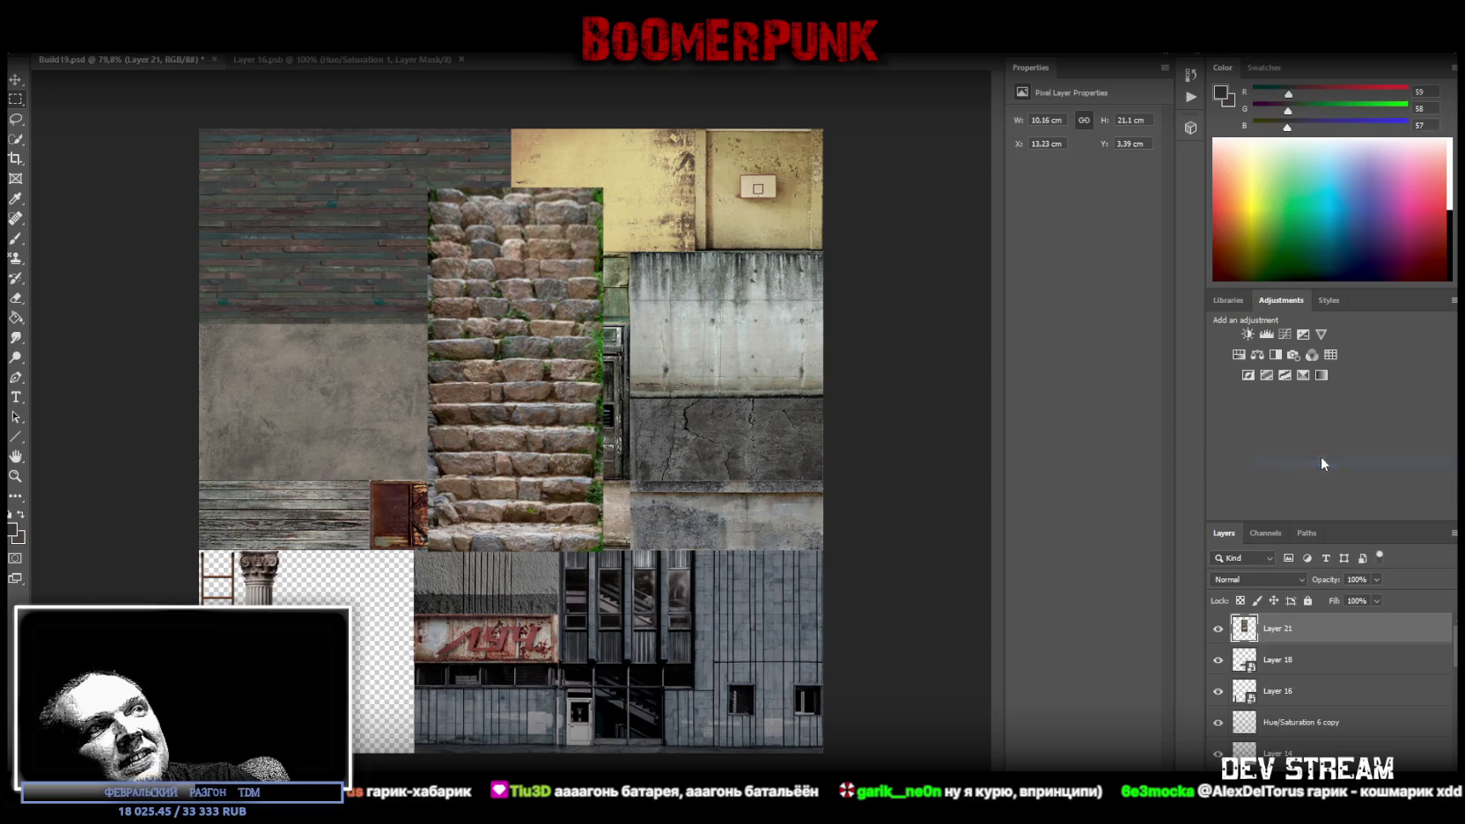
# Add a Brightness/Contrast adjustment layer above the stairs layer
pyautogui.rightClick(1281, 629)
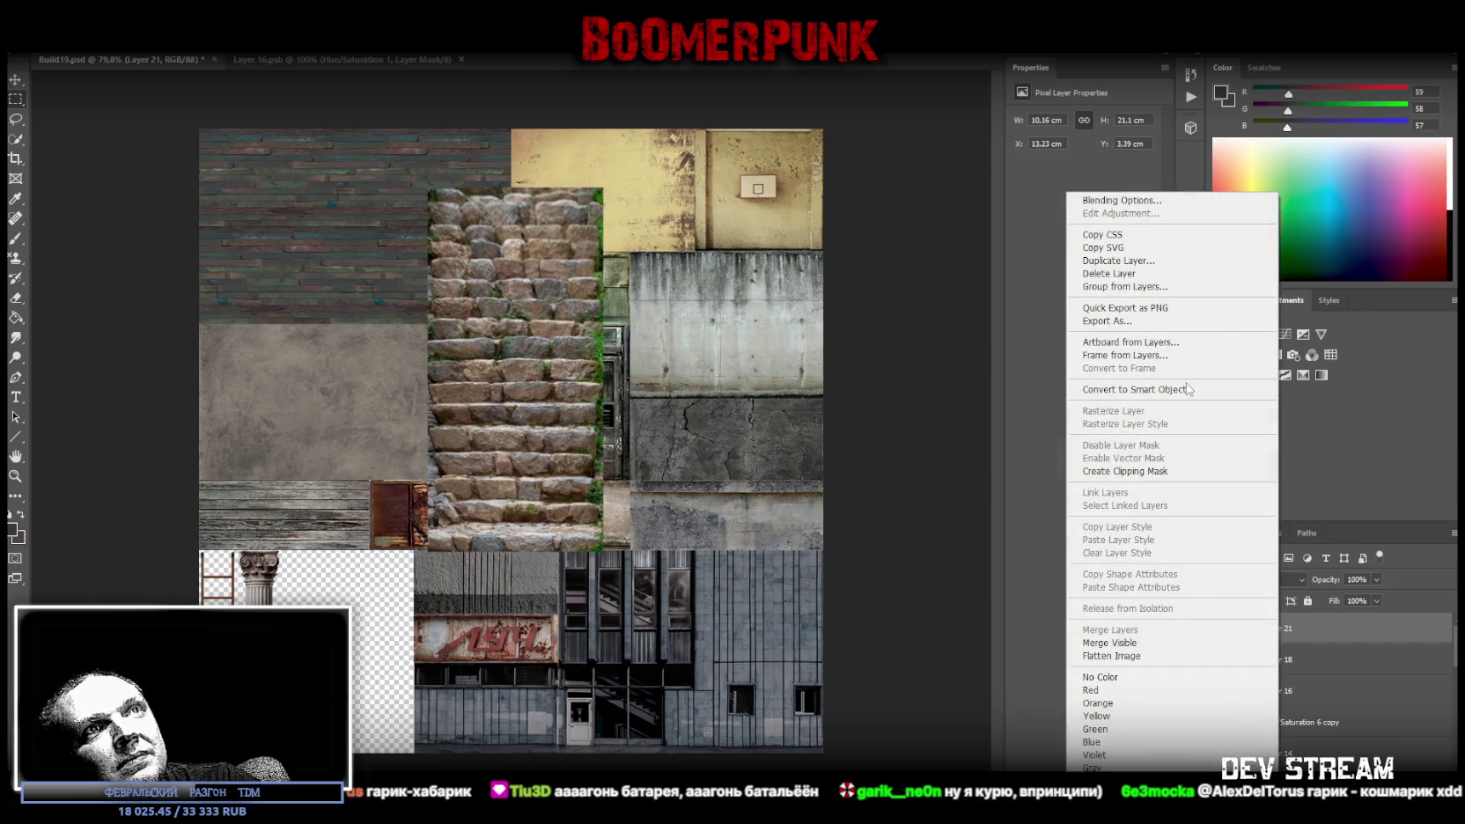
pyautogui.click(1321, 366)
pyautogui.click(1247, 338)
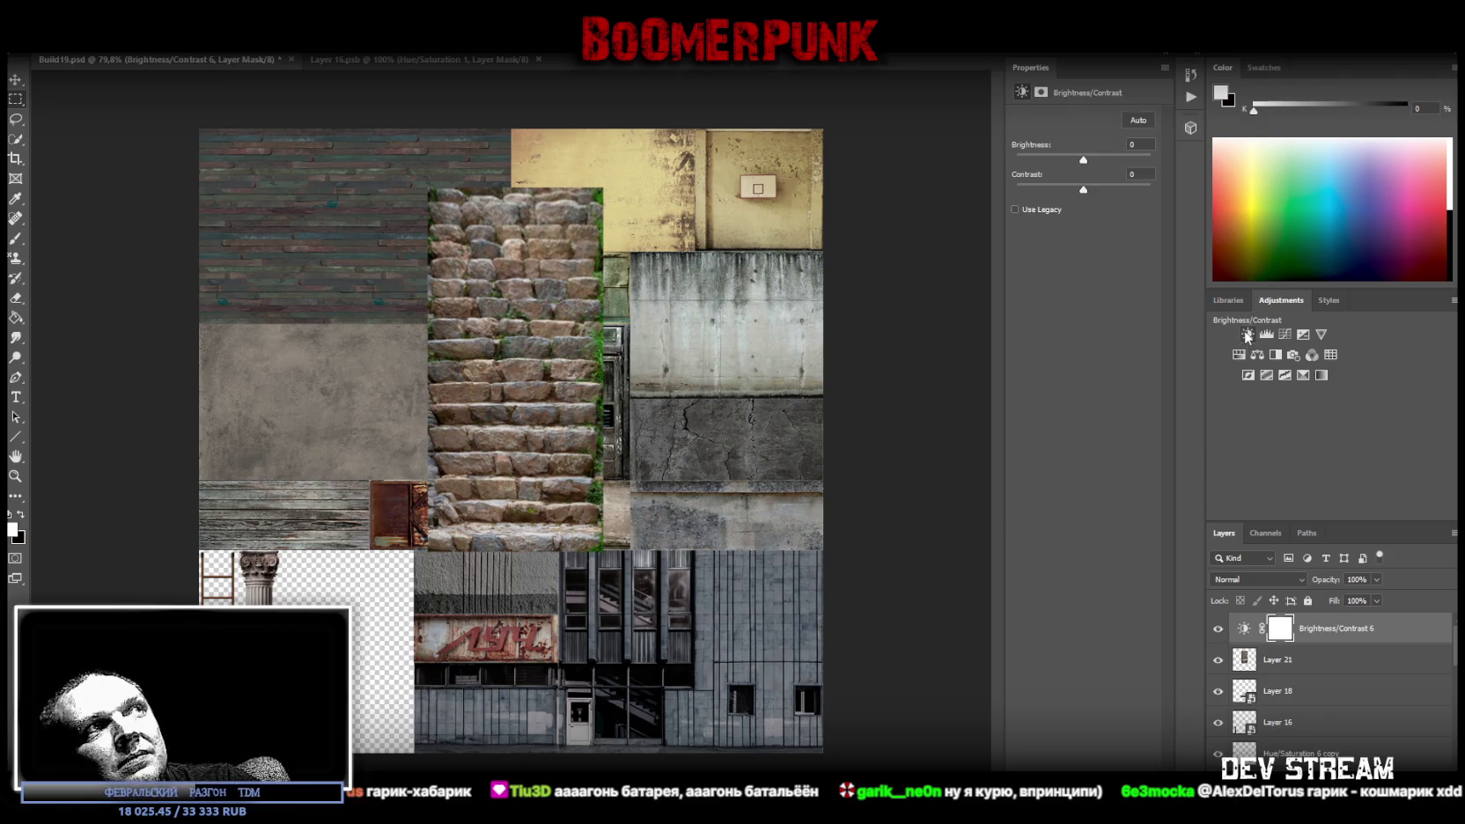
# Set Contrast 55 and Brightness 7, then merge the adjustment into the stairs layer
pyautogui.moveTo(1085, 192)
pyautogui.mouseDown()
pyautogui.moveTo(1159, 183)
pyautogui.moveTo(969, 198)
pyautogui.moveTo(1145, 208)
pyautogui.moveTo(1109, 215)
pyautogui.moveTo(1147, 222)
pyautogui.mouseUp()
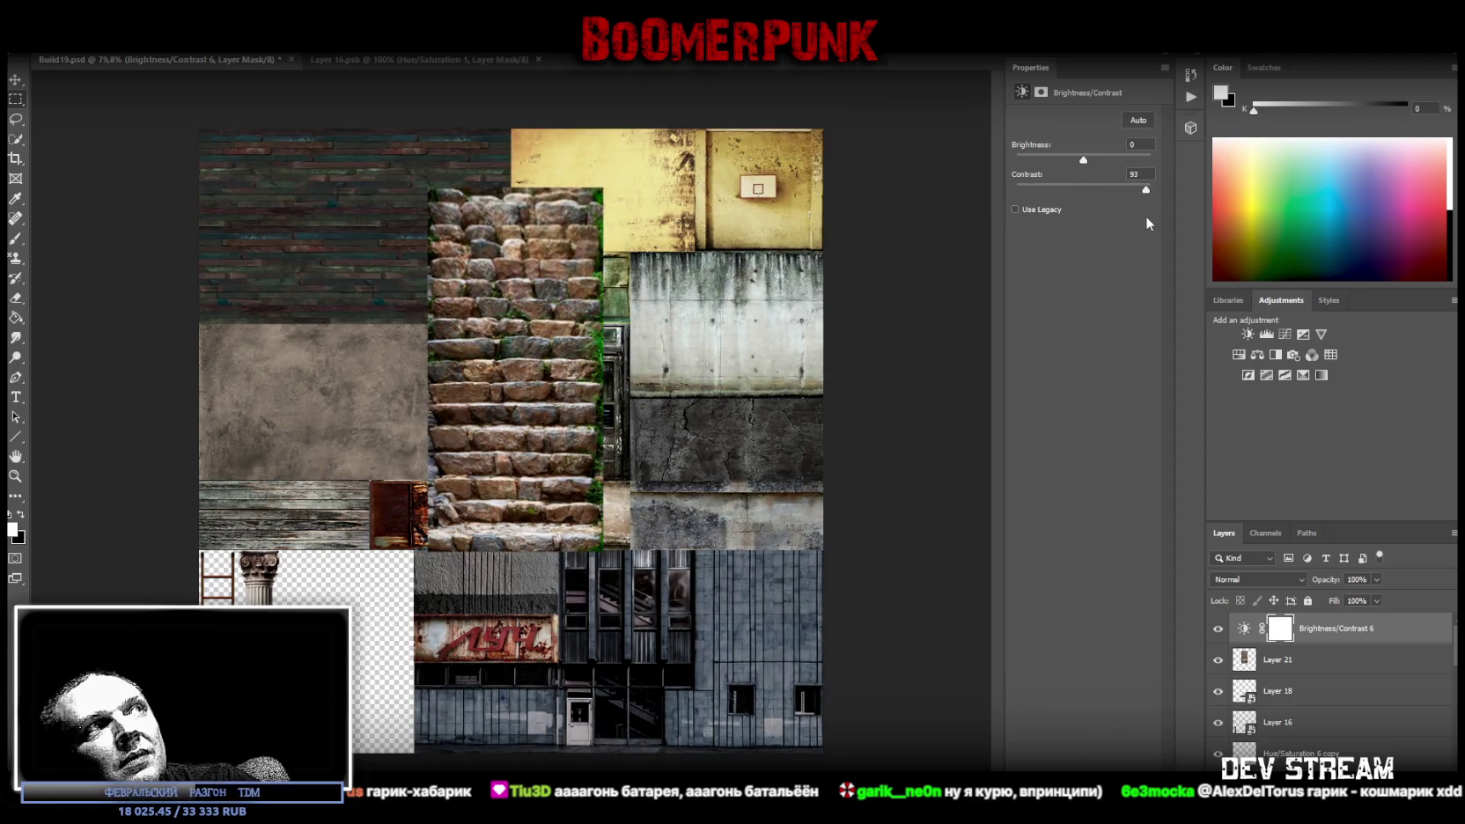
pyautogui.moveTo(1083, 161)
pyautogui.mouseDown()
pyautogui.moveTo(1069, 161)
pyautogui.moveTo(1102, 161)
pyautogui.moveTo(1087, 166)
pyautogui.mouseUp()
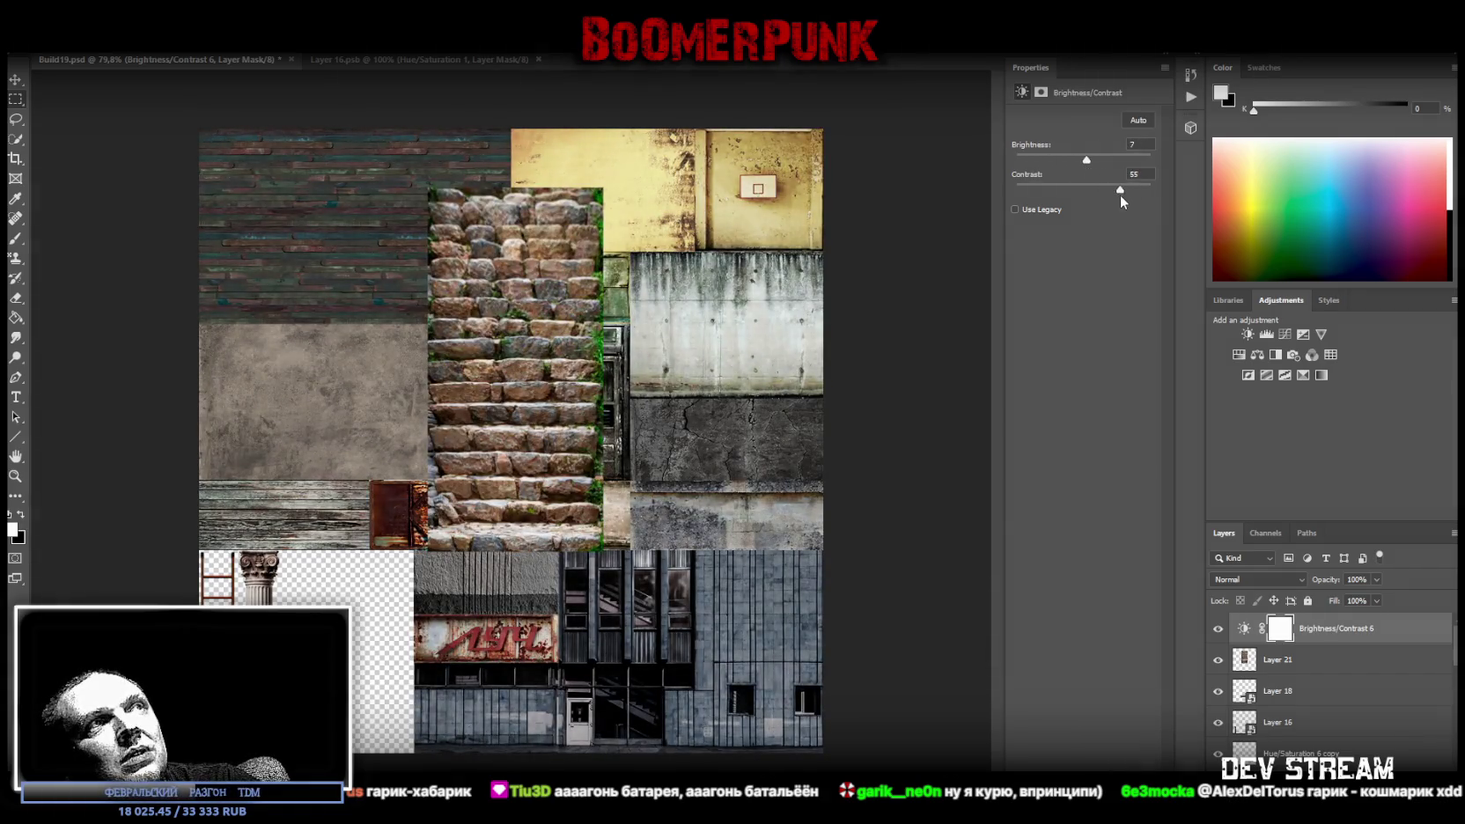
pyautogui.keyDown('shift'); pyautogui.click(1312, 660); pyautogui.keyUp('shift')
pyautogui.rightClick(1312, 661)
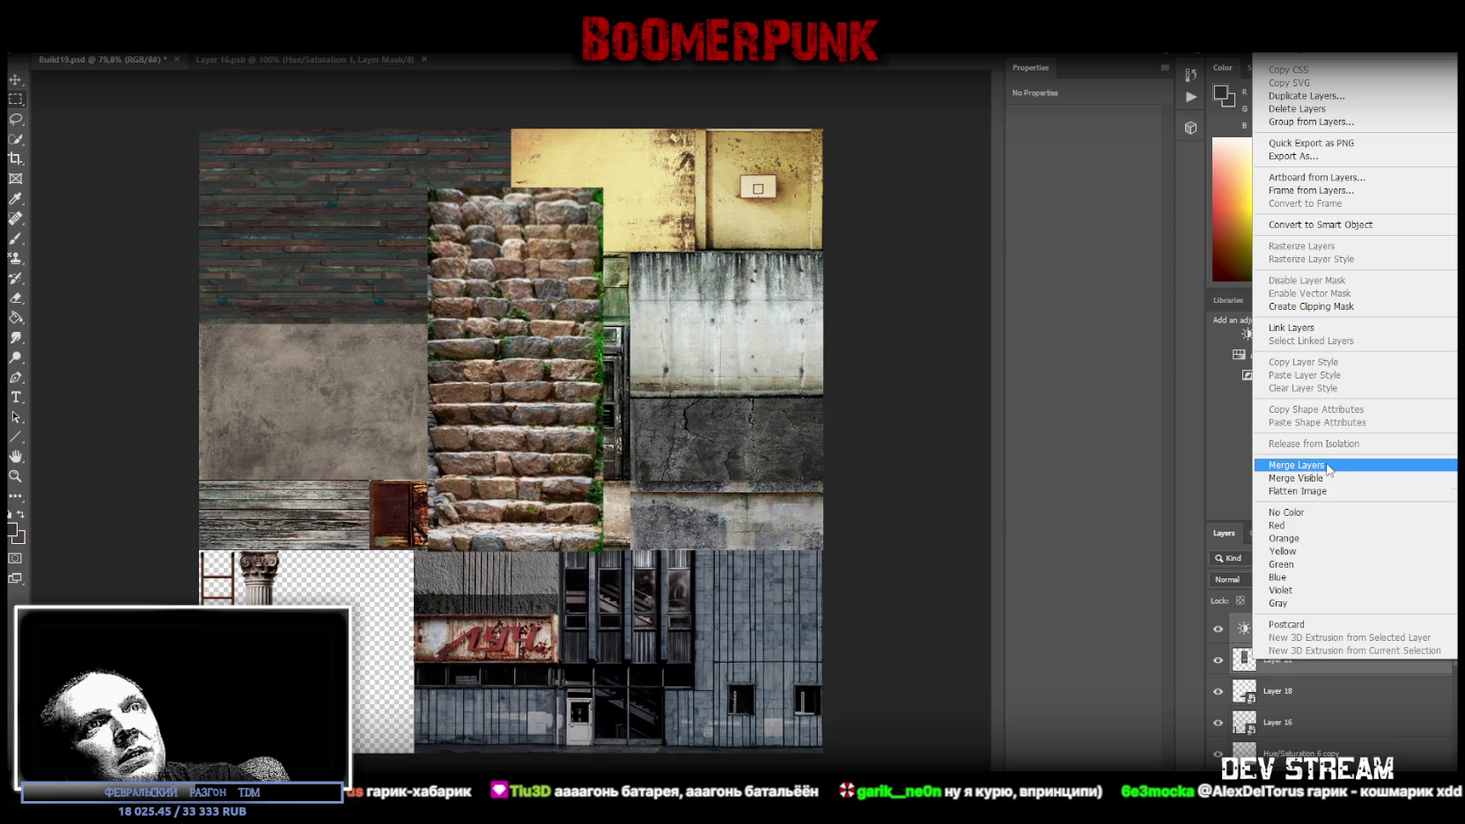
pyautogui.click(1329, 467)
# Add Hue/Saturation at Saturation -67 and merge it into the stairs layer
pyautogui.click(1239, 354)
pyautogui.moveTo(1082, 205); pyautogui.dragTo(1039, 207)
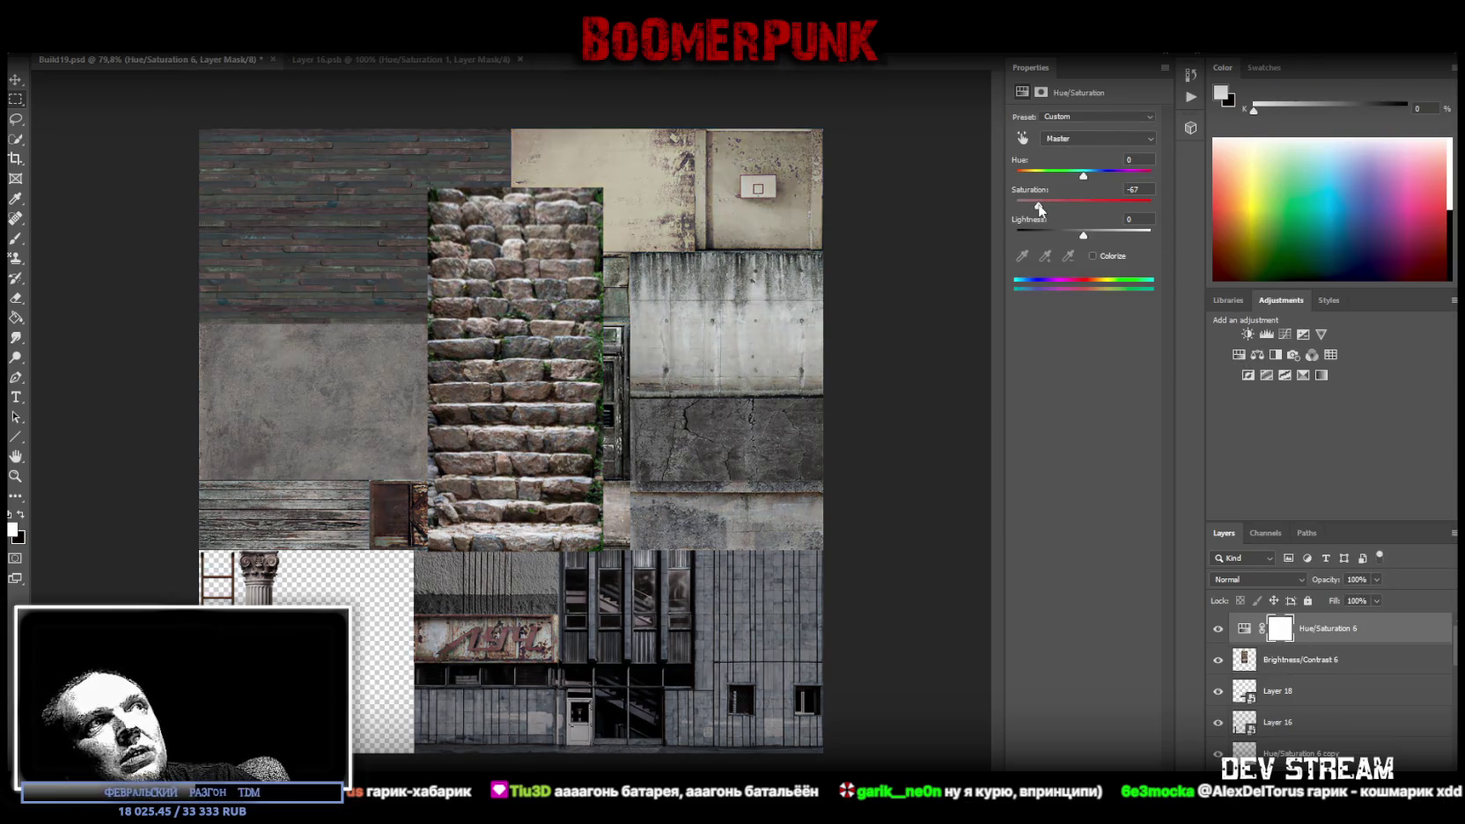
pyautogui.keyDown('shift'); pyautogui.click(1294, 662); pyautogui.keyUp('shift')
pyautogui.rightClick(1294, 662)
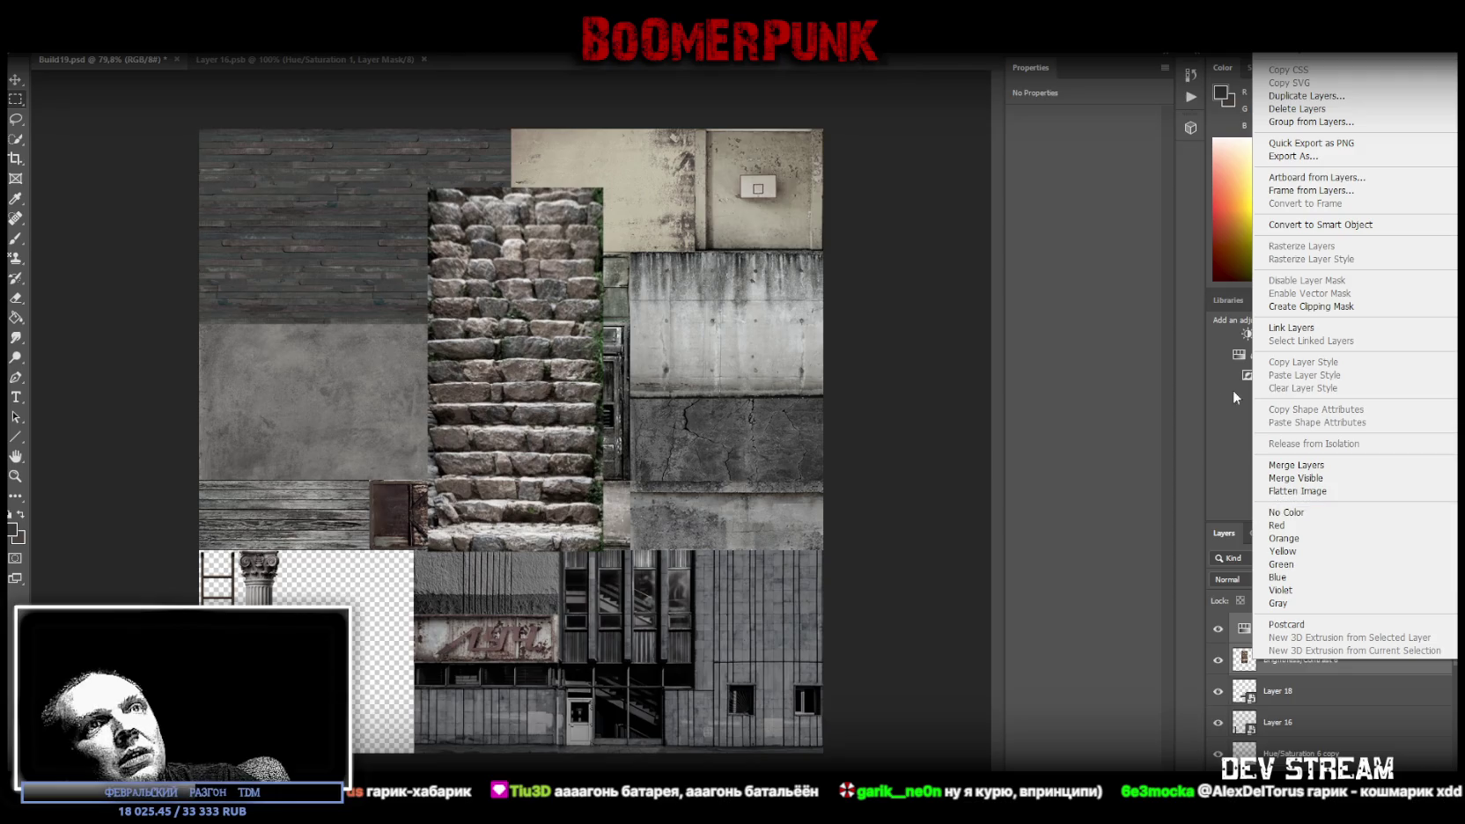
pyautogui.click(1300, 466)
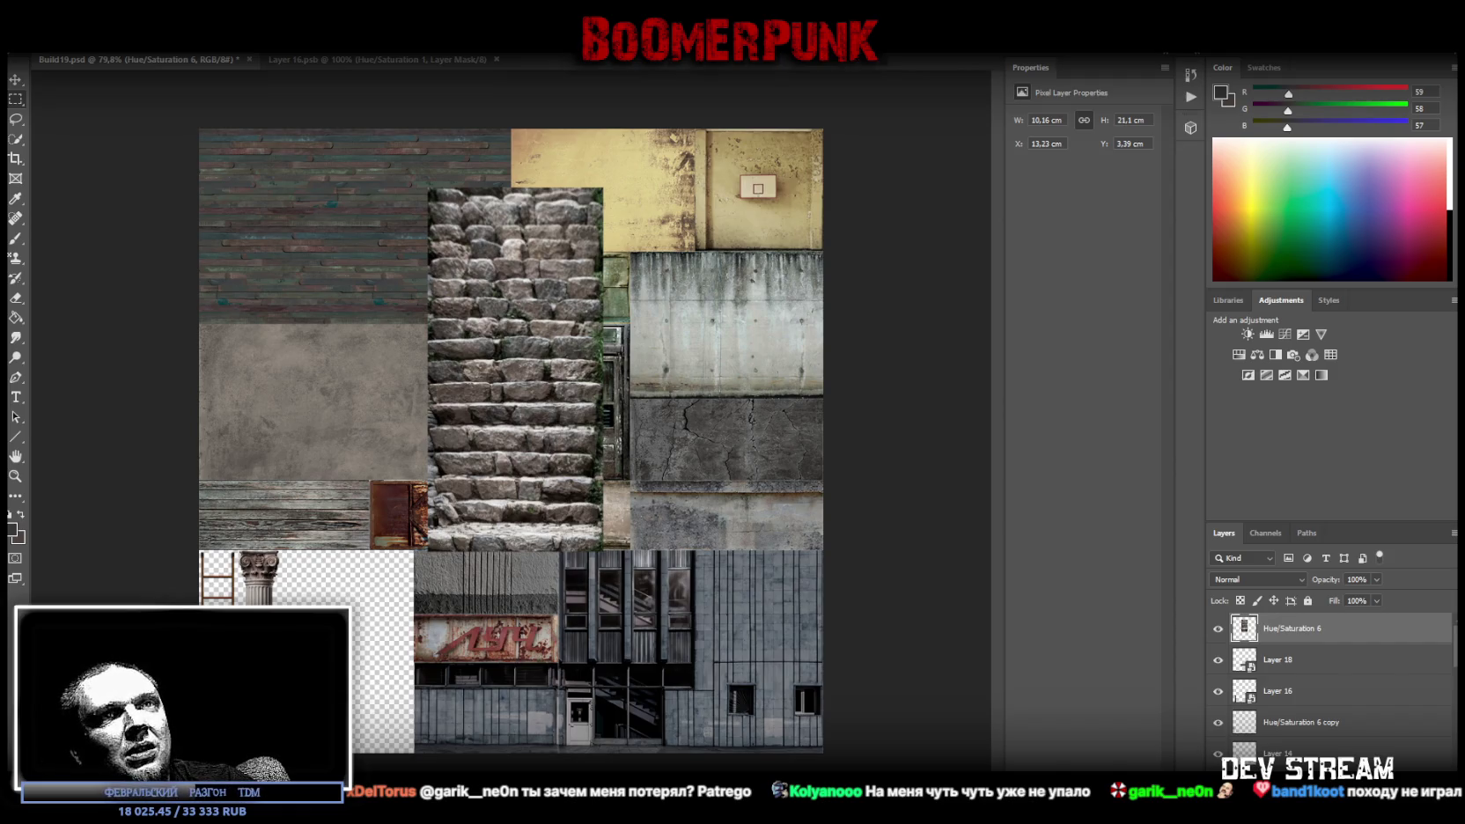
# Place the sandstorm dust PNG upright and fit it to the stairs tile's edges
pyautogui.moveTo(570, 493); pyautogui.dragTo(541, 392)
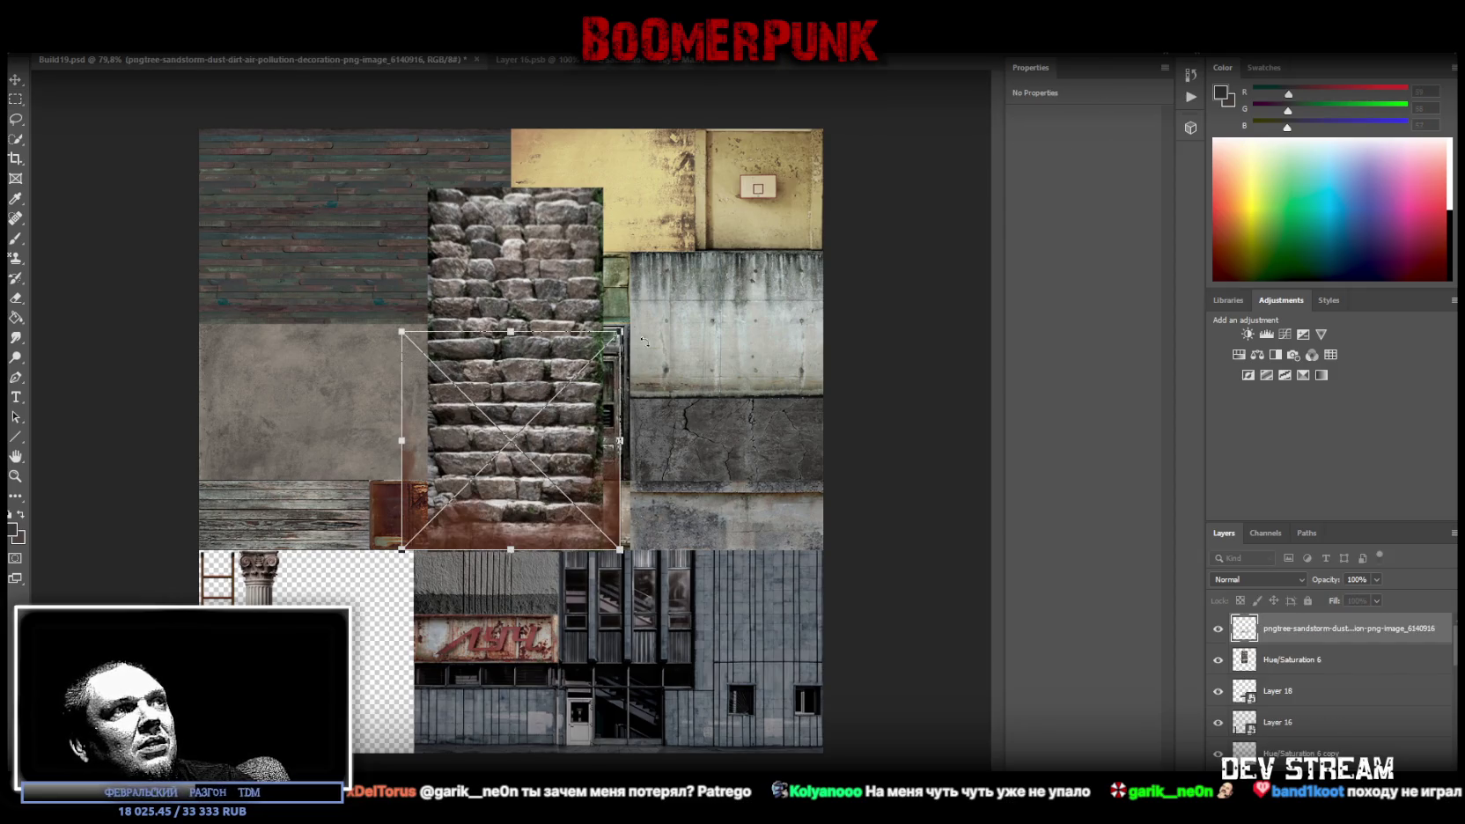
pyautogui.moveTo(618, 257)
pyautogui.mouseDown()
pyautogui.moveTo(698, 495)
pyautogui.moveTo(696, 529)
pyautogui.mouseUp()
pyautogui.moveTo(502, 327); pyautogui.dragTo(531, 186)
pyautogui.moveTo(402, 363); pyautogui.dragTo(428, 368)
pyautogui.moveTo(620, 368)
pyautogui.mouseDown()
pyautogui.moveTo(561, 363)
pyautogui.moveTo(602, 368)
pyautogui.mouseUp()
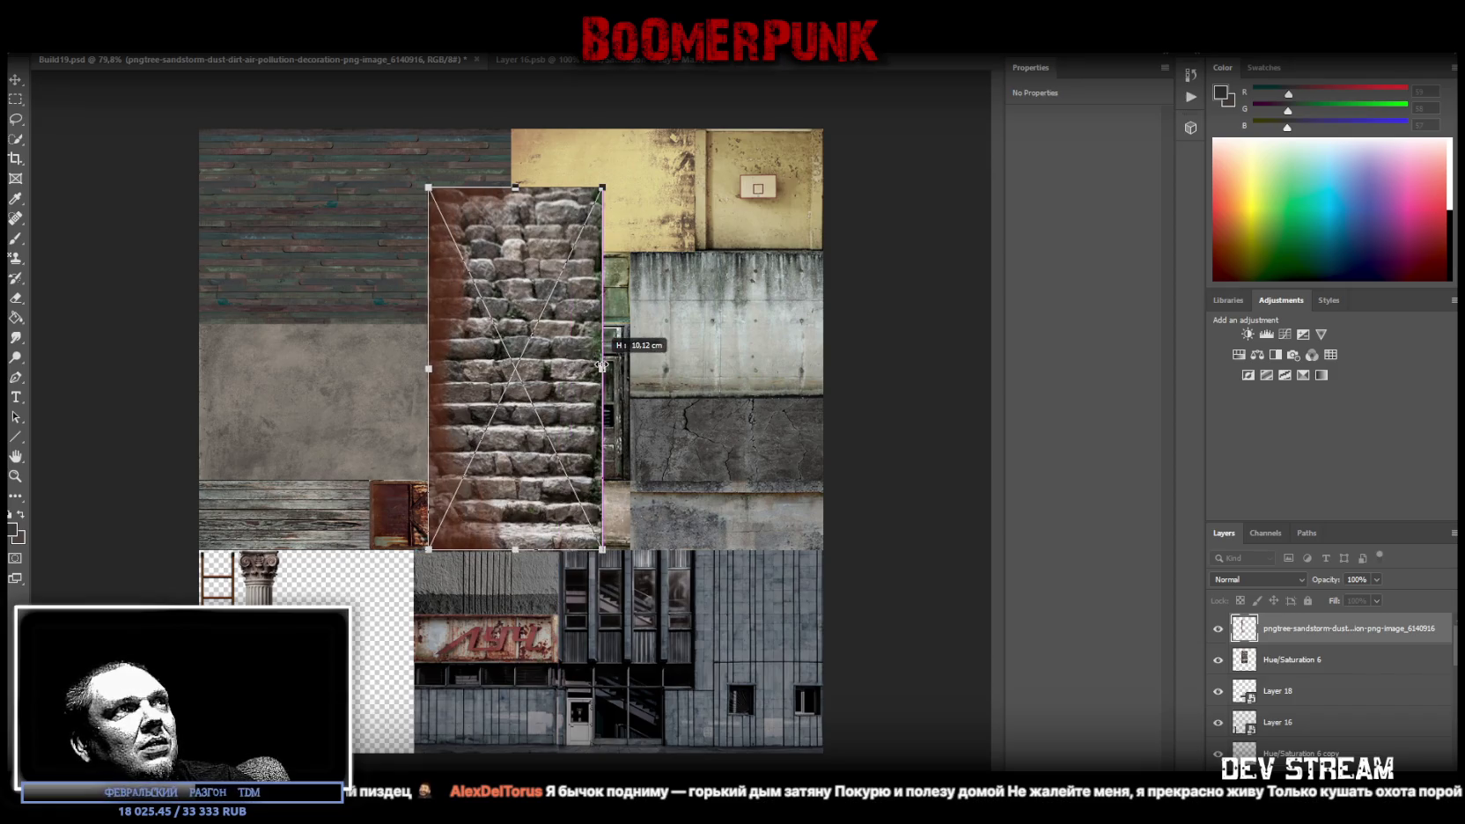
pyautogui.moveTo(515, 547); pyautogui.dragTo(517, 549)
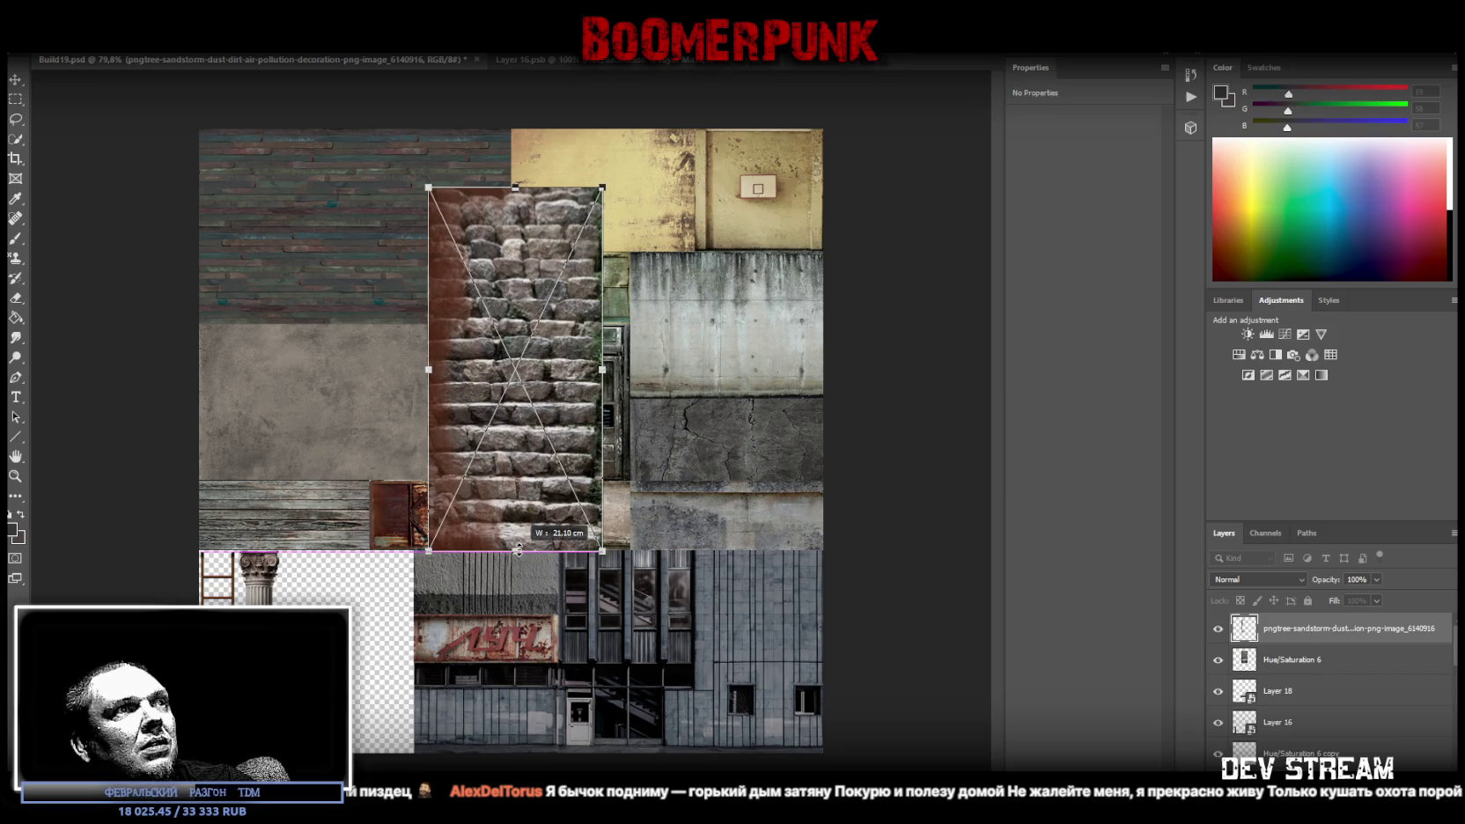
pyautogui.moveTo(517, 550); pyautogui.dragTo(517, 551)
pyautogui.press('Return')
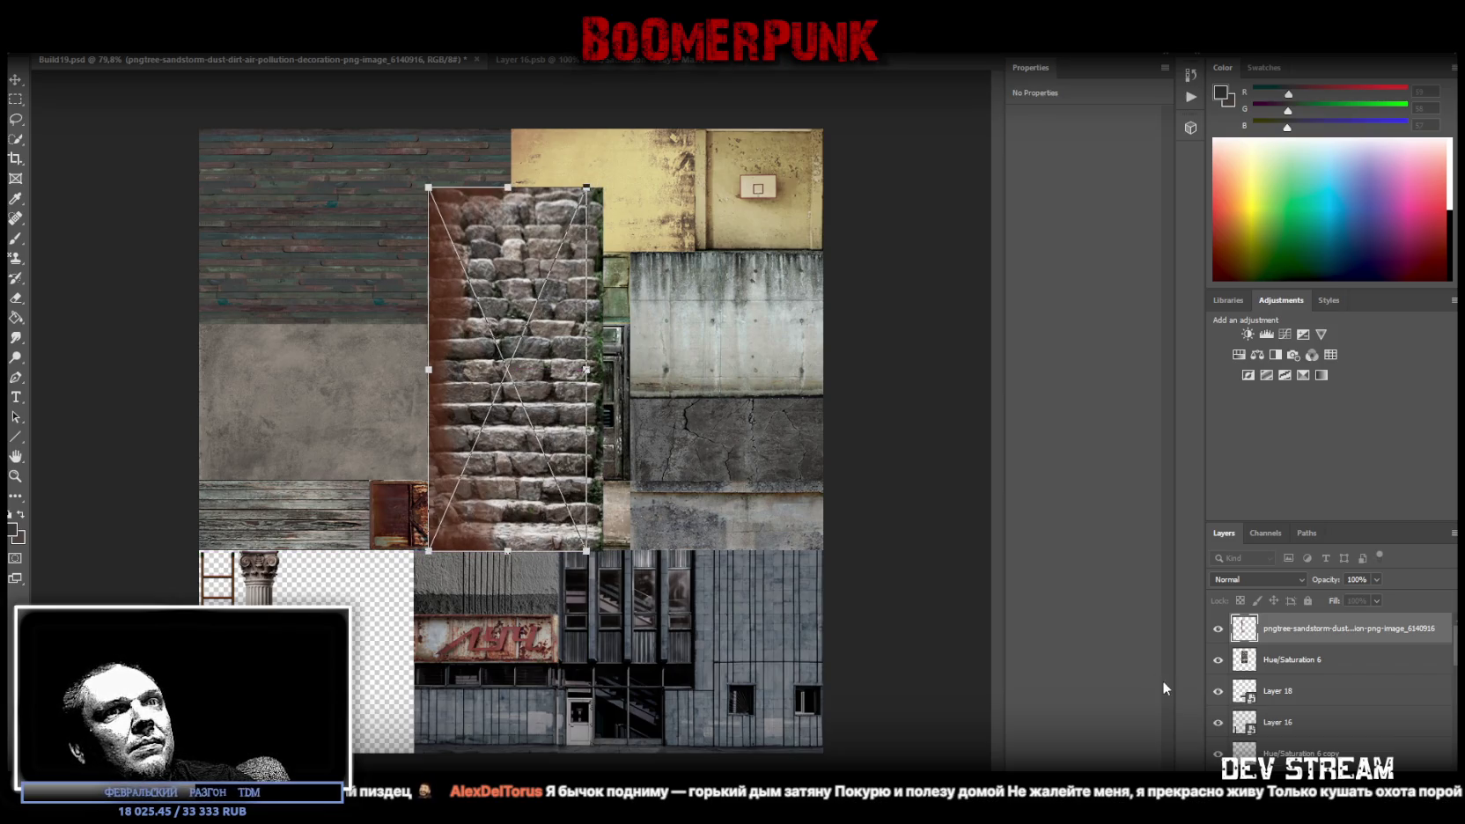
# Move the stairs and dust up-left together, then refit the dust overlay to the stairs
pyautogui.keyDown('shift'); pyautogui.click(1321, 659); pyautogui.keyUp('shift')
pyautogui.click(15, 80)
pyautogui.moveTo(561, 384)
pyautogui.mouseDown()
pyautogui.moveTo(504, 339)
pyautogui.moveTo(416, 339)
pyautogui.mouseUp()
pyautogui.click(1290, 628)
pyautogui.hotkey('ctrl', 't')
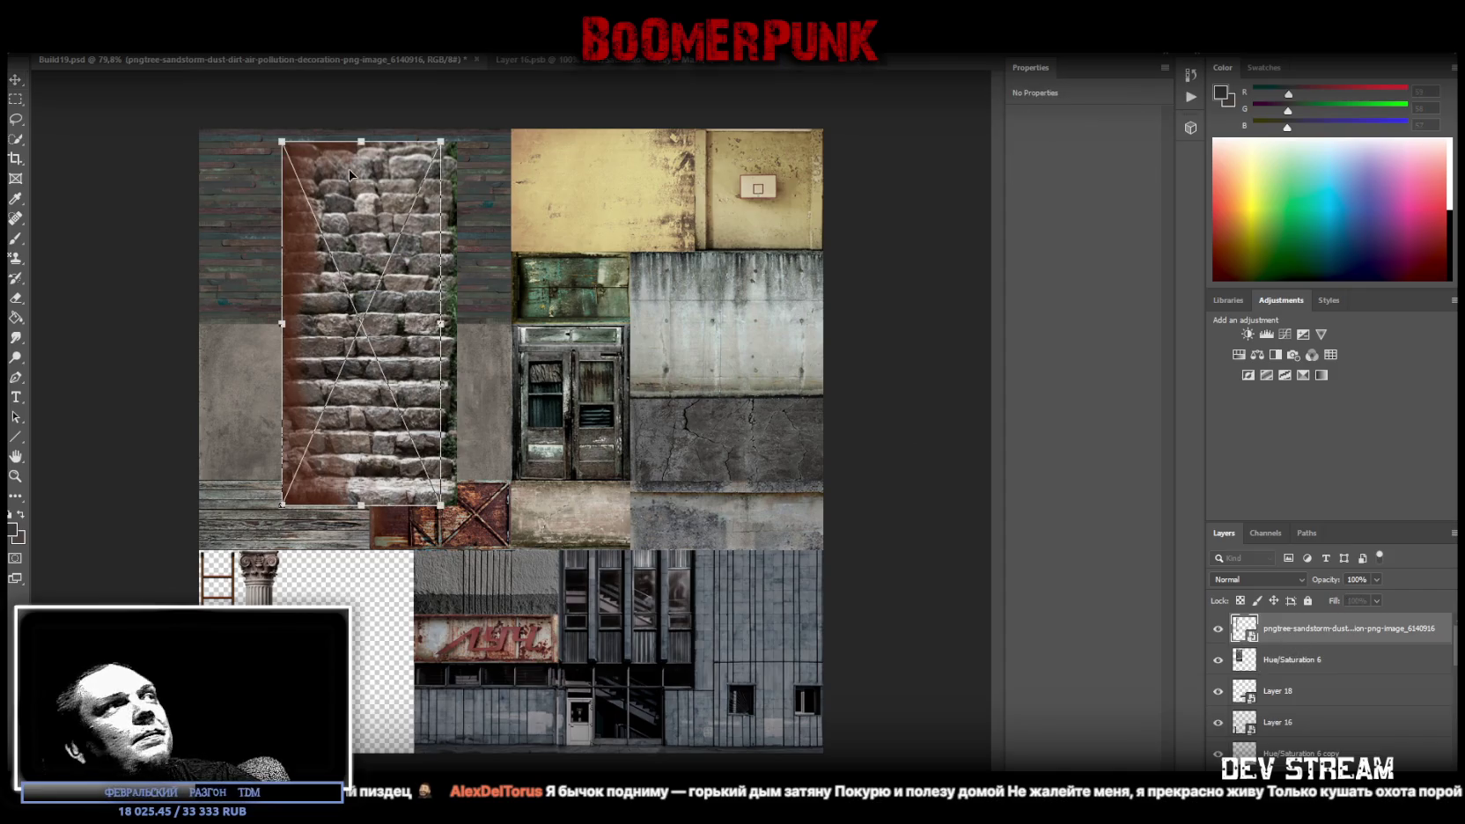
pyautogui.moveTo(280, 323)
pyautogui.mouseDown()
pyautogui.moveTo(264, 320)
pyautogui.moveTo(280, 323)
pyautogui.mouseUp()
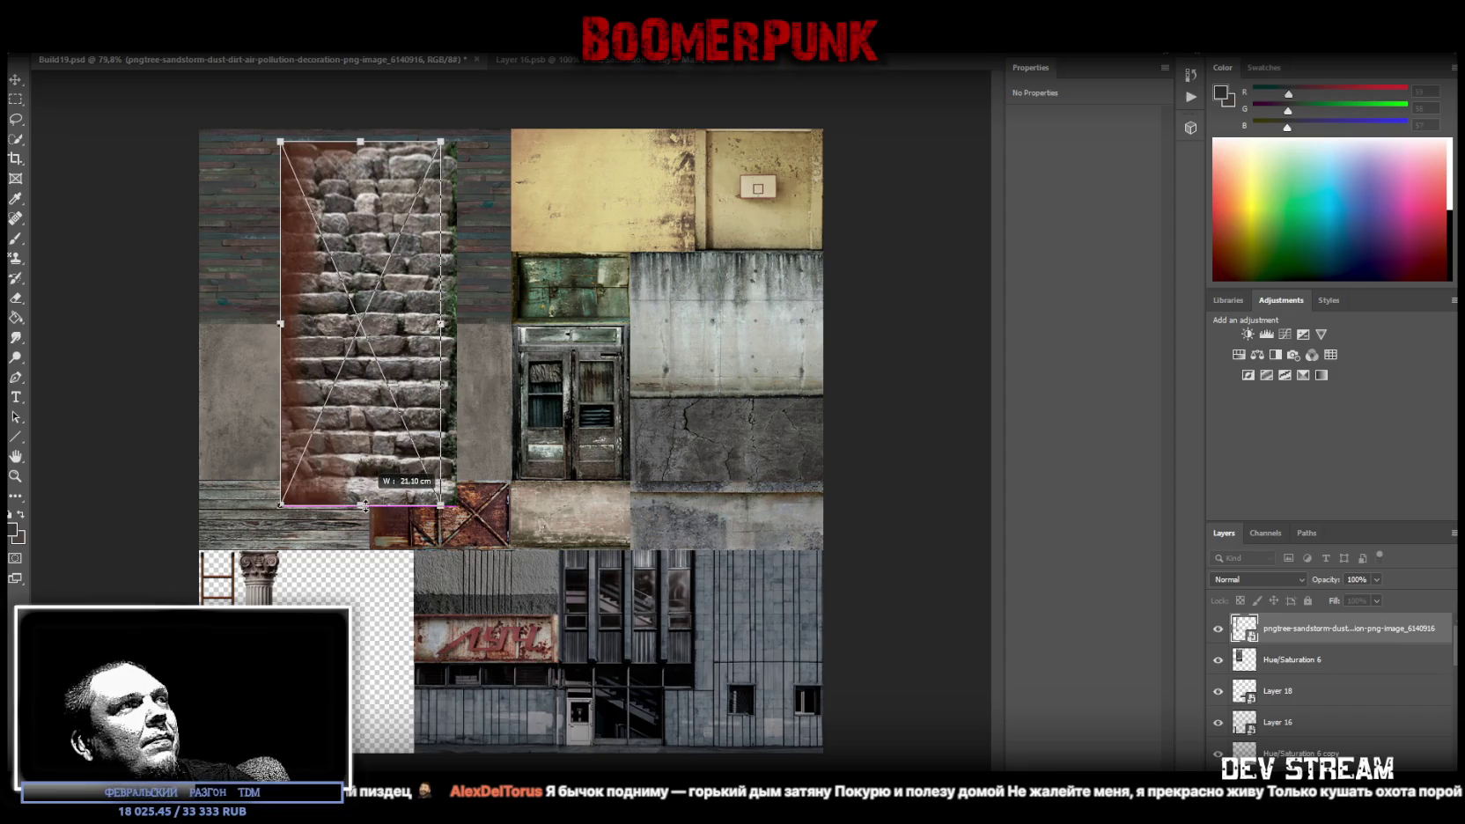
pyautogui.moveTo(360, 140); pyautogui.dragTo(361, 141)
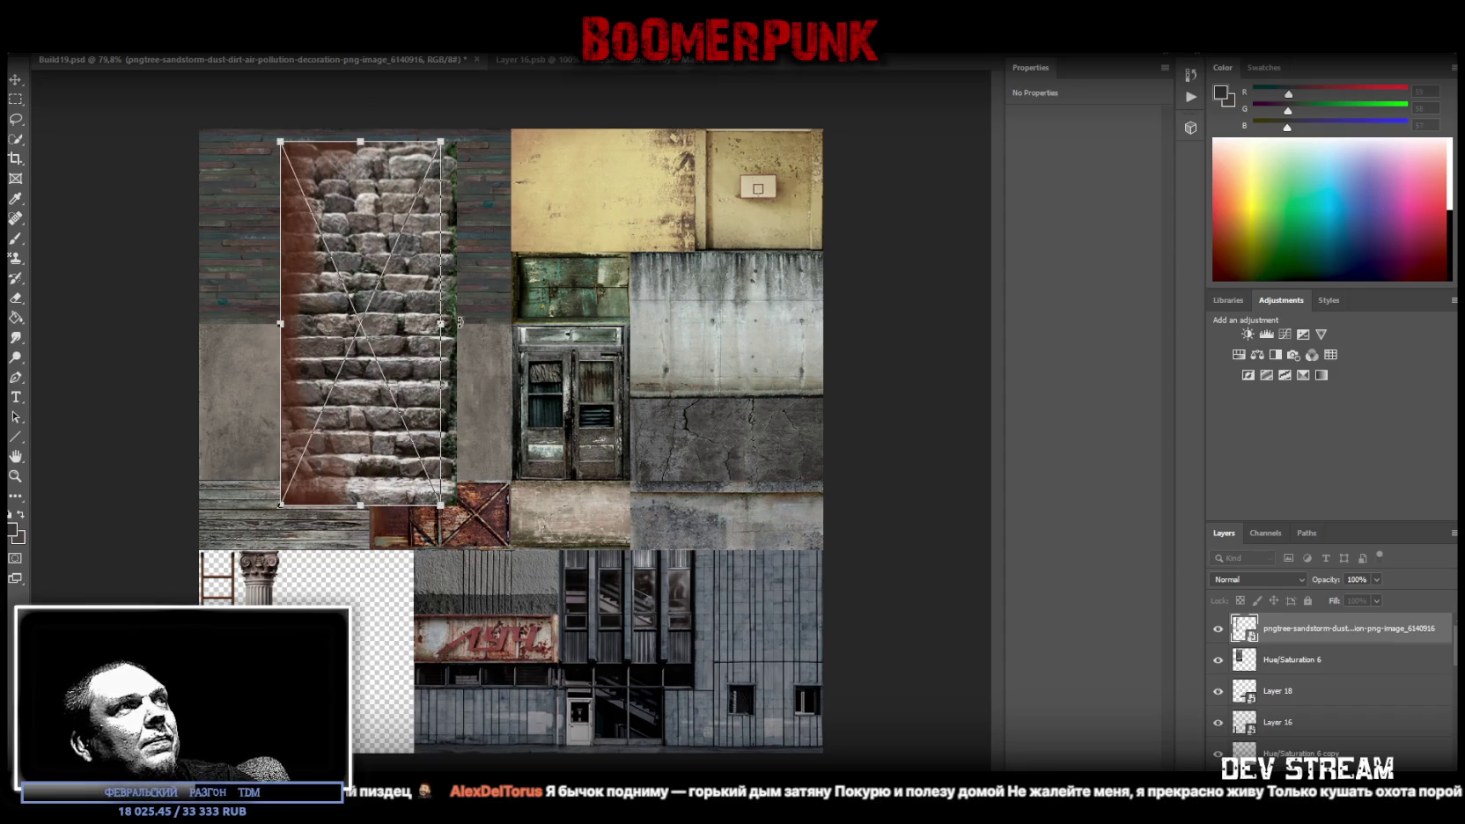
pyautogui.moveTo(441, 327)
pyautogui.mouseDown()
pyautogui.moveTo(412, 319)
pyautogui.moveTo(455, 324)
pyautogui.mouseUp()
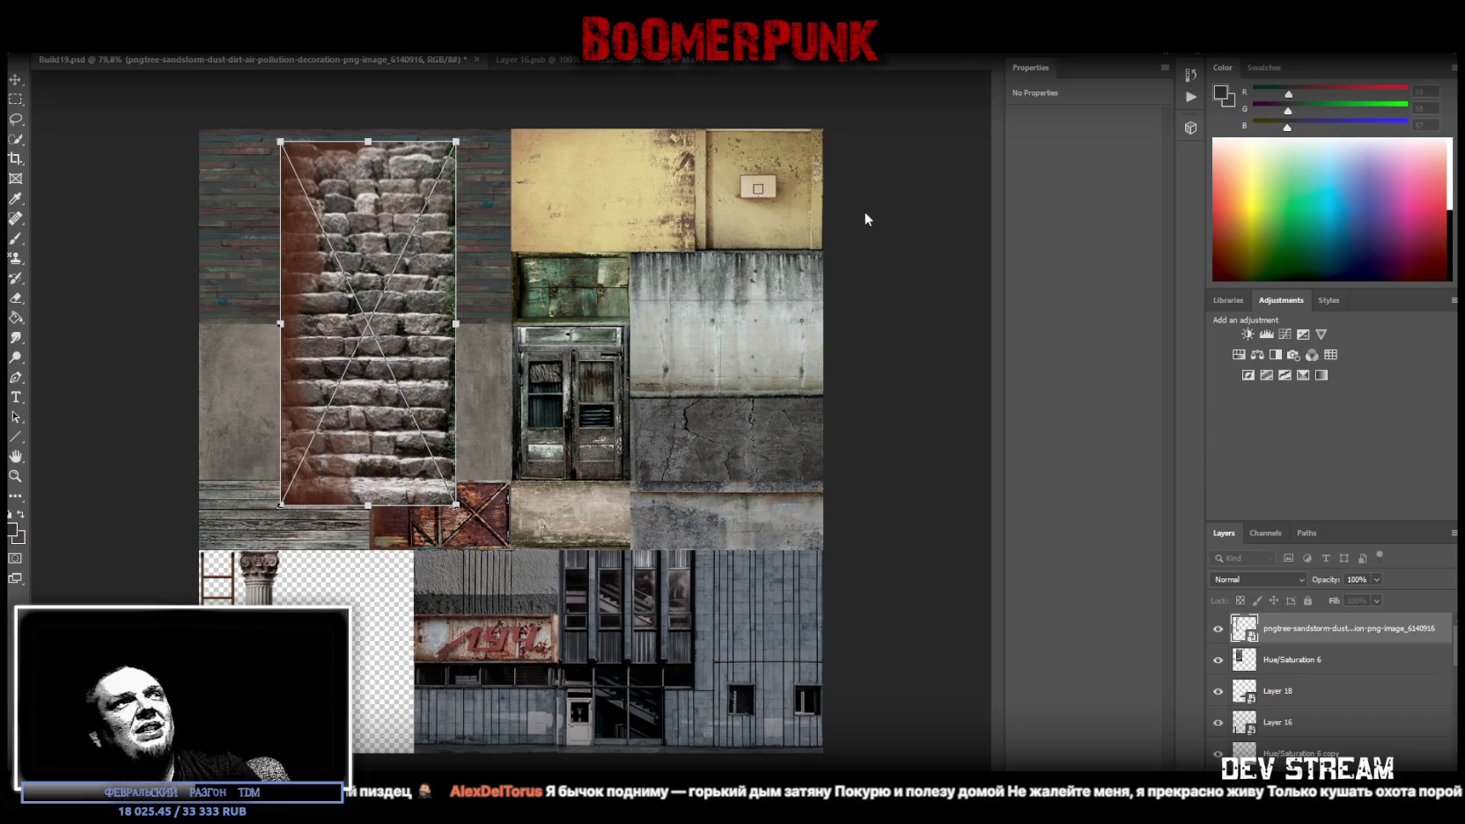
pyautogui.press('Return')
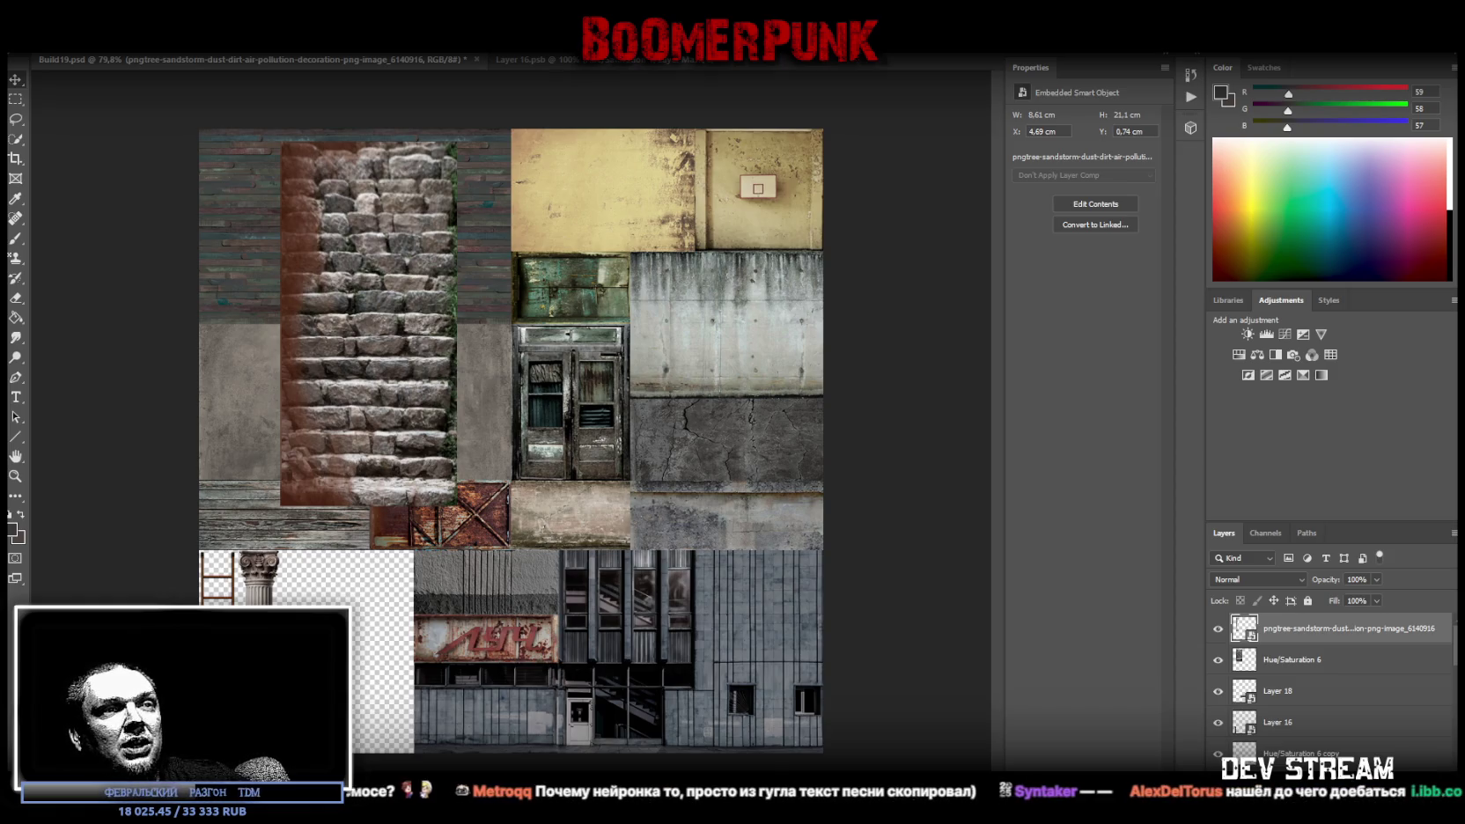
# Switch from Photoshop to the Blockbench window showing the taxi model
pyautogui.hotkey('alt', 'Tab')
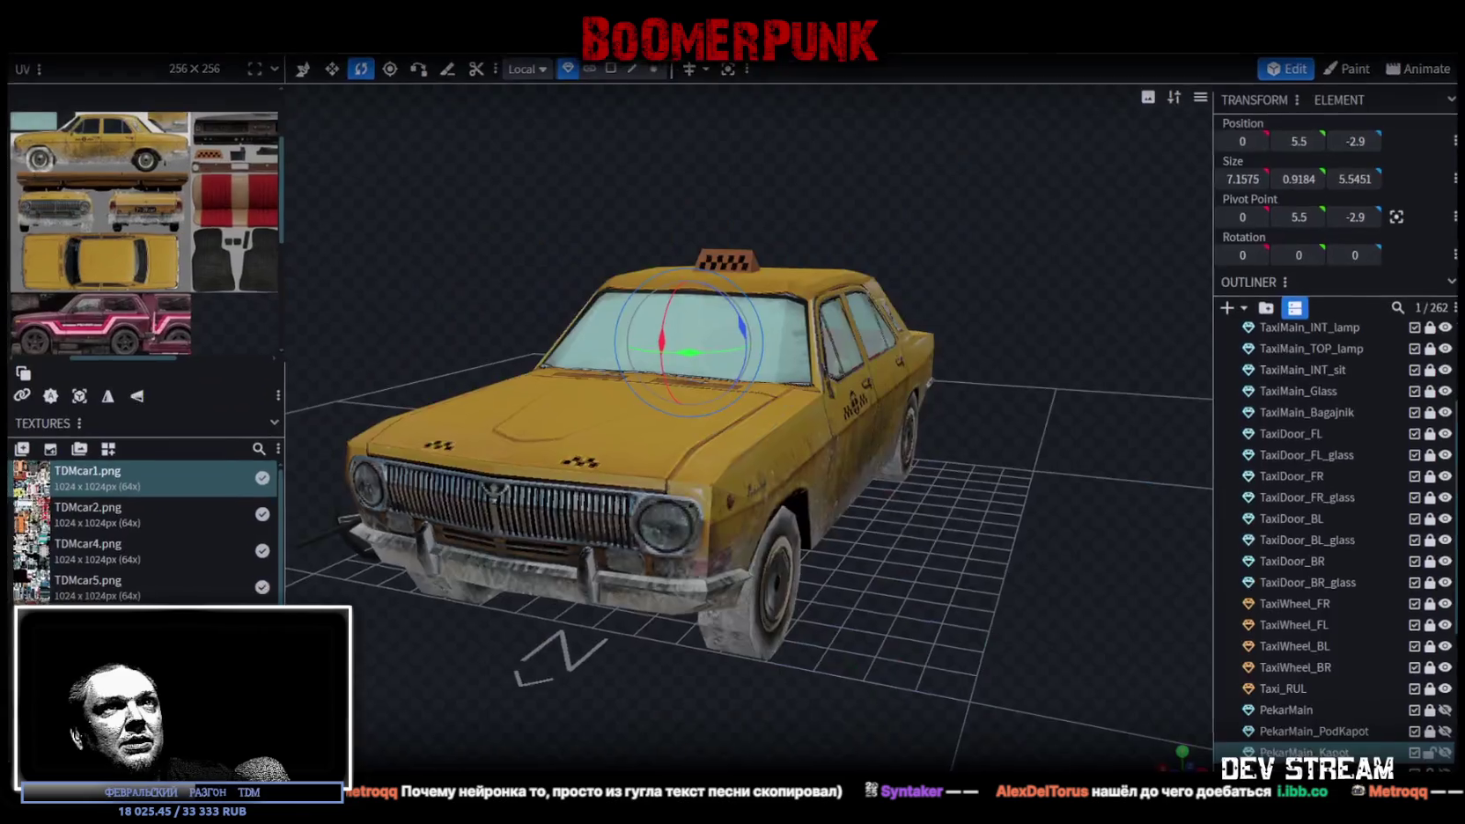
# Hide the taxi group and show PekarMain, PekarMain_PodKapot and PekarMain_Glass in the Outliner
pyautogui.click(1447, 414)
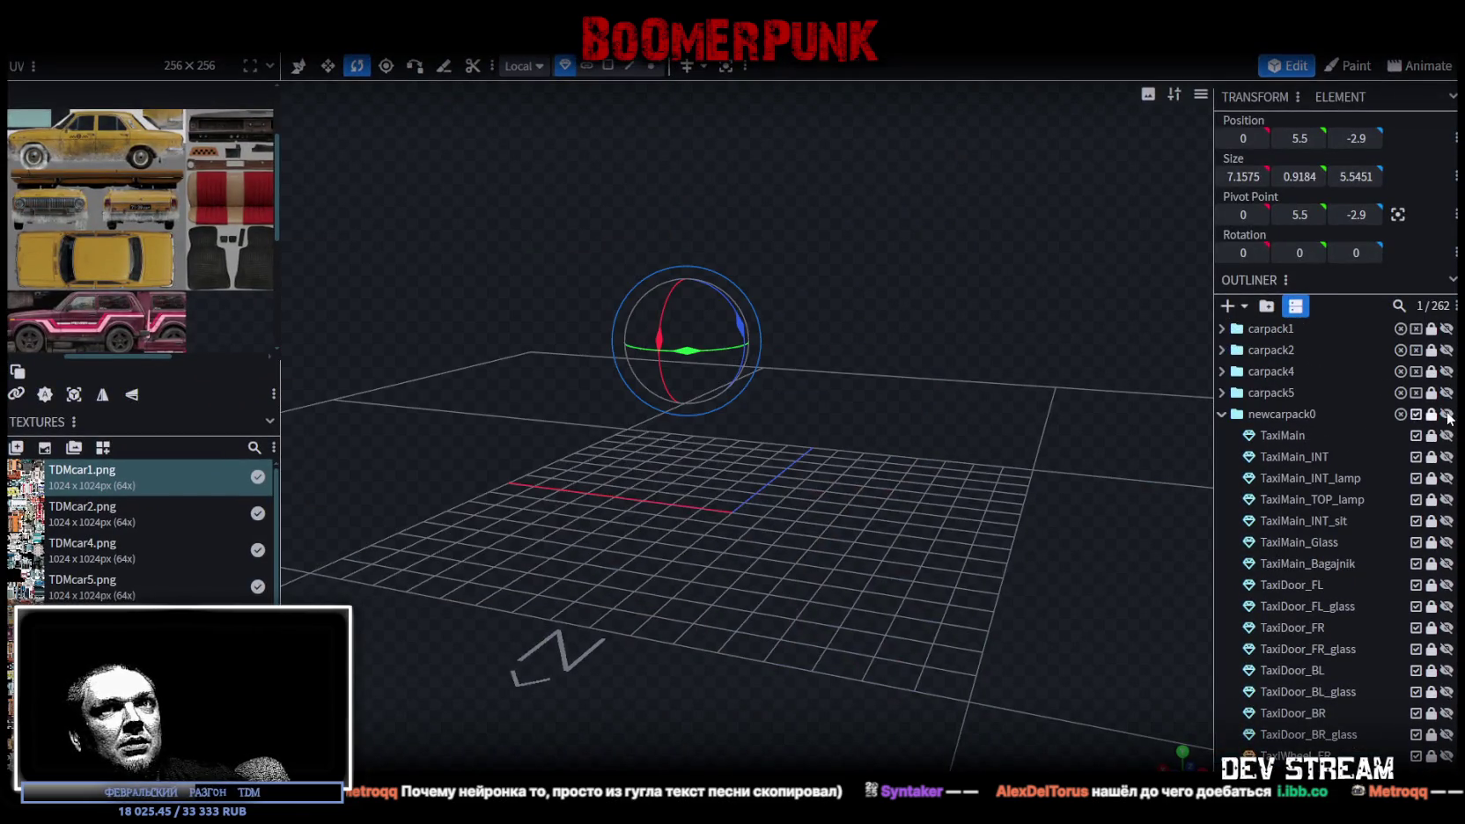
pyautogui.scroll(-3, 1420, 585)
pyautogui.moveTo(1446, 633); pyautogui.dragTo(1449, 766)
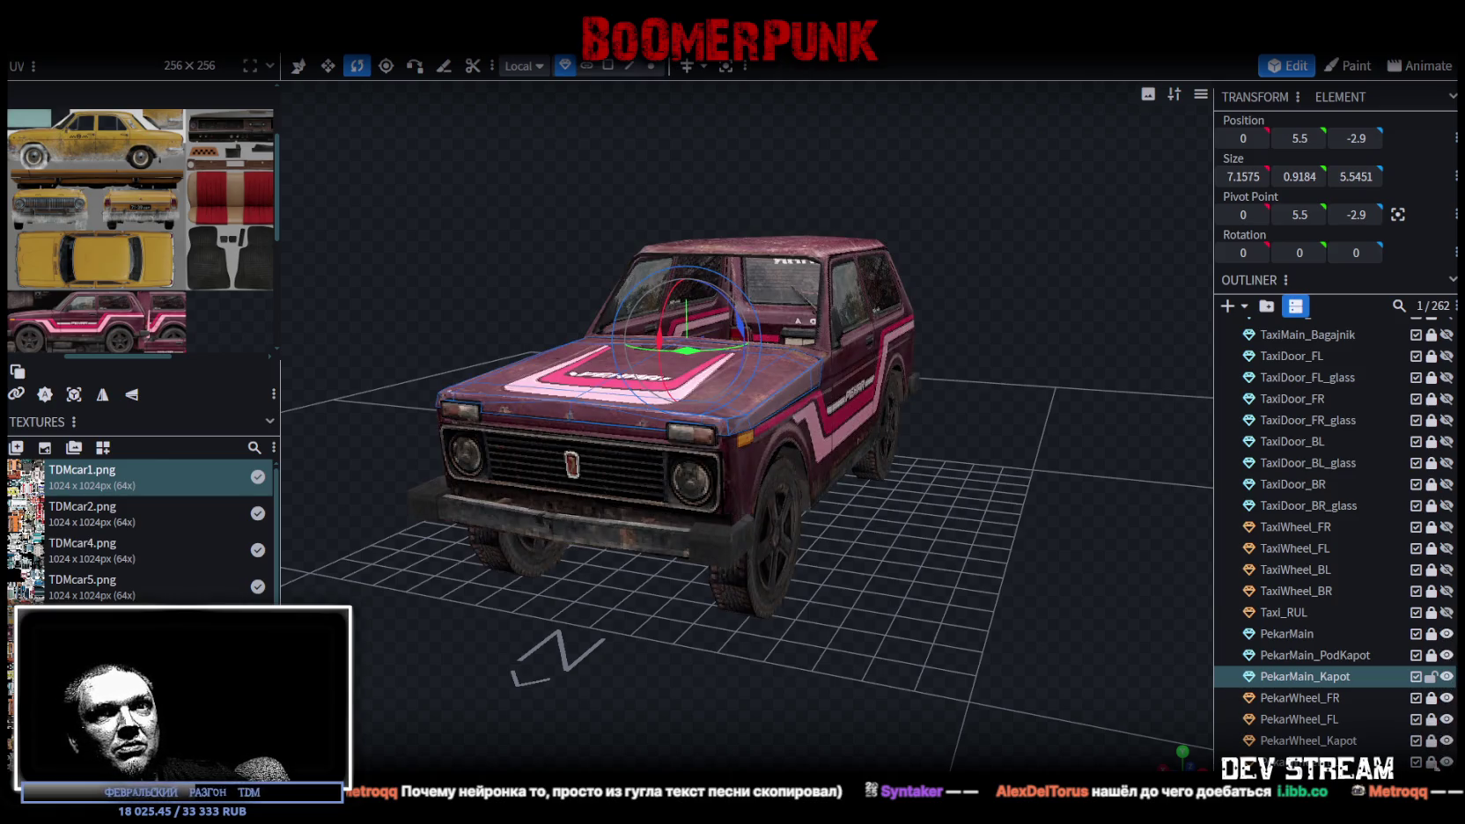
pyautogui.scroll(-3, 1448, 763)
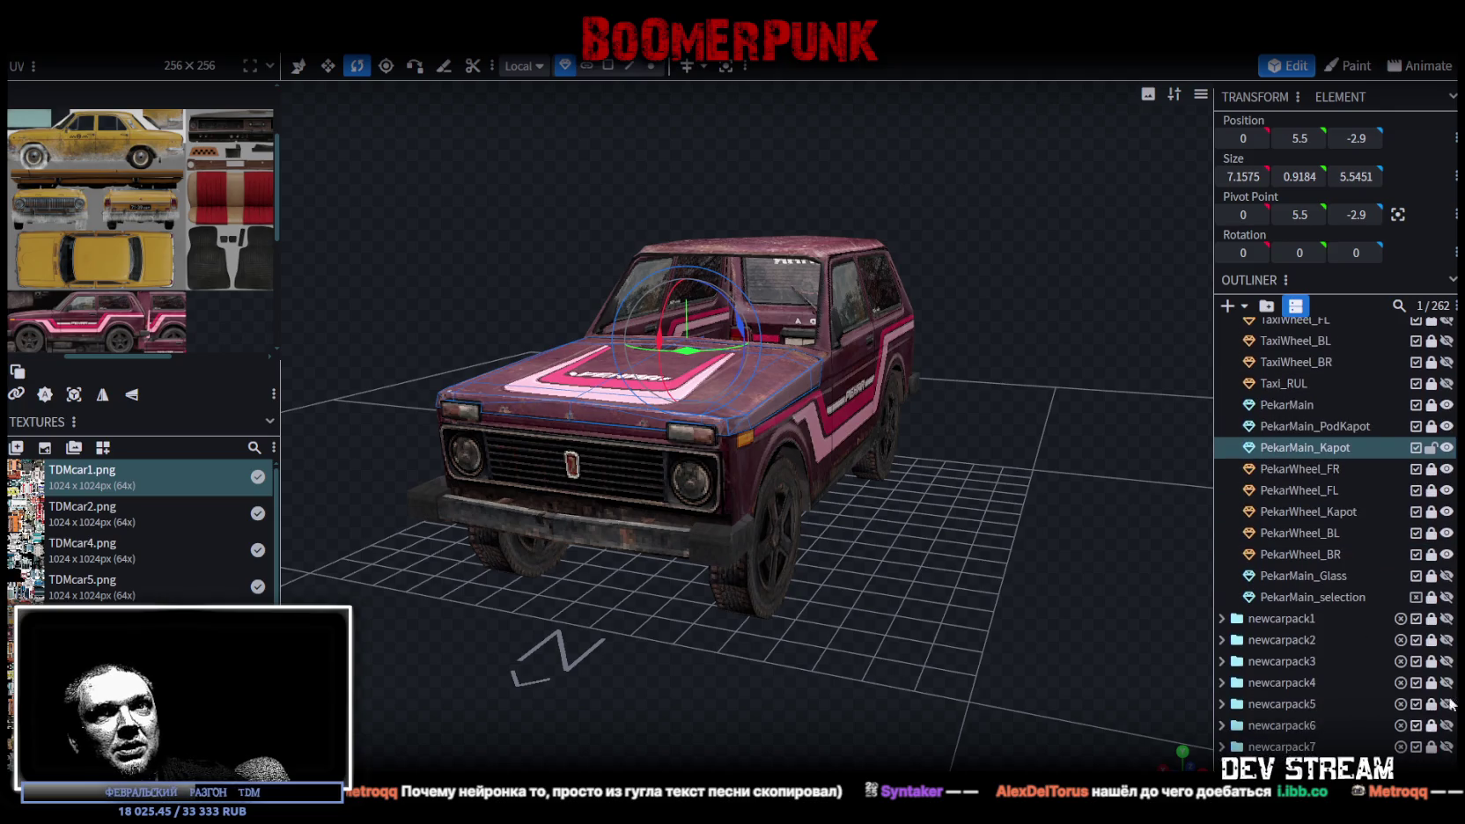
pyautogui.click(1447, 576)
pyautogui.moveTo(924, 543)
pyautogui.mouseDown()
pyautogui.moveTo(876, 551)
pyautogui.moveTo(1029, 595)
pyautogui.moveTo(869, 606)
pyautogui.moveTo(1135, 552)
pyautogui.moveTo(889, 603)
pyautogui.moveTo(837, 567)
pyautogui.moveTo(927, 549)
pyautogui.moveTo(942, 580)
pyautogui.mouseUp()
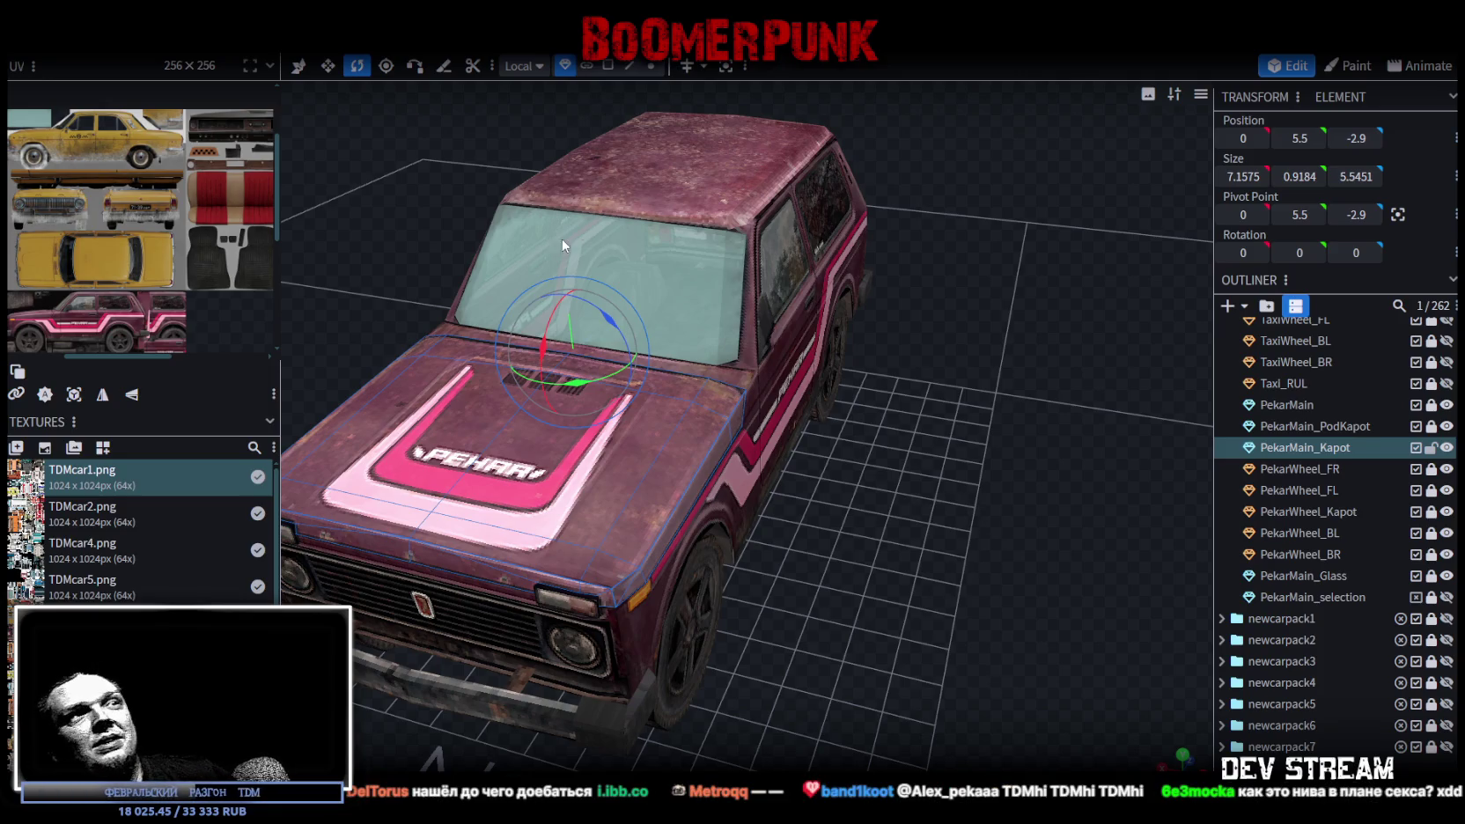
# Rotate the PekarMain_Kapot hood open, then undo to close it again
pyautogui.moveTo(543, 353)
pyautogui.mouseDown()
pyautogui.moveTo(574, 308)
pyautogui.moveTo(548, 306)
pyautogui.mouseUp()
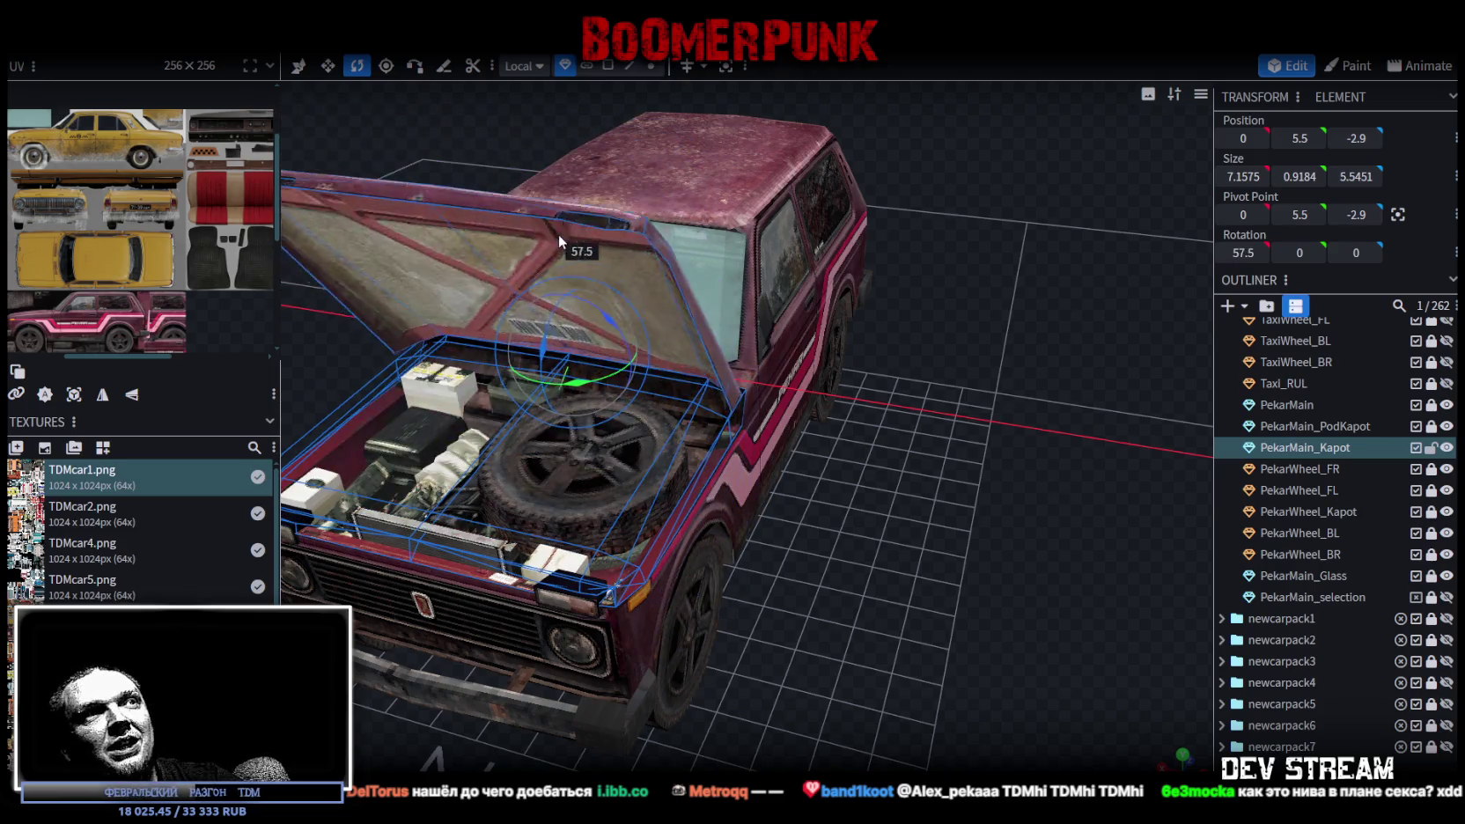
pyautogui.hotkey('ctrl', 'z')
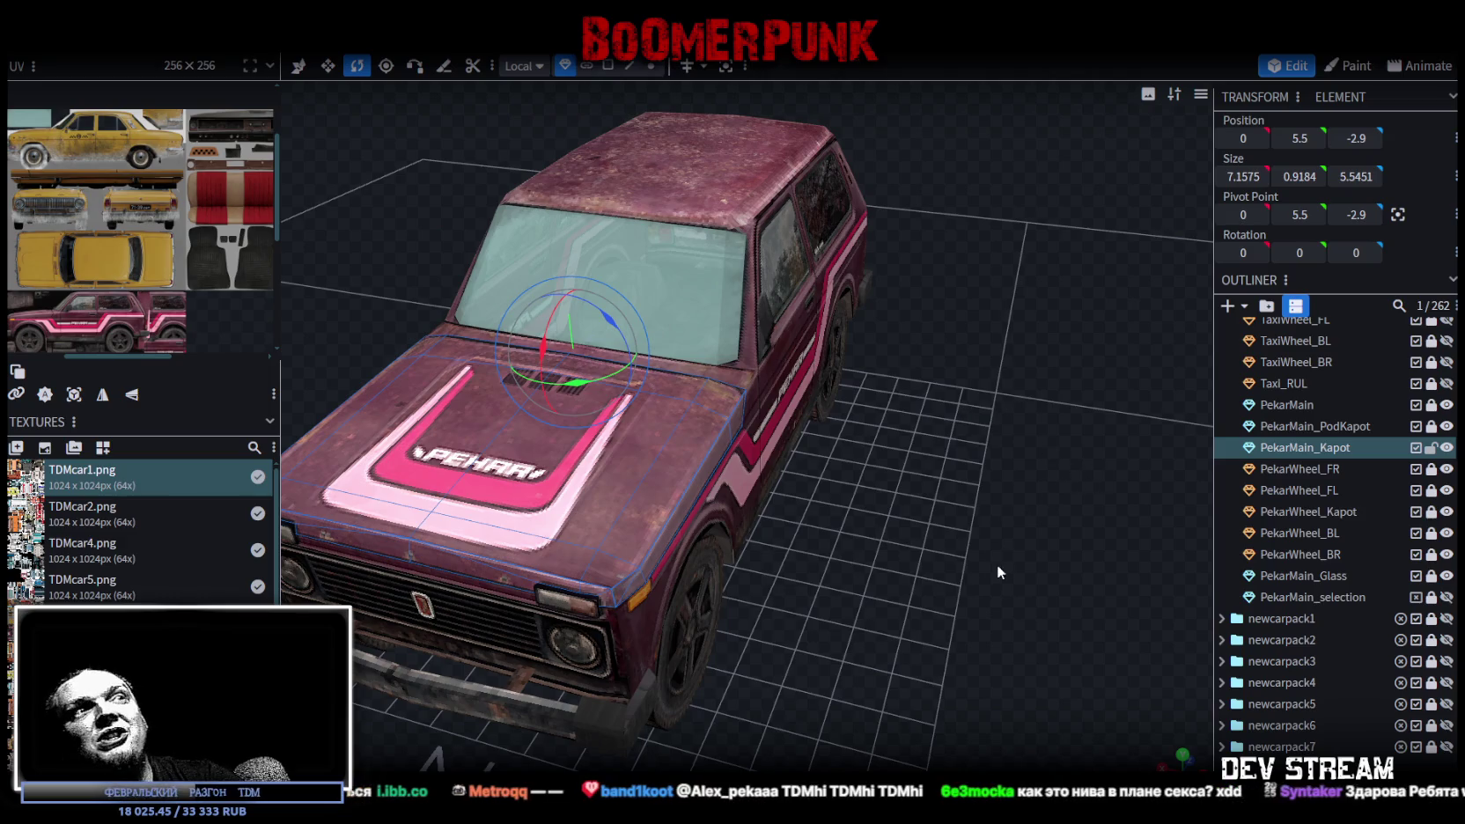
pyautogui.moveTo(996, 564); pyautogui.dragTo(979, 541)
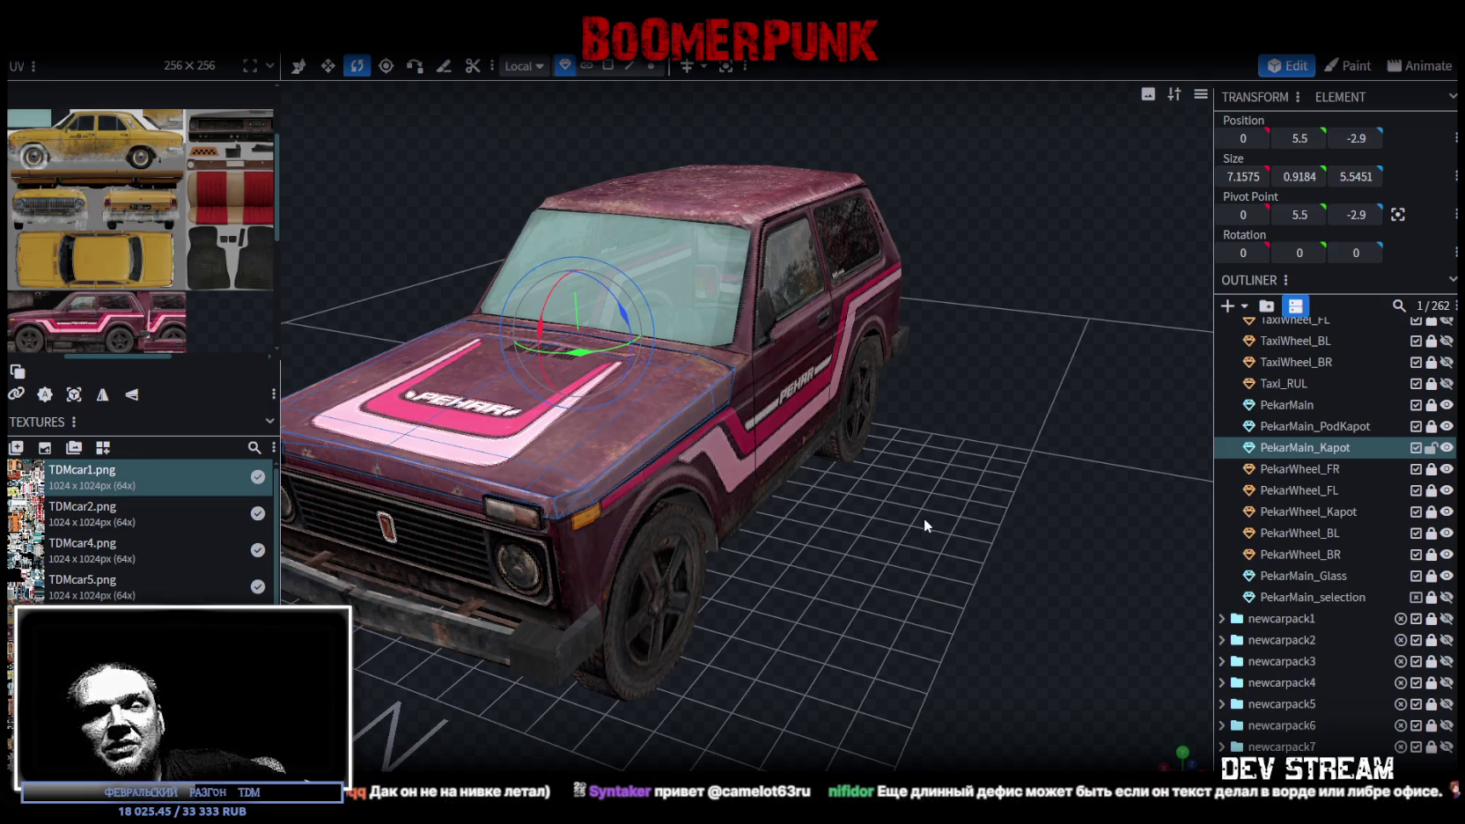
# Inspect the Niva from above and below the front, then return to Photoshop
pyautogui.moveTo(924, 518)
pyautogui.mouseDown()
pyautogui.moveTo(877, 593)
pyautogui.moveTo(1034, 552)
pyautogui.moveTo(783, 590)
pyautogui.moveTo(874, 611)
pyautogui.moveTo(508, 567)
pyautogui.moveTo(518, 553)
pyautogui.moveTo(855, 600)
pyautogui.moveTo(850, 557)
pyautogui.moveTo(750, 491)
pyautogui.moveTo(659, 513)
pyautogui.moveTo(850, 532)
pyautogui.moveTo(860, 581)
pyautogui.mouseUp()
pyautogui.scroll(3, 865, 570)
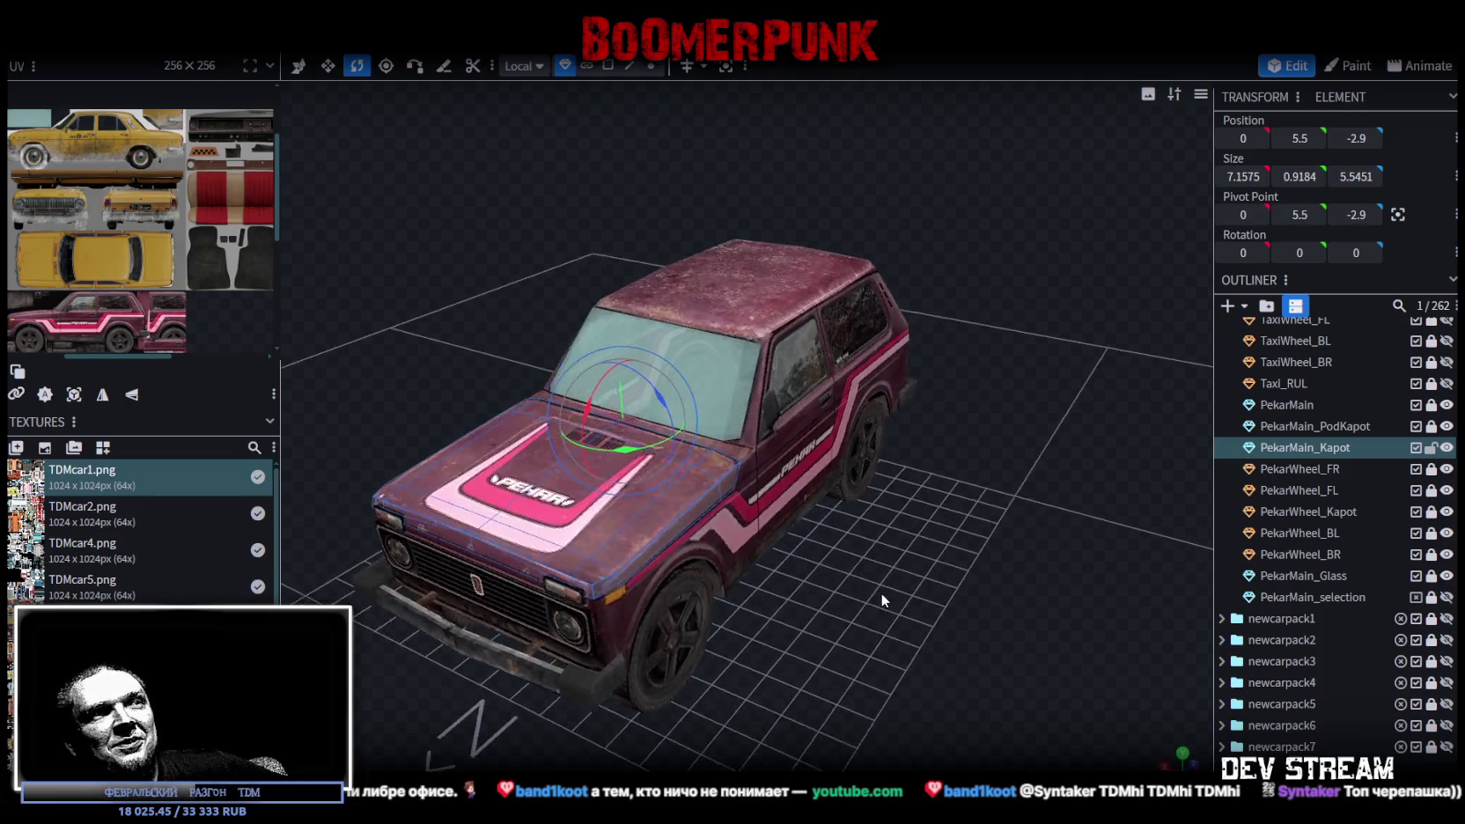
pyautogui.moveTo(878, 592); pyautogui.dragTo(875, 592)
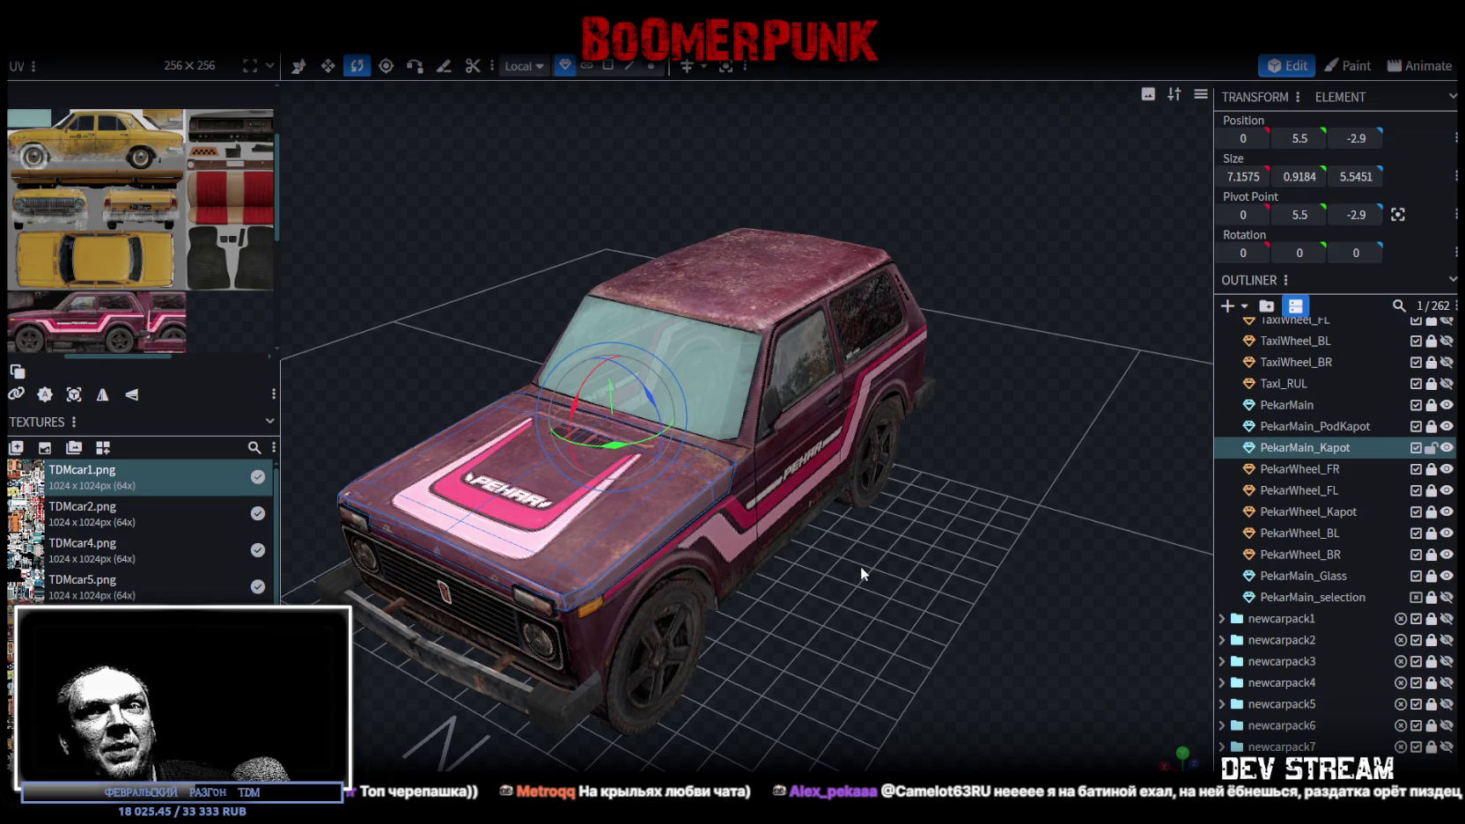
pyautogui.moveTo(859, 566)
pyautogui.mouseDown()
pyautogui.moveTo(819, 587)
pyautogui.moveTo(856, 506)
pyautogui.moveTo(858, 550)
pyautogui.moveTo(817, 561)
pyautogui.mouseUp()
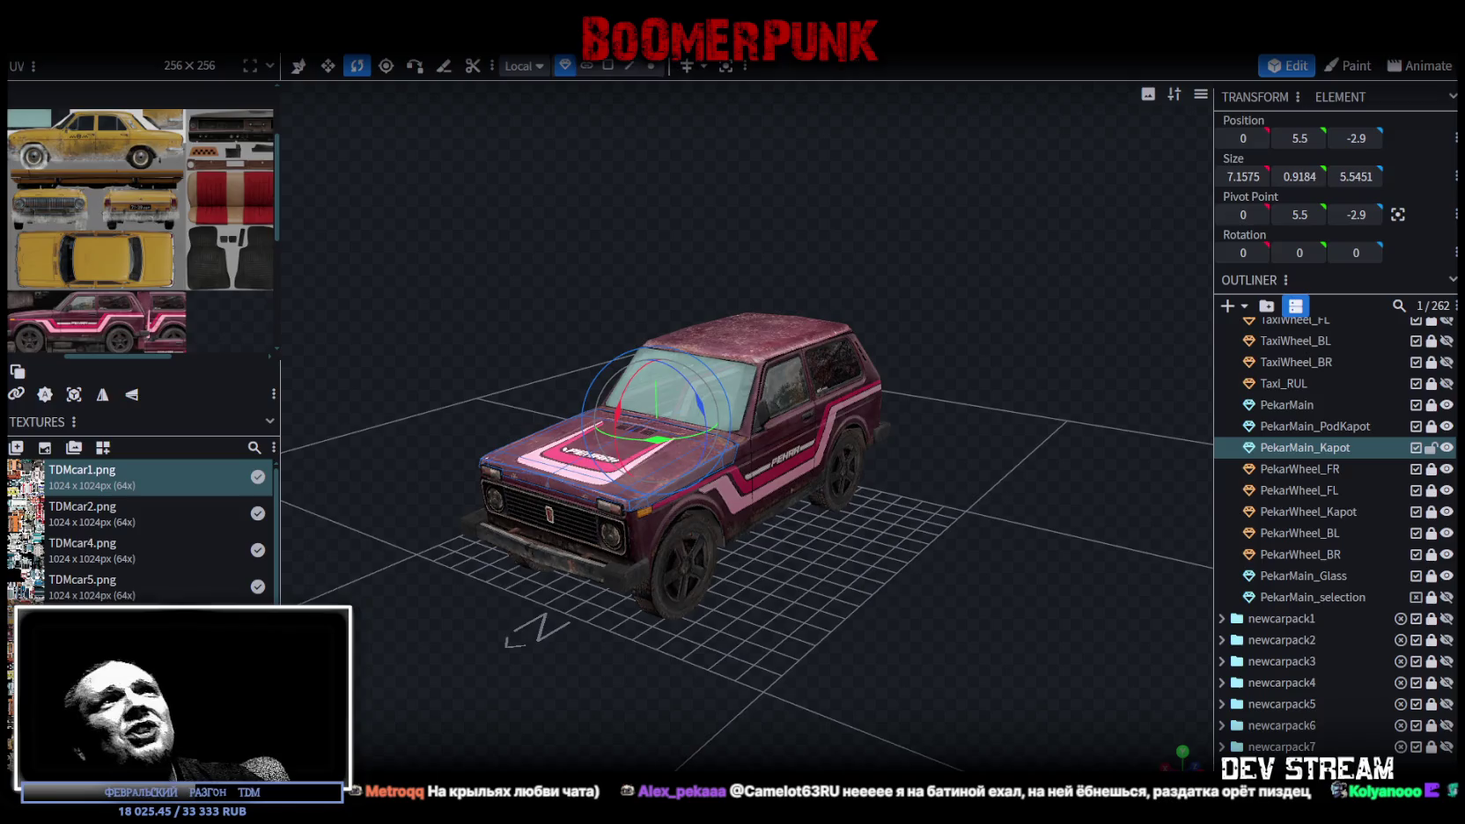
pyautogui.hotkey('alt', 'Tab')
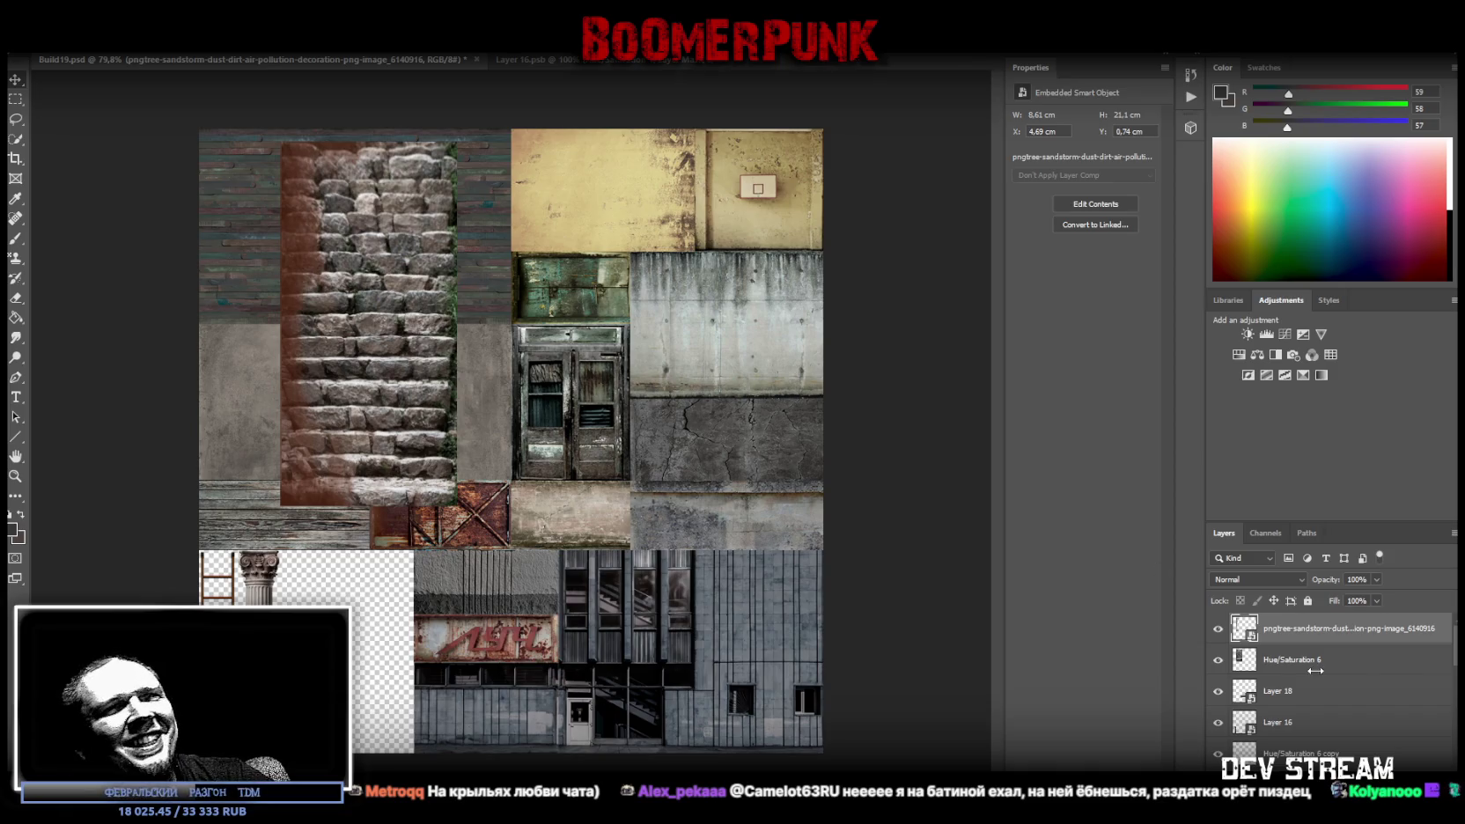
# Duplicate the dust overlay layer and fit the copy over the stairs' right side
pyautogui.rightClick(1305, 628)
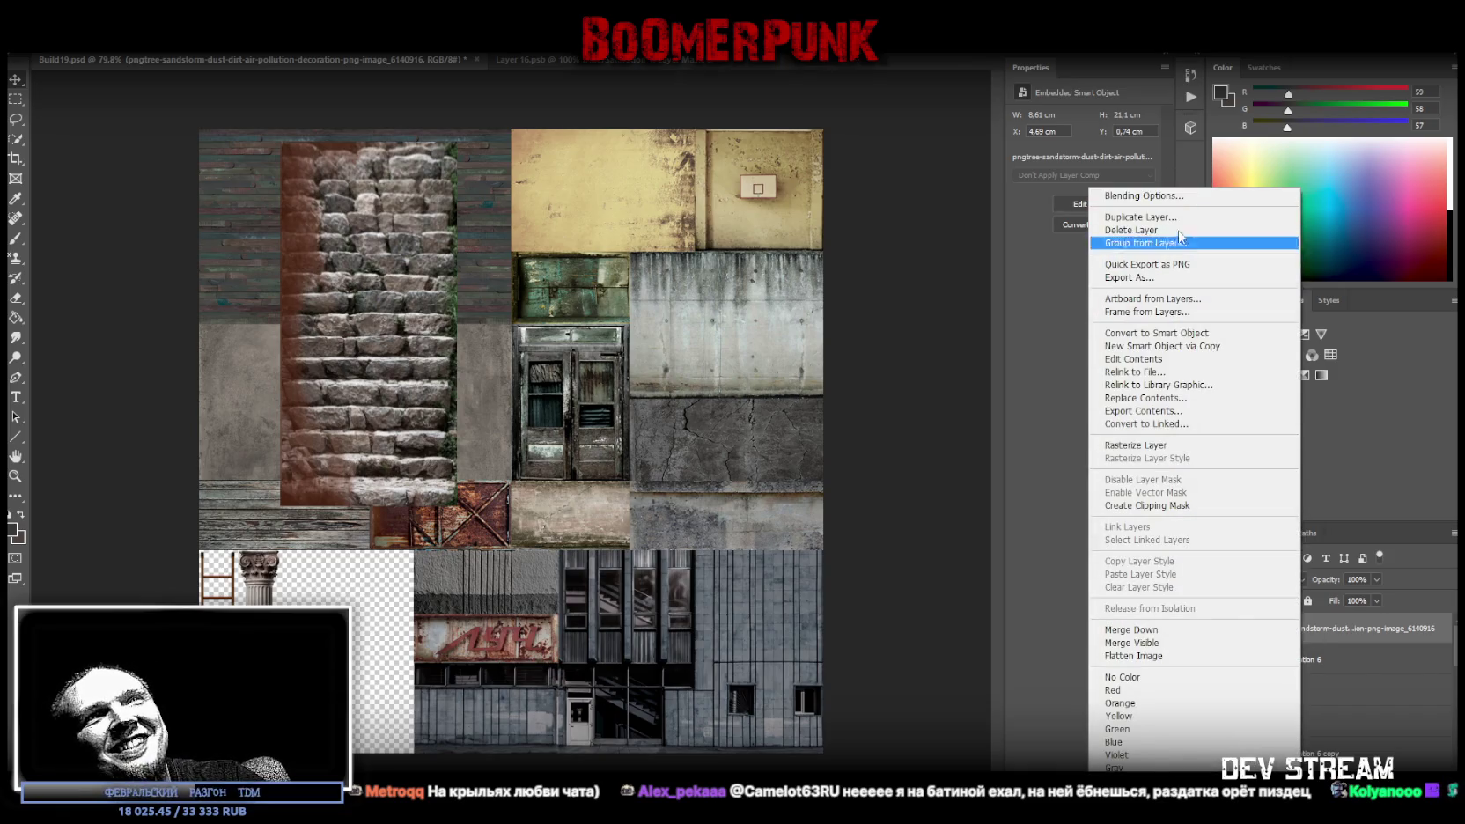
pyautogui.click(1140, 217)
pyautogui.press('Return')
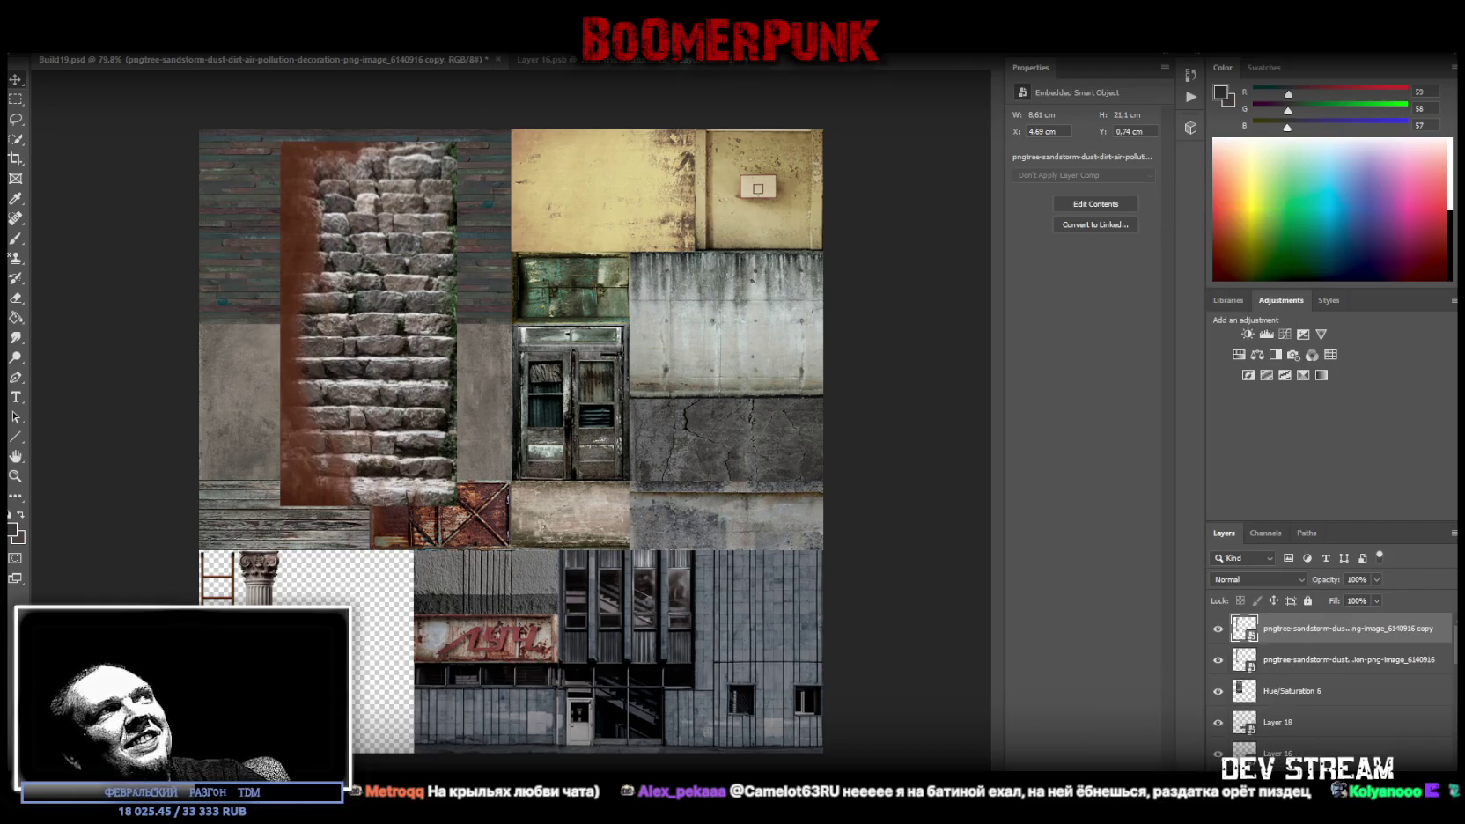
pyautogui.hotkey('ctrl', 't')
pyautogui.moveTo(269, 128)
pyautogui.mouseDown()
pyautogui.moveTo(424, 584)
pyautogui.moveTo(313, 553)
pyautogui.mouseUp()
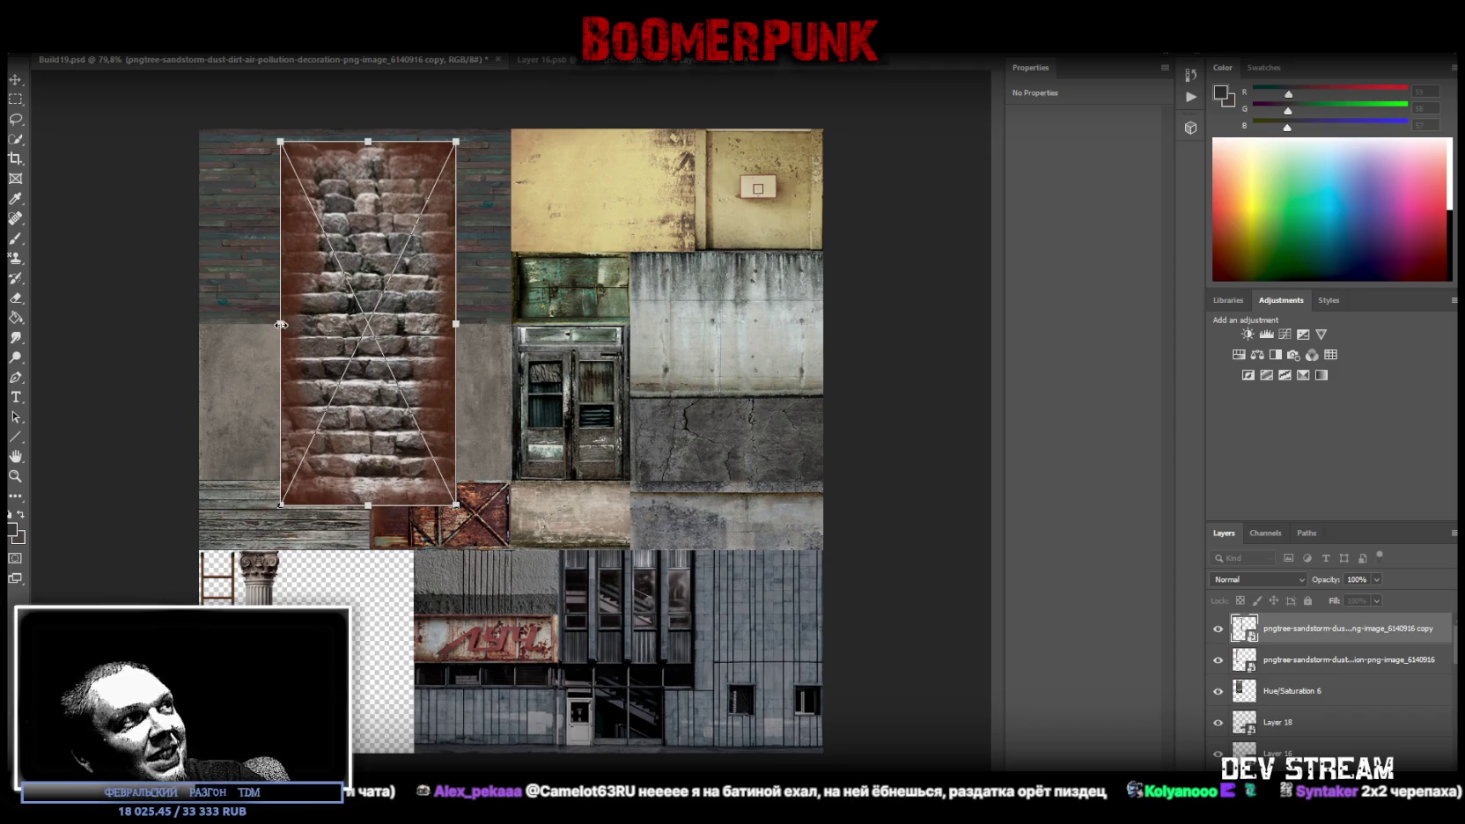
pyautogui.moveTo(280, 325); pyautogui.dragTo(354, 324)
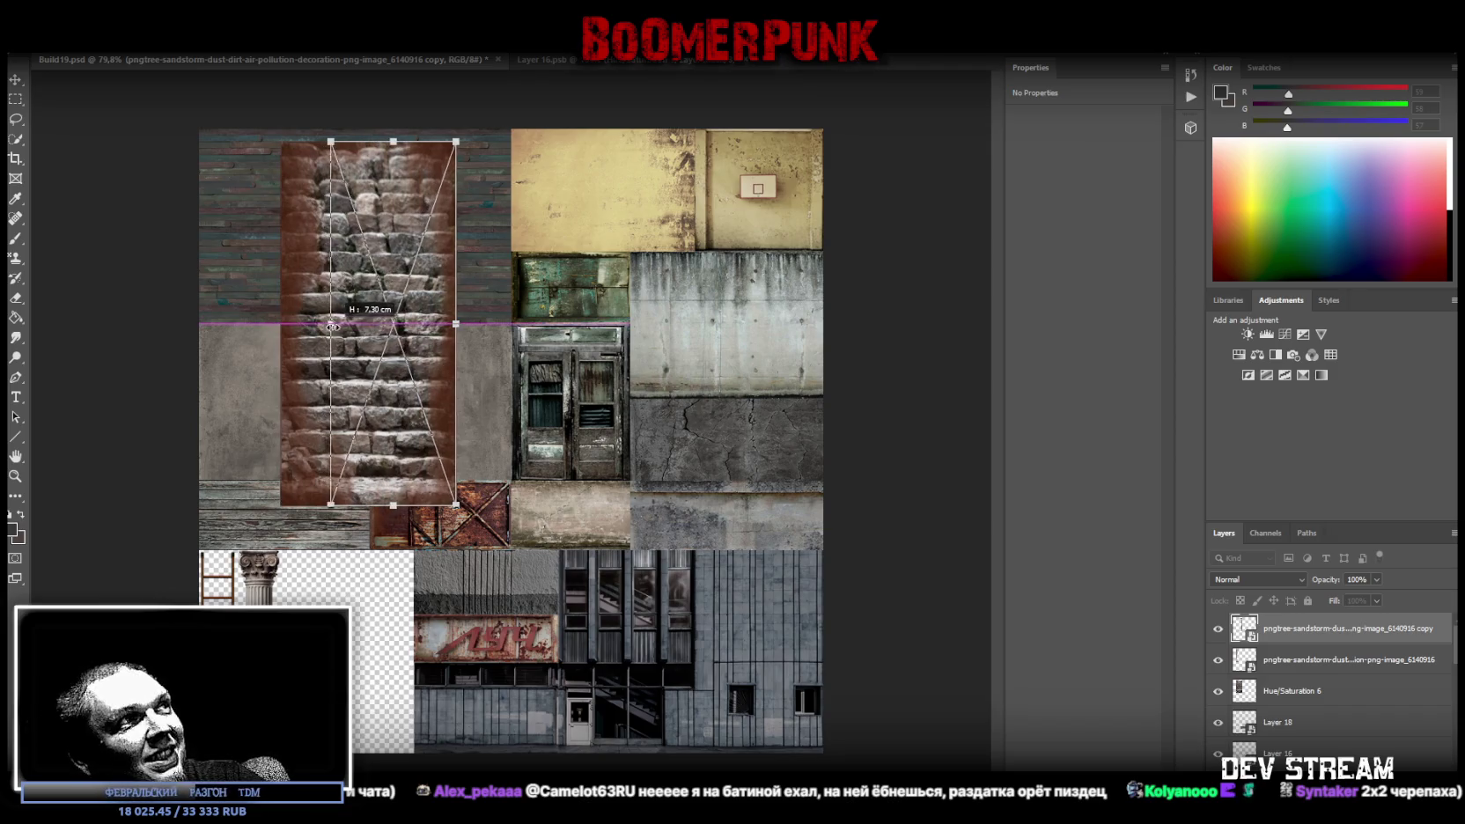
# Narrow the original dust to the stairs' left side and widen the right strip toward the centre
pyautogui.click(1278, 656)
pyautogui.hotkey('ctrl', 't')
pyautogui.moveTo(456, 324); pyautogui.dragTo(368, 324)
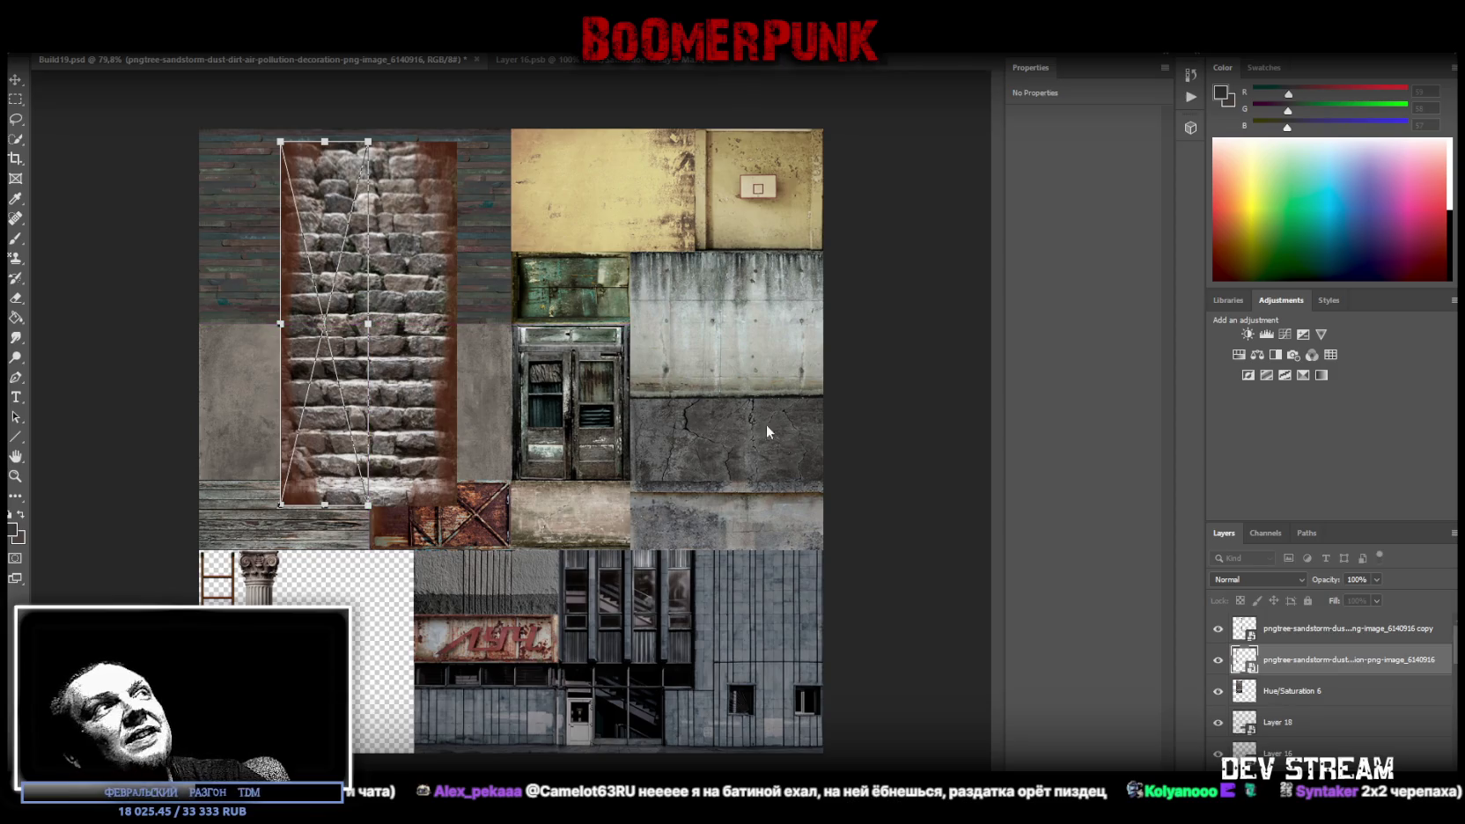
pyautogui.moveTo(380, 322); pyautogui.dragTo(392, 327)
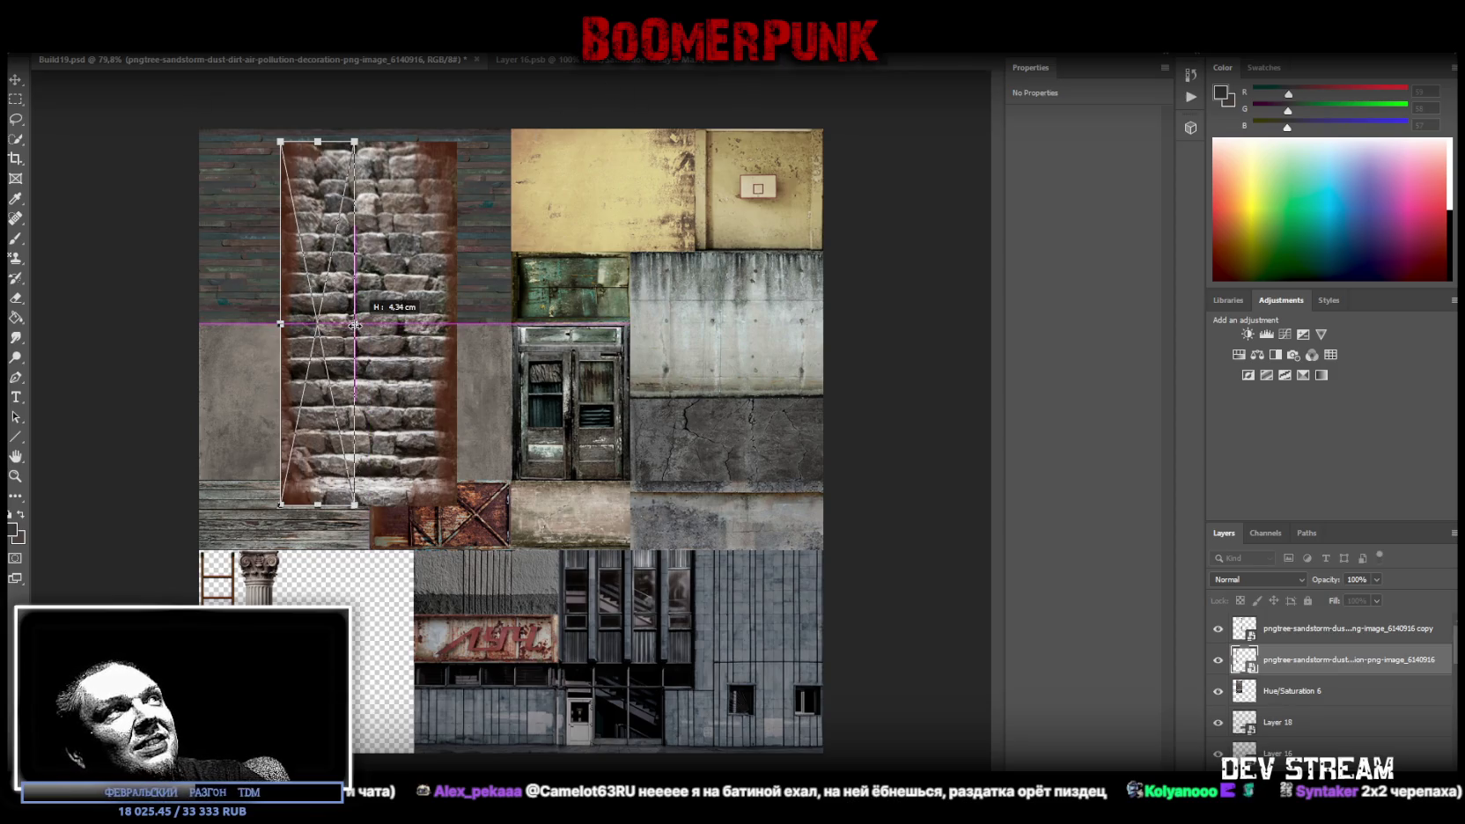
pyautogui.click(1327, 628)
pyautogui.hotkey('ctrl', 't')
pyautogui.moveTo(351, 326); pyautogui.dragTo(341, 324)
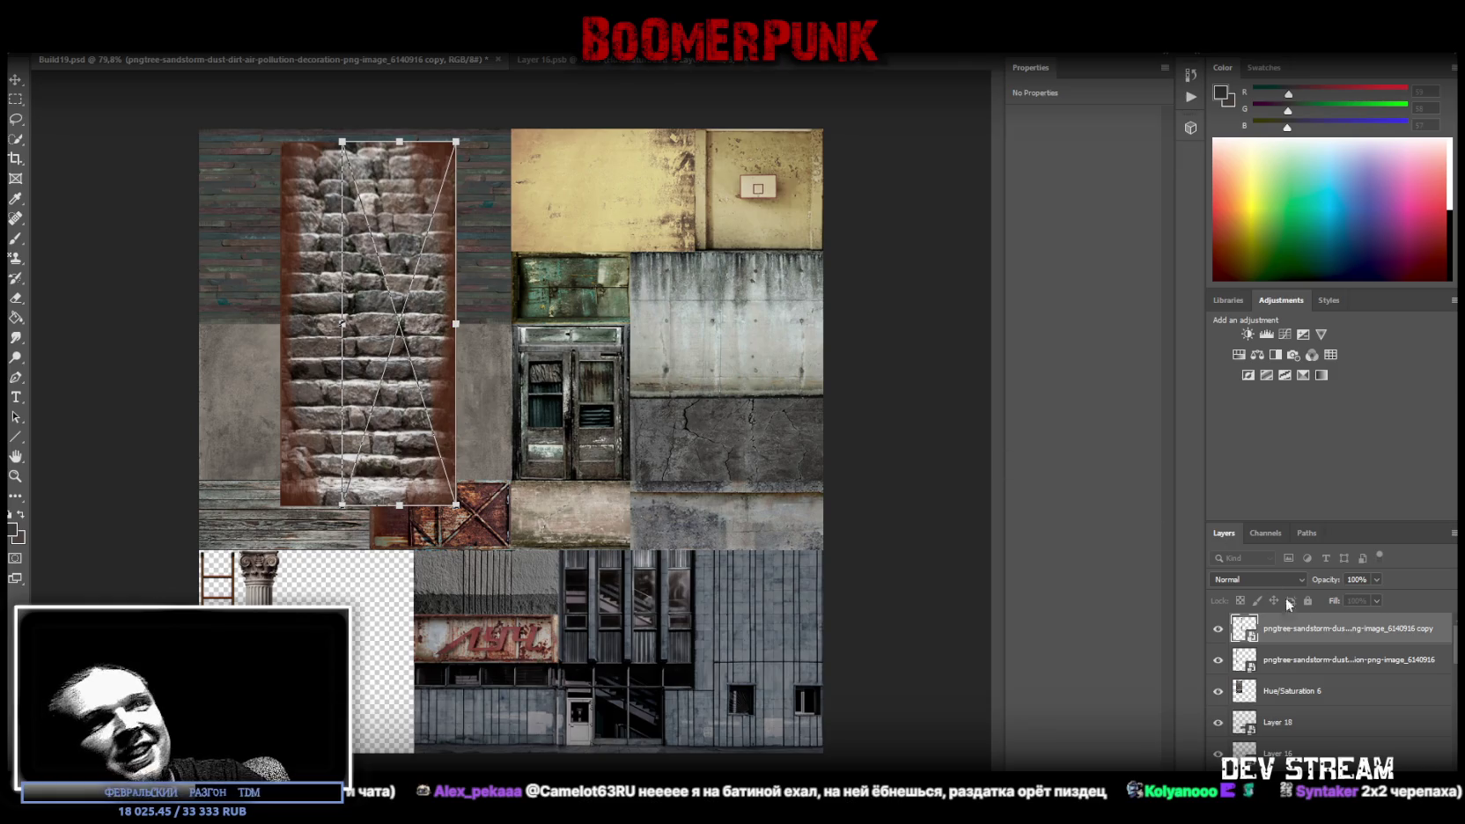
# Merge the two dust strips into one 10.23 × 21.1 cm layer
pyautogui.keyDown('shift'); pyautogui.click(1310, 656); pyautogui.keyUp('shift')
pyautogui.rightClick(1309, 656)
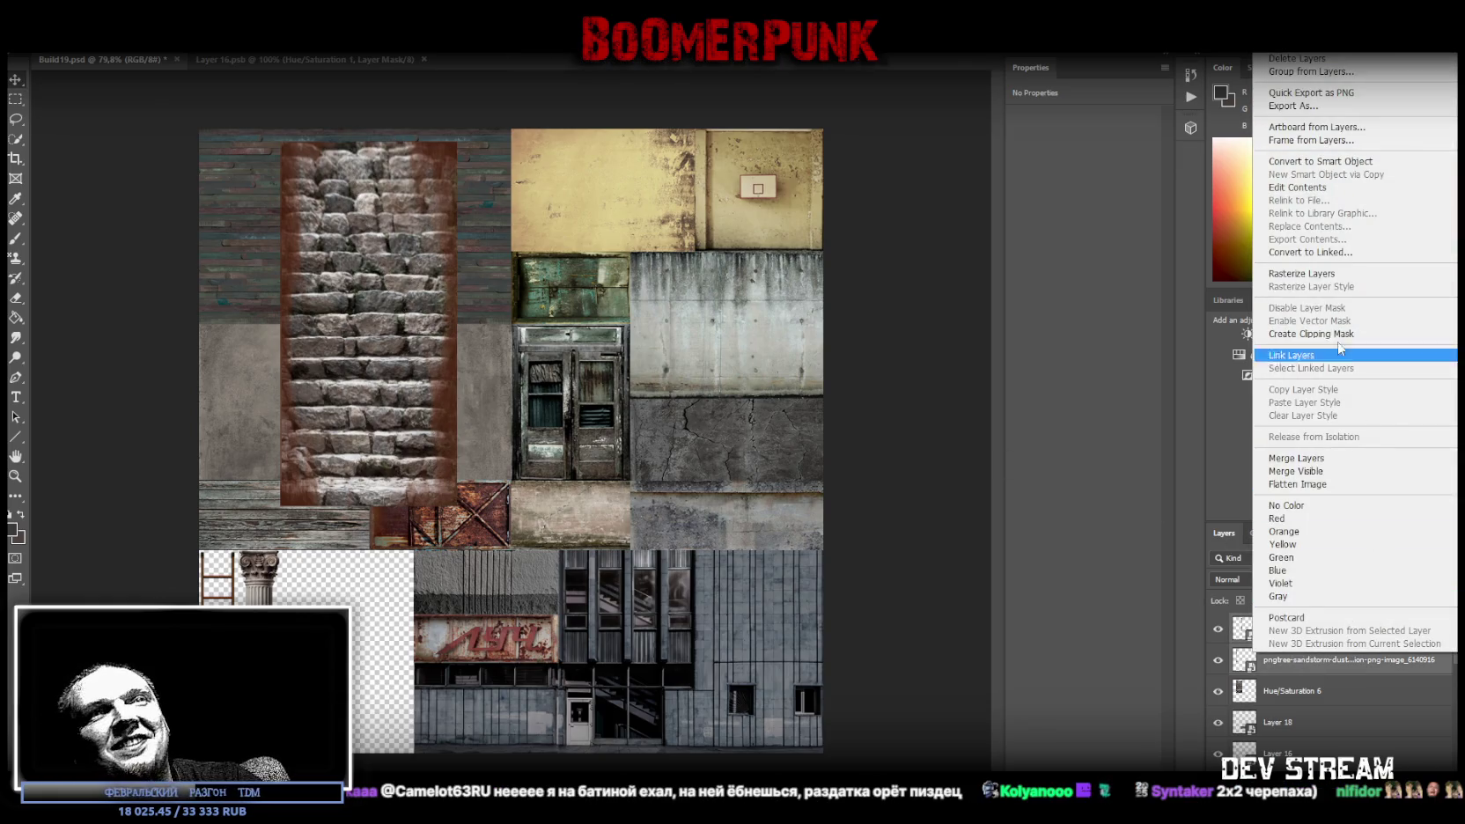
pyautogui.click(1297, 458)
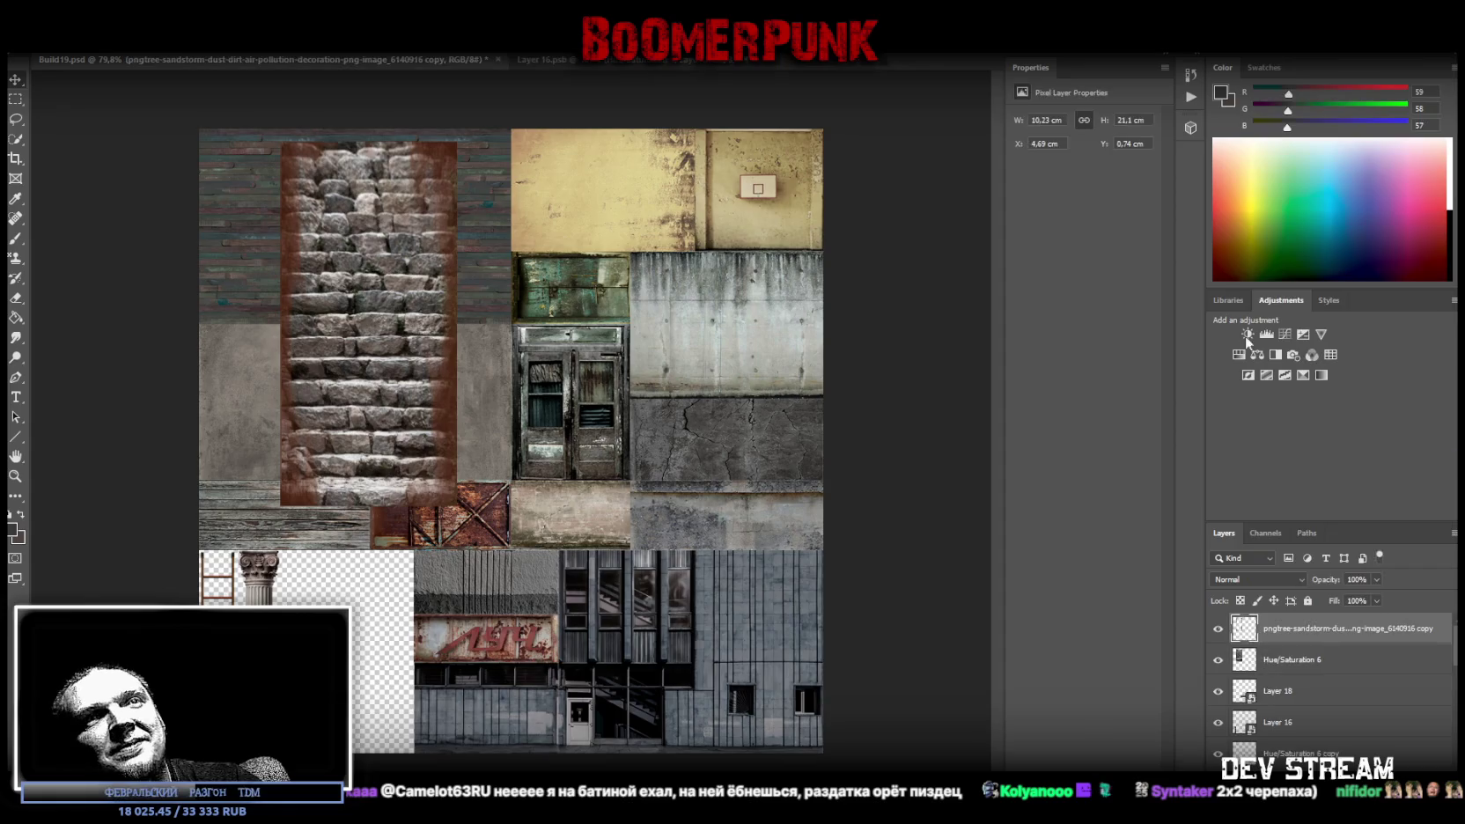
# Whiten the dust with a Hue/Saturation layer, raised Lightness and Saturation -100, merged into it
pyautogui.click(1240, 354)
pyautogui.moveTo(1085, 235)
pyautogui.mouseDown()
pyautogui.moveTo(1217, 236)
pyautogui.moveTo(1133, 241)
pyautogui.mouseUp()
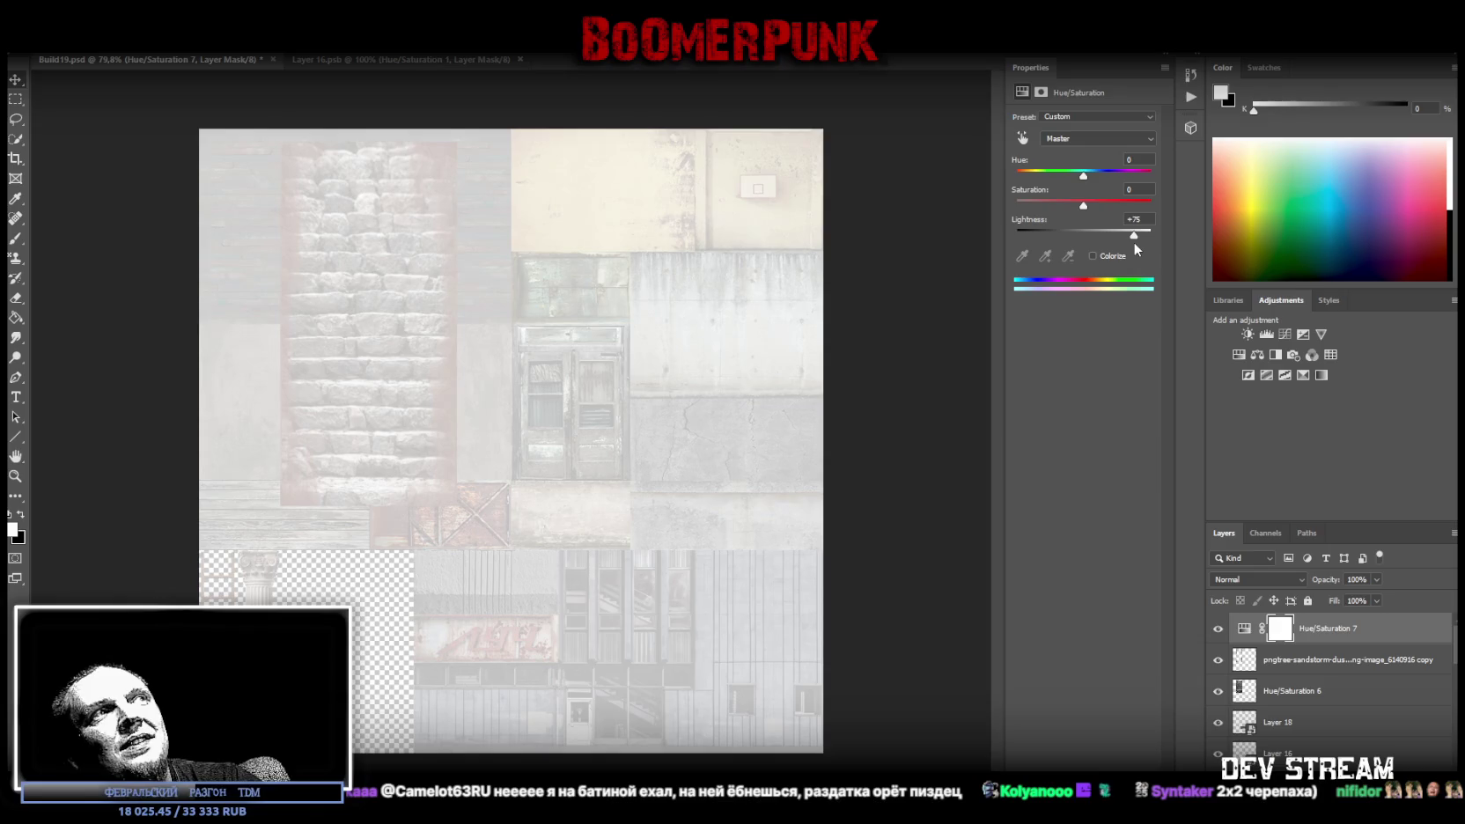
pyautogui.moveTo(1083, 205); pyautogui.dragTo(842, 191)
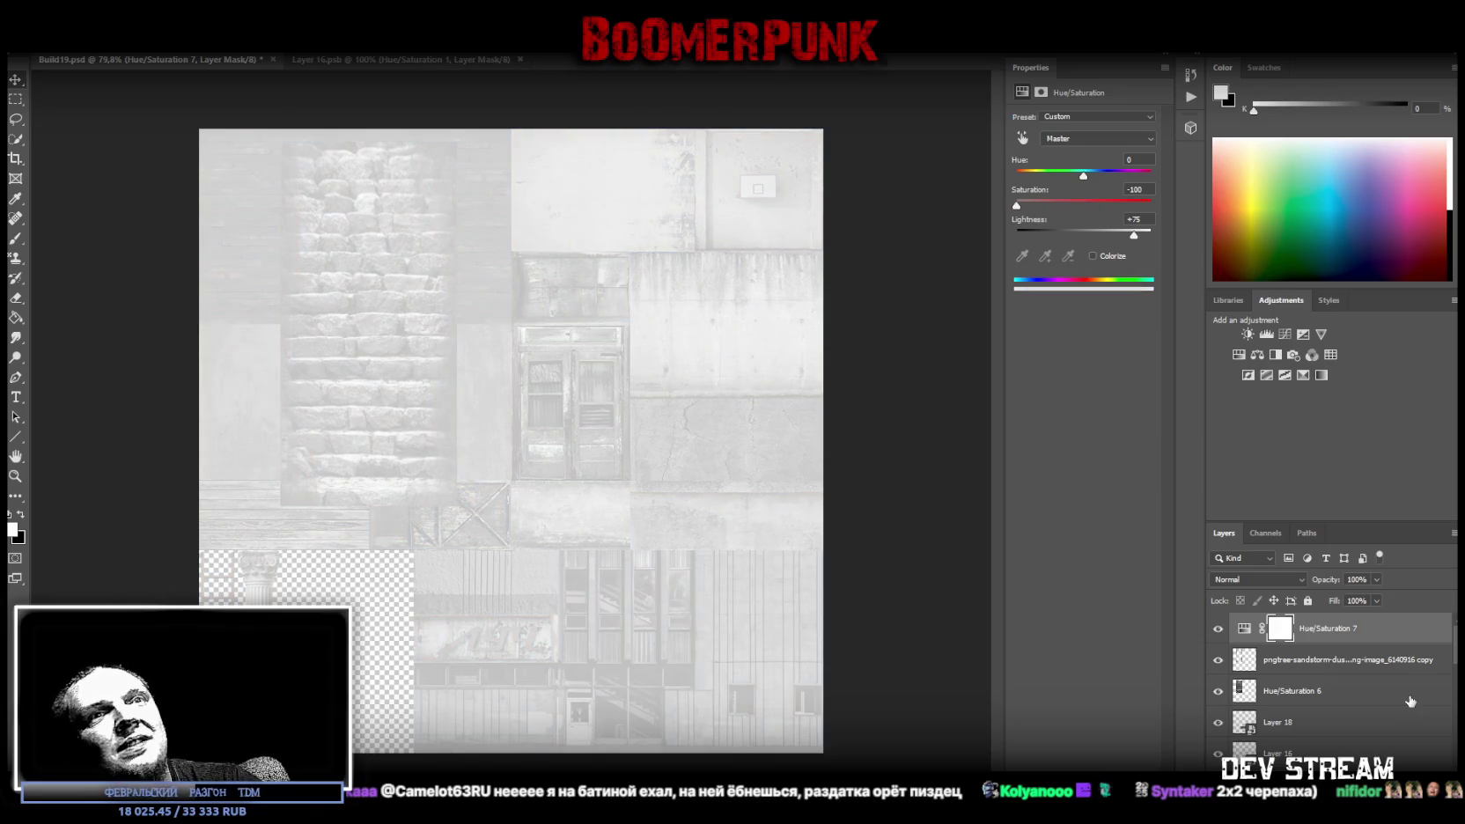
pyautogui.keyDown('shift'); pyautogui.click(1300, 656); pyautogui.keyUp('shift')
pyautogui.rightClick(1301, 656)
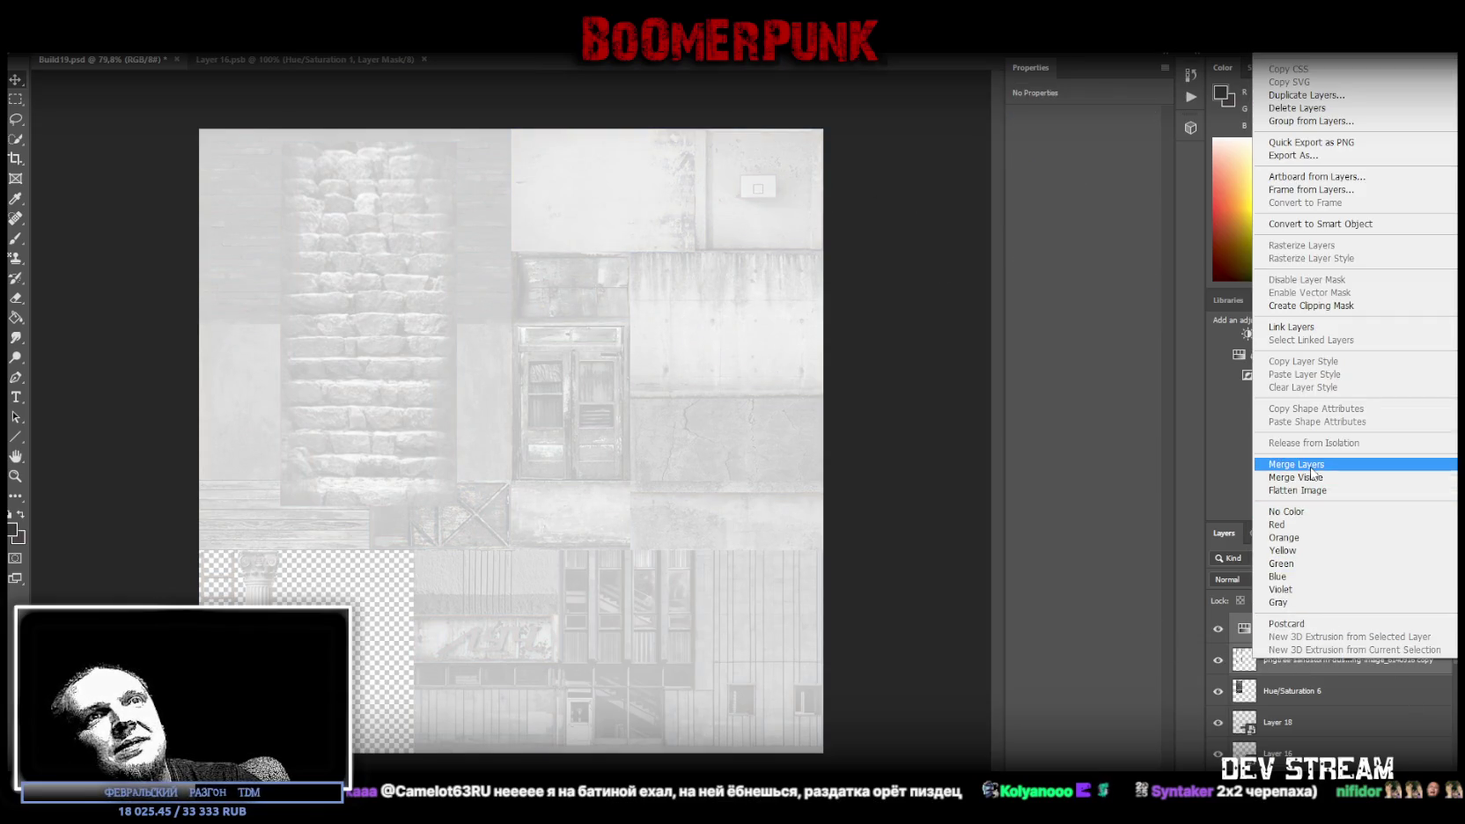
pyautogui.click(1312, 467)
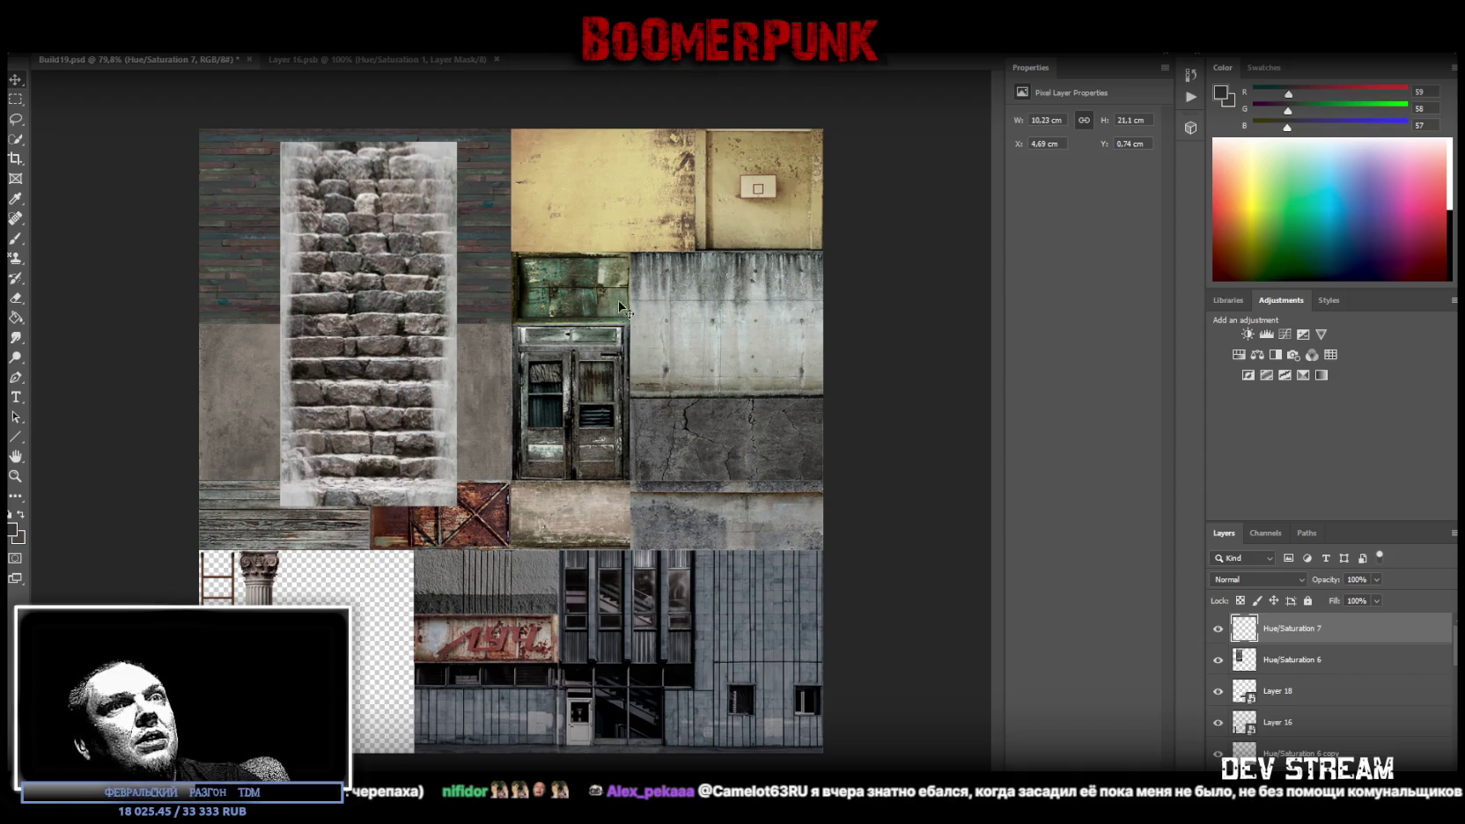
# Keep the white dust at 100% fill and convert it with the stairs layer into one smart object
pyautogui.moveTo(1377, 601)
pyautogui.mouseDown()
pyautogui.moveTo(1320, 622)
pyautogui.moveTo(1361, 622)
pyautogui.mouseUp()
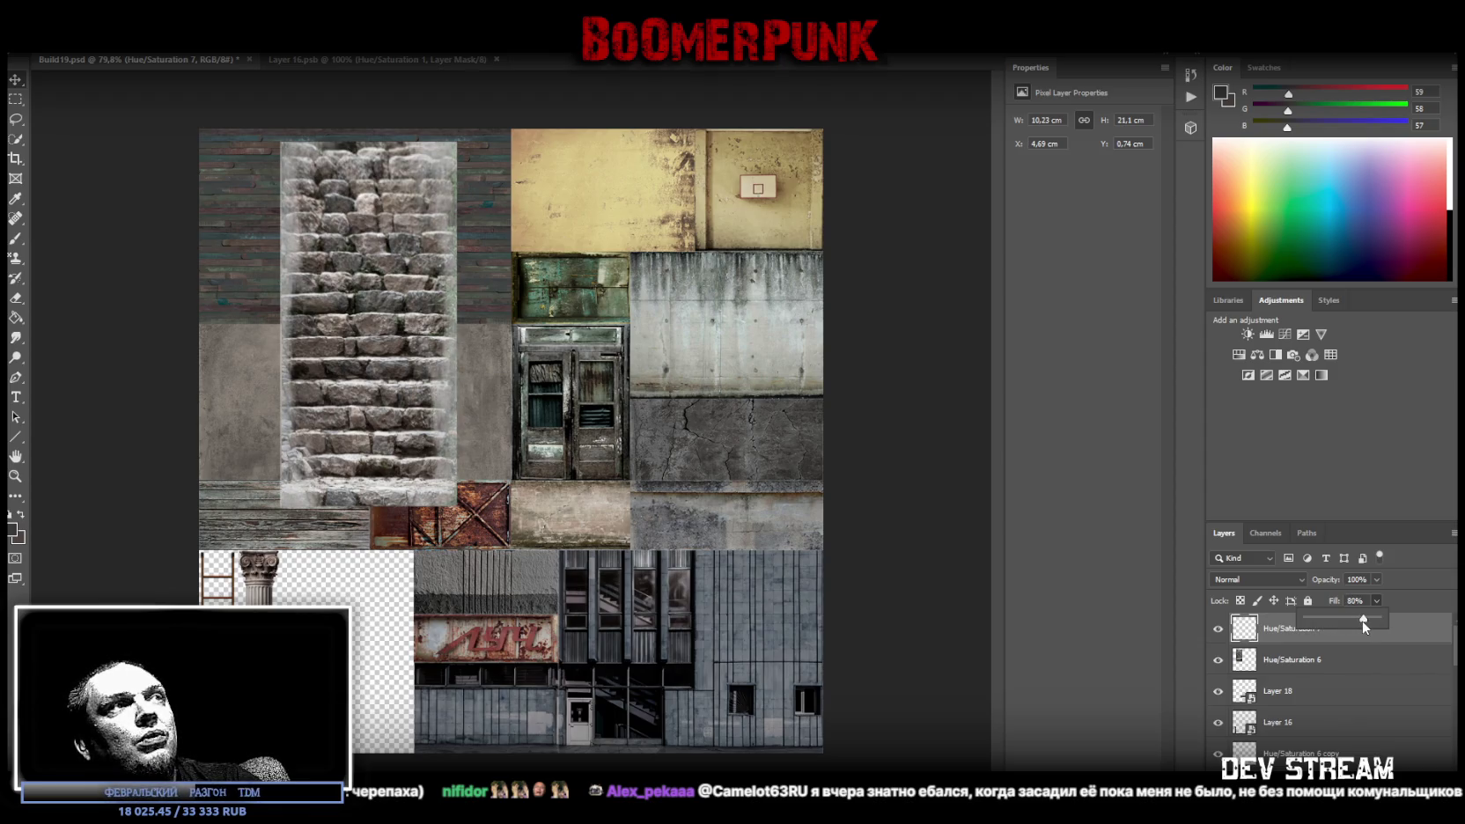
pyautogui.moveTo(1365, 621); pyautogui.dragTo(1407, 625)
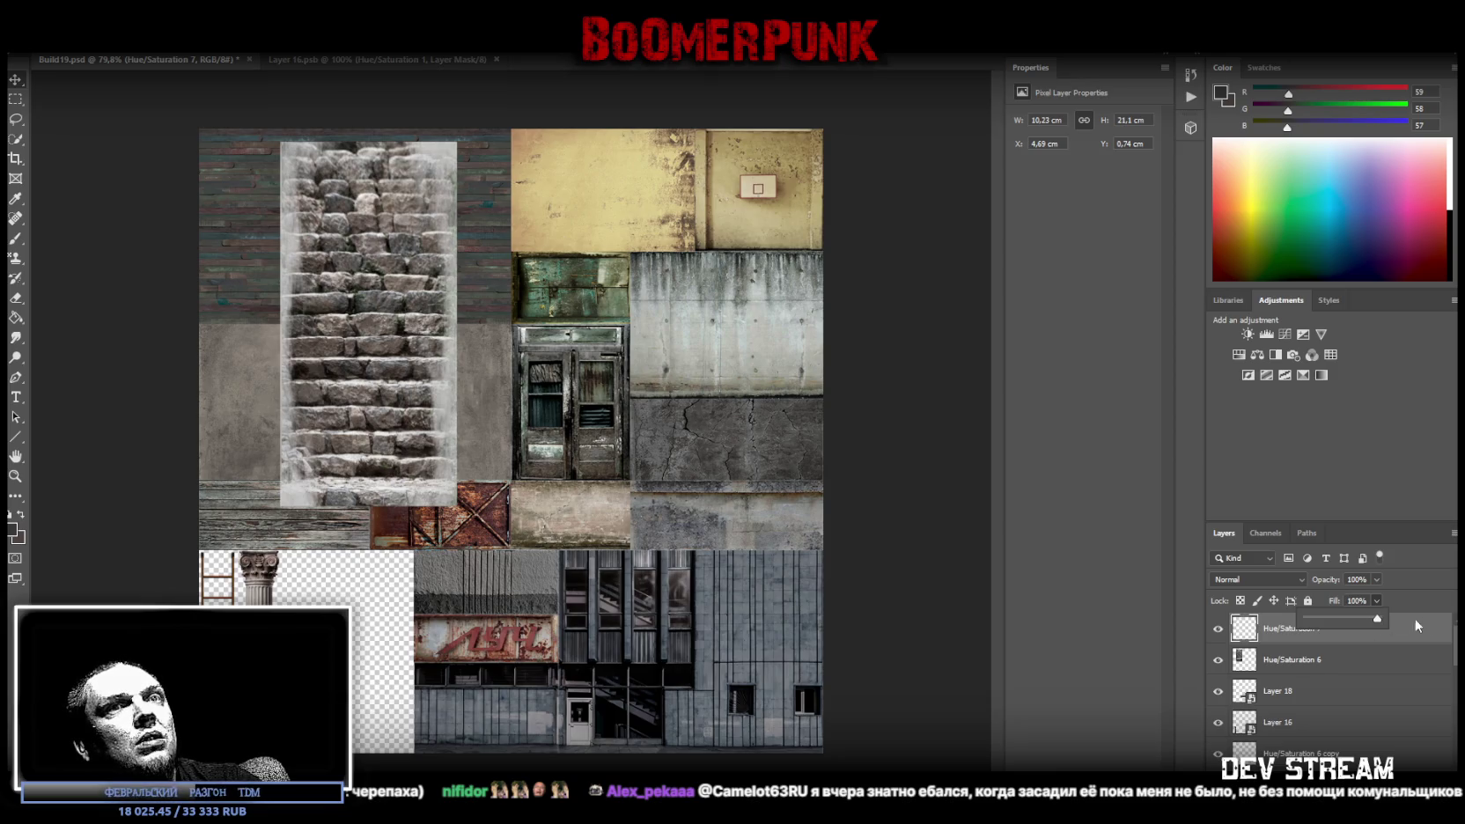
pyautogui.click(1381, 675)
pyautogui.keyDown('shift'); pyautogui.click(1345, 630); pyautogui.keyUp('shift')
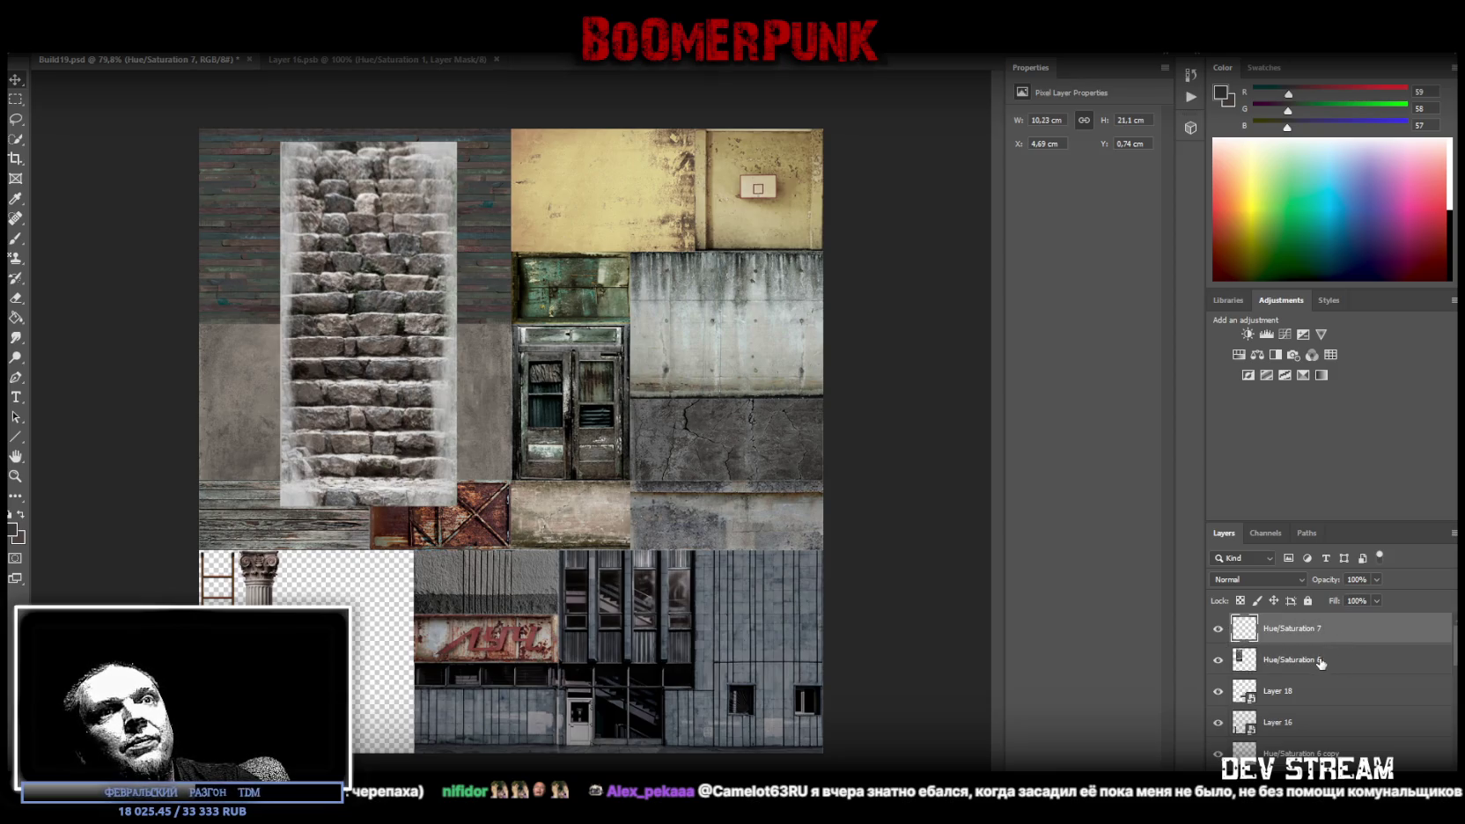
pyautogui.rightClick(1330, 661)
pyautogui.click(1321, 223)
# Move and shrink the stairs tile into the bottom-left slot beside the column
pyautogui.hotkey('ctrl', 't')
pyautogui.moveTo(339, 230)
pyautogui.mouseDown()
pyautogui.moveTo(355, 449)
pyautogui.moveTo(343, 473)
pyautogui.mouseUp()
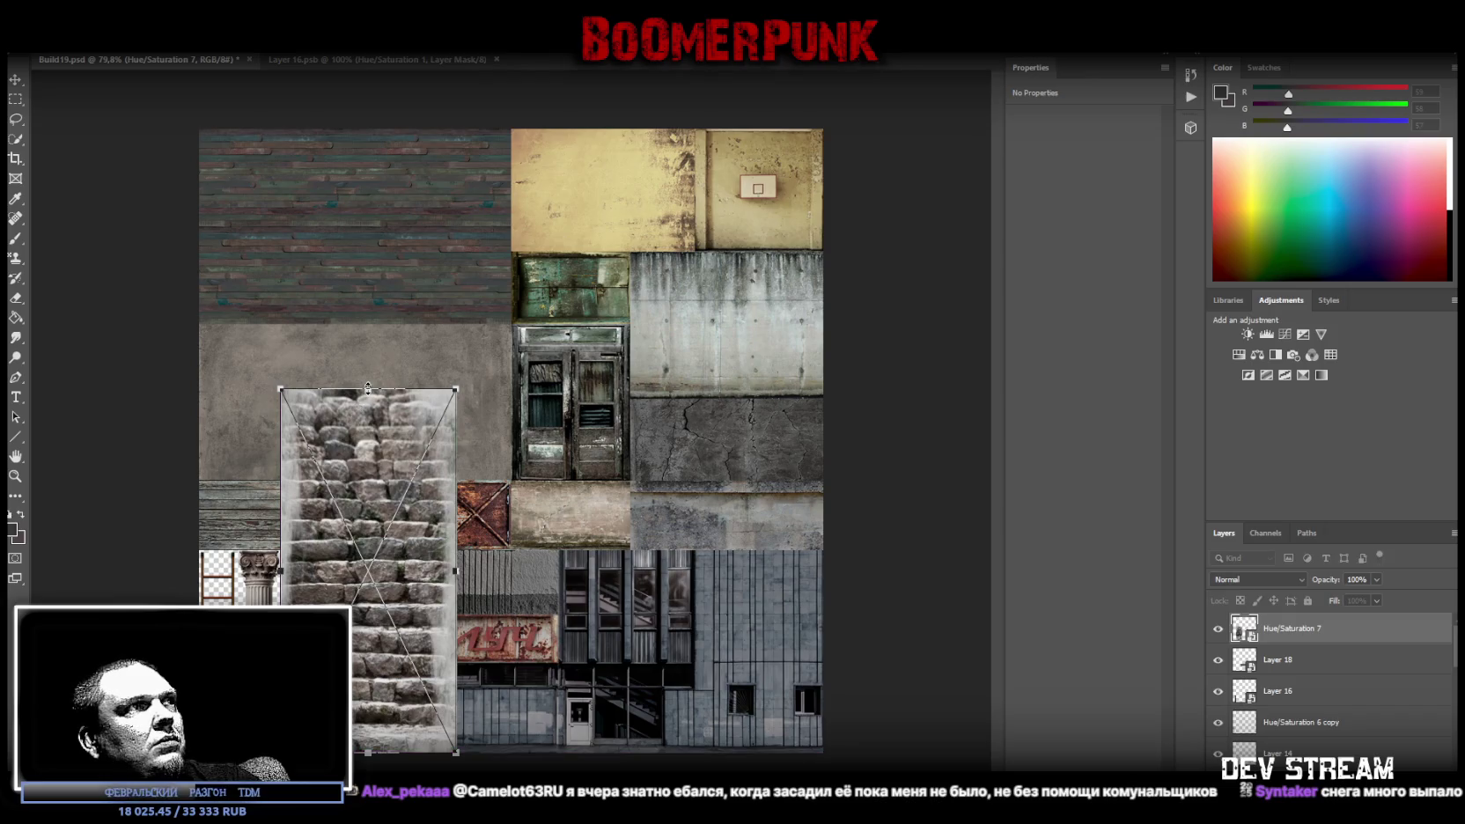
pyautogui.moveTo(367, 389); pyautogui.dragTo(345, 552)
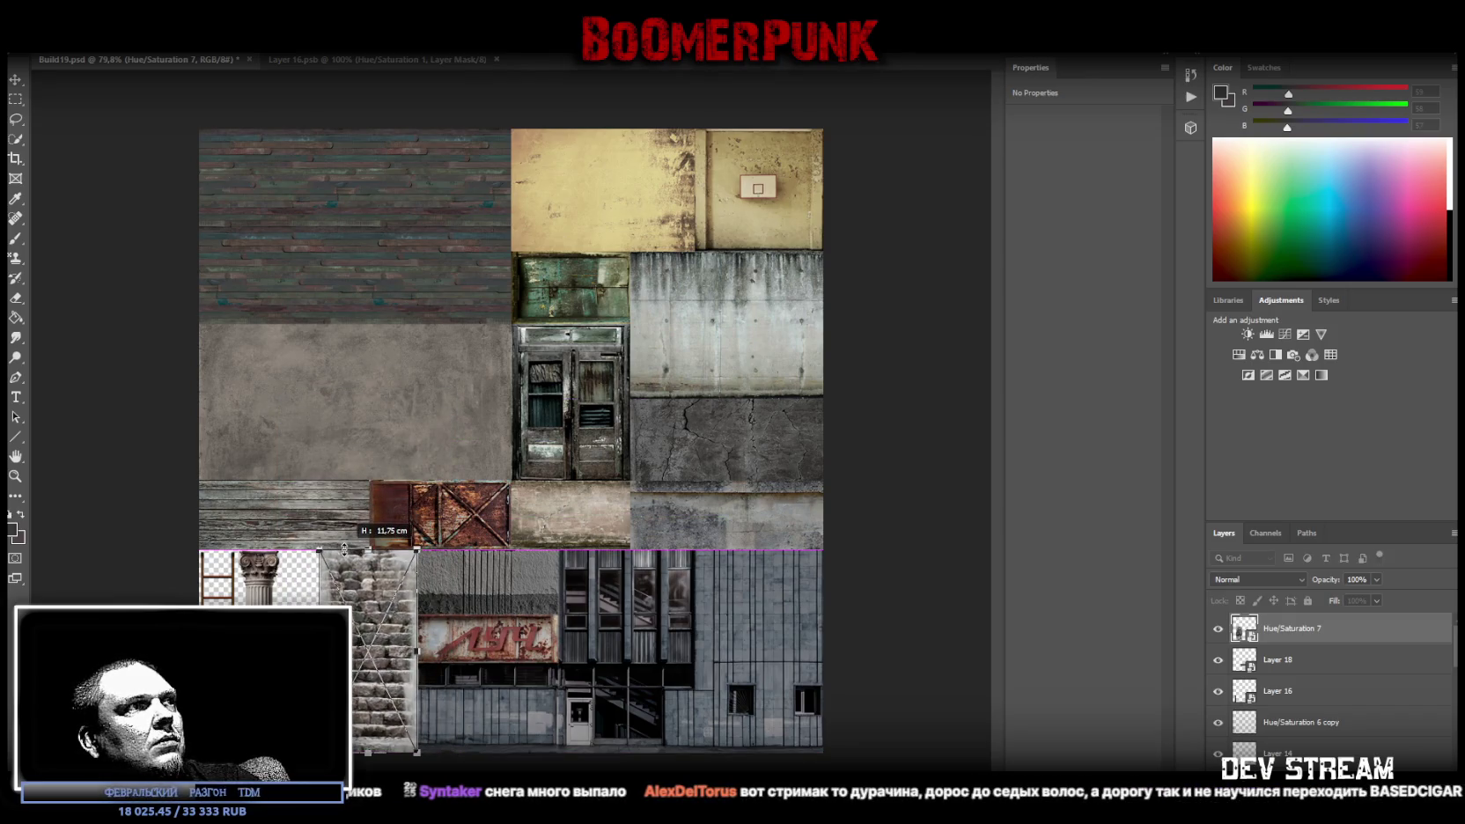
pyautogui.moveTo(363, 584); pyautogui.dragTo(322, 584)
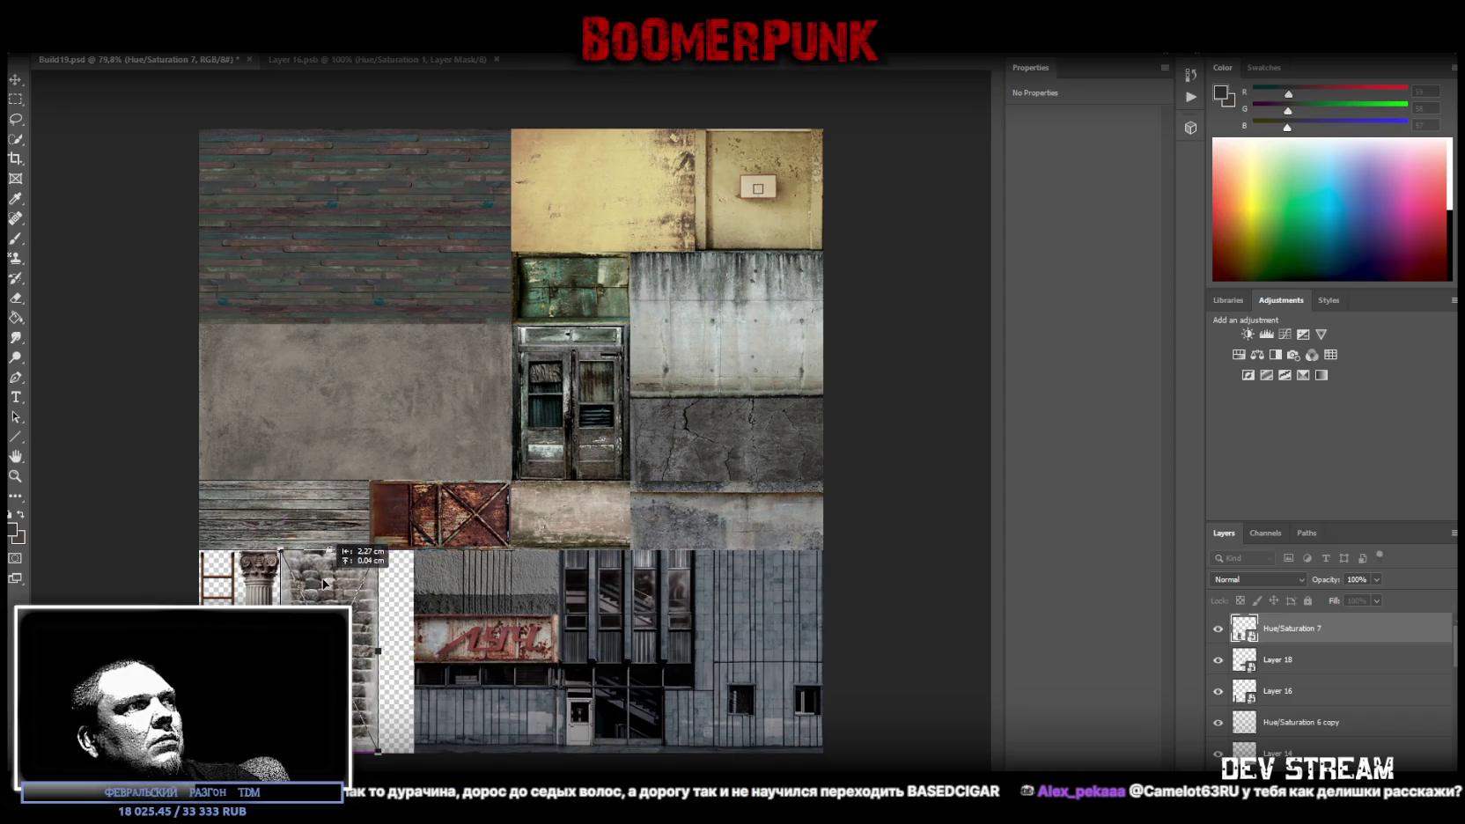
pyautogui.moveTo(376, 653); pyautogui.dragTo(356, 652)
pyautogui.click(15, 476)
pyautogui.moveTo(335, 591); pyautogui.dragTo(391, 590)
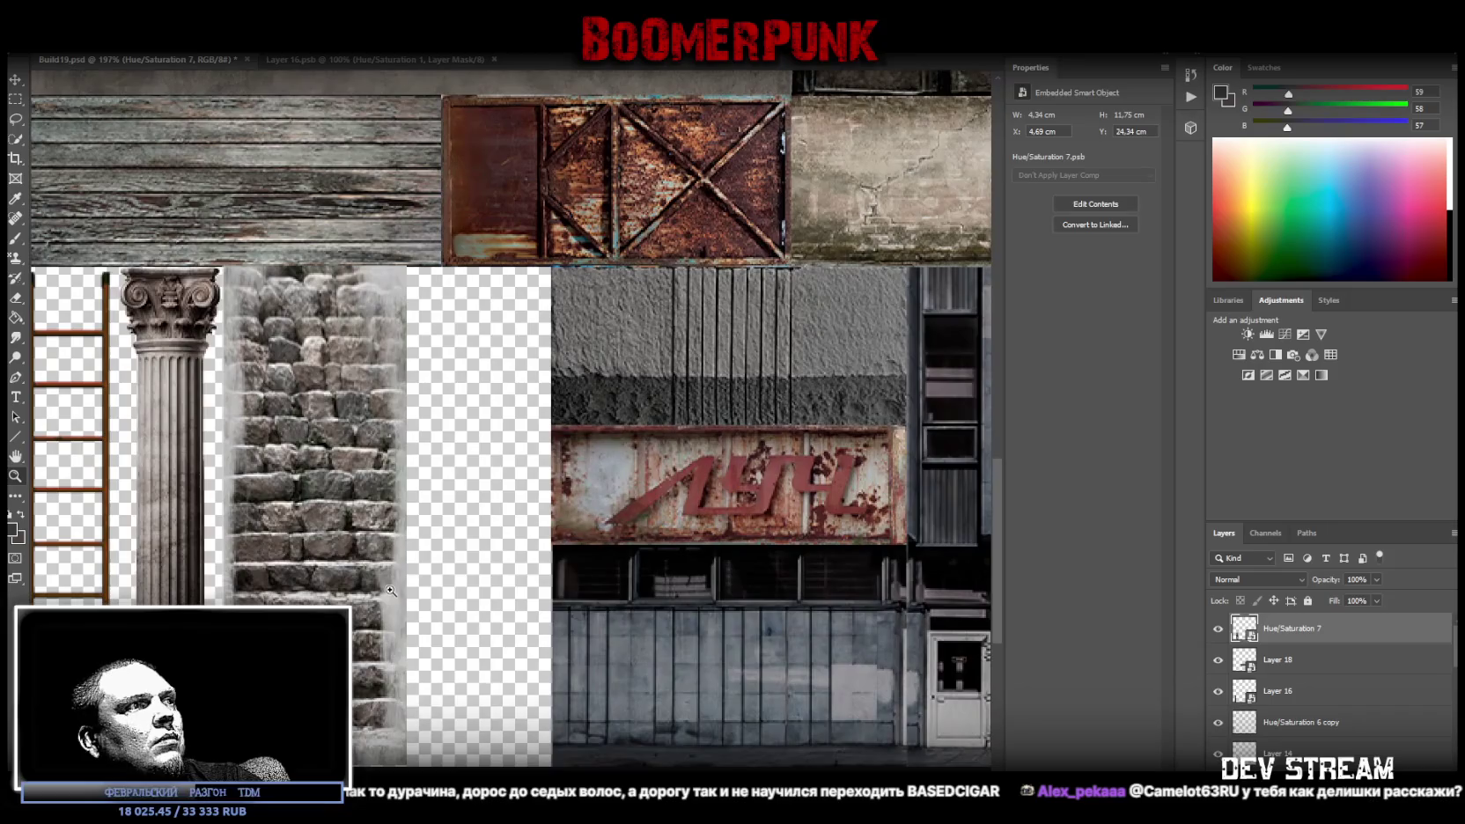
# Adjust the stairs tile's height to fill the slot at 4.34 × 11.75 cm and save
pyautogui.hotkey('ctrl', 't')
pyautogui.moveTo(317, 268); pyautogui.dragTo(316, 267)
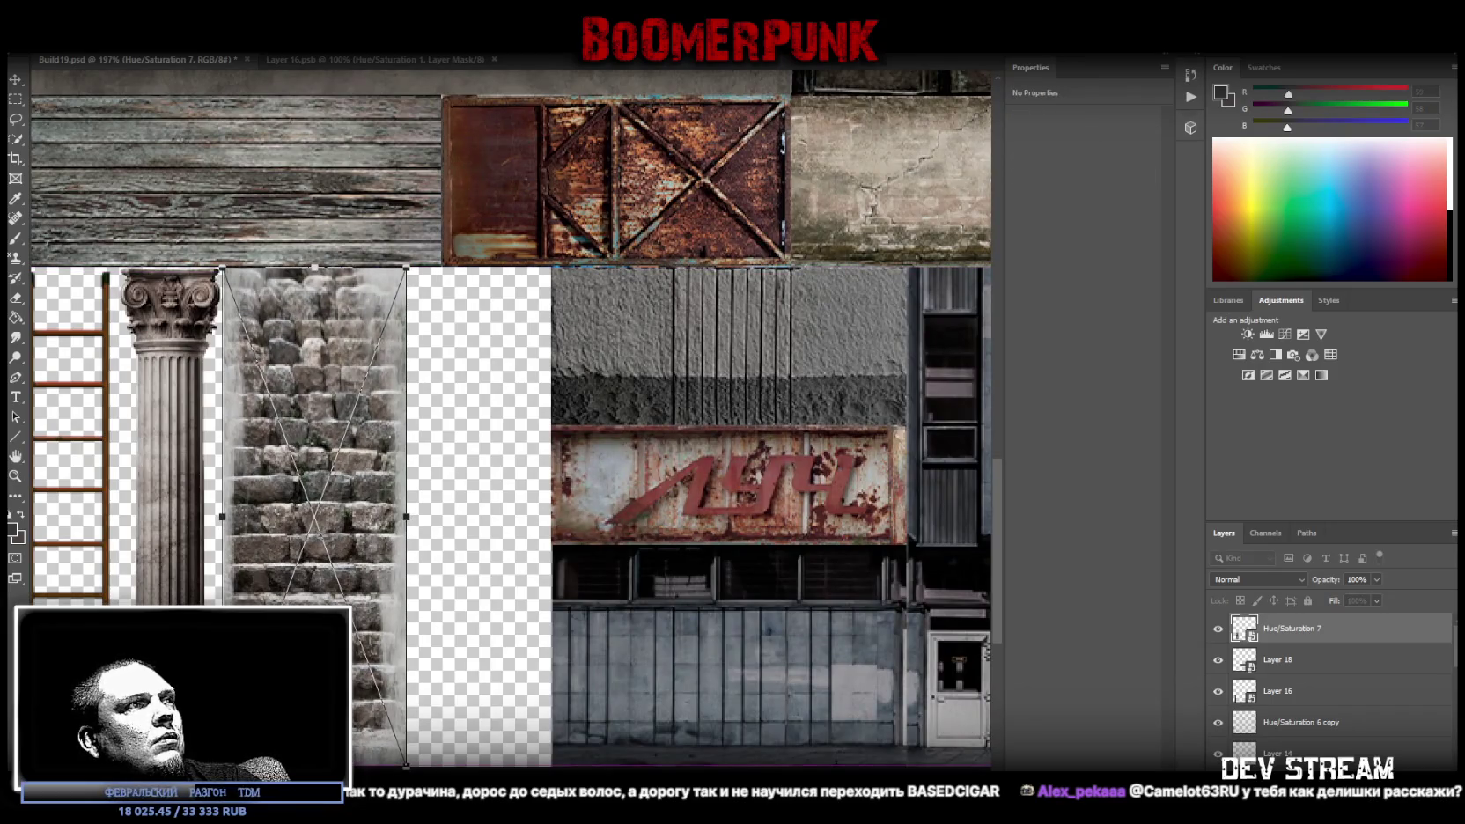
pyautogui.press('Return')
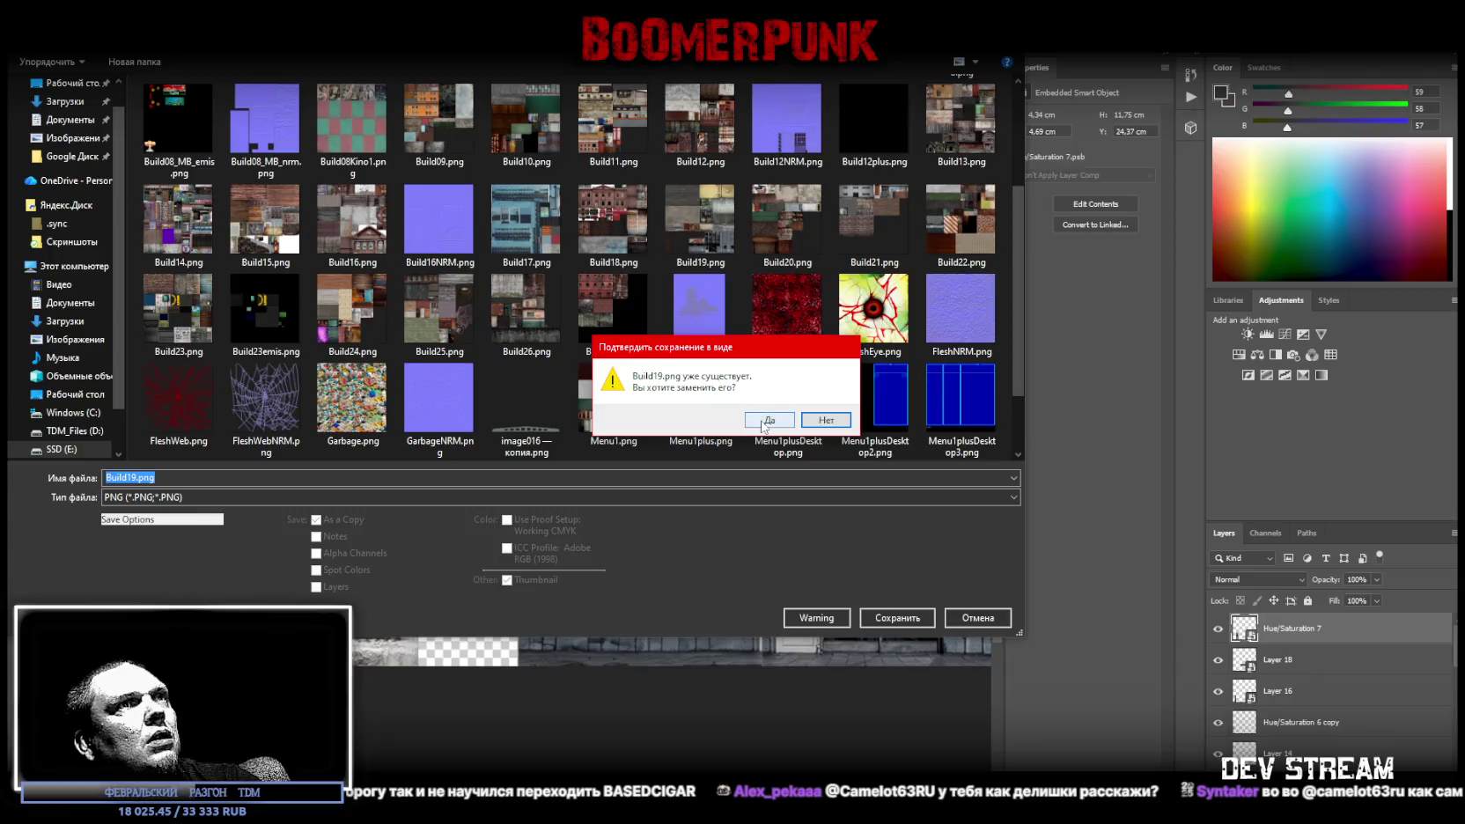
pyautogui.click(763, 421)
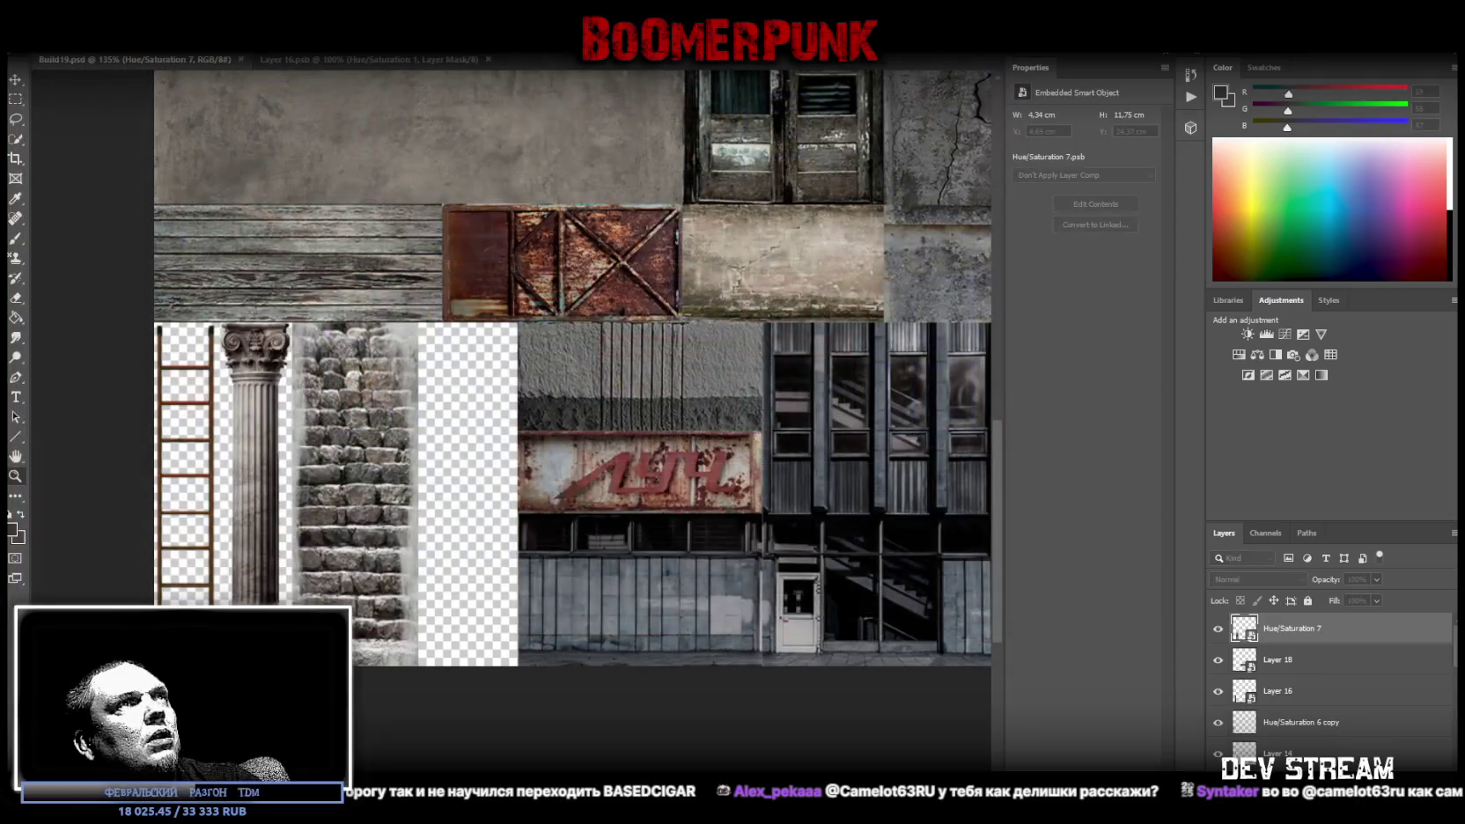
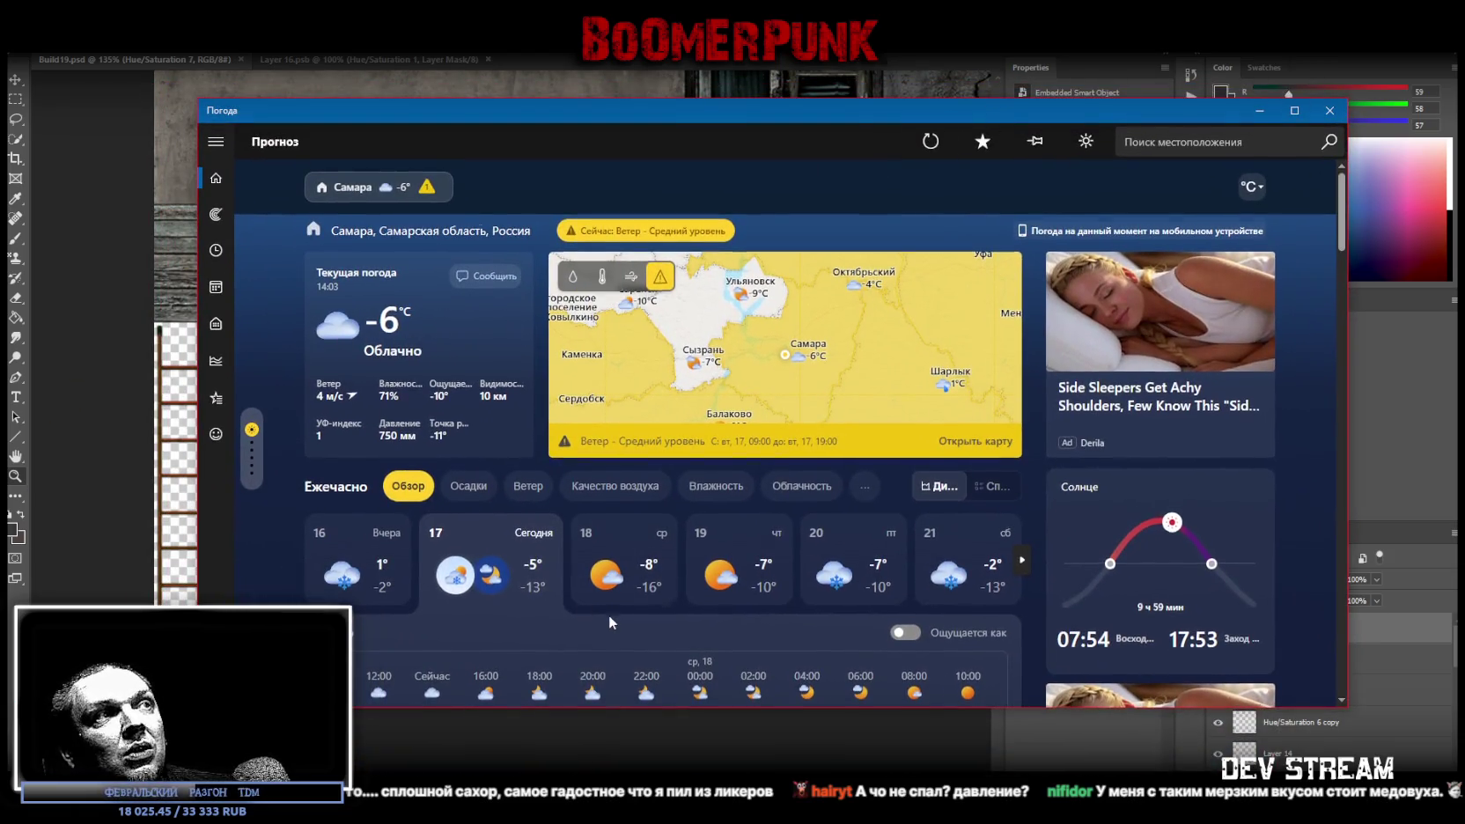
# Leave the Weather window for Photoshop and save Build19.psd
pyautogui.scroll(-3, 609, 615)
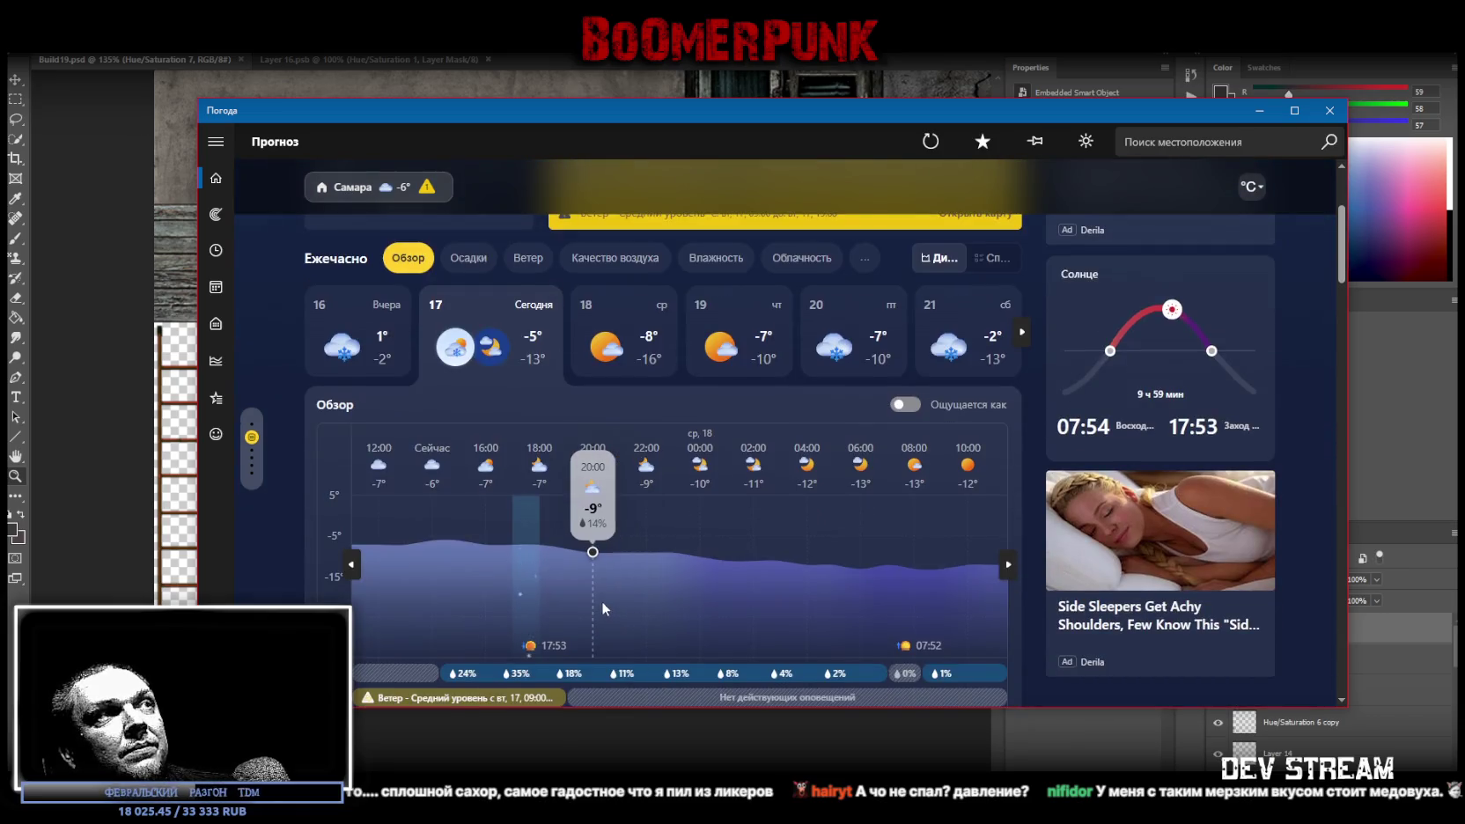
pyautogui.scroll(1, 600, 600)
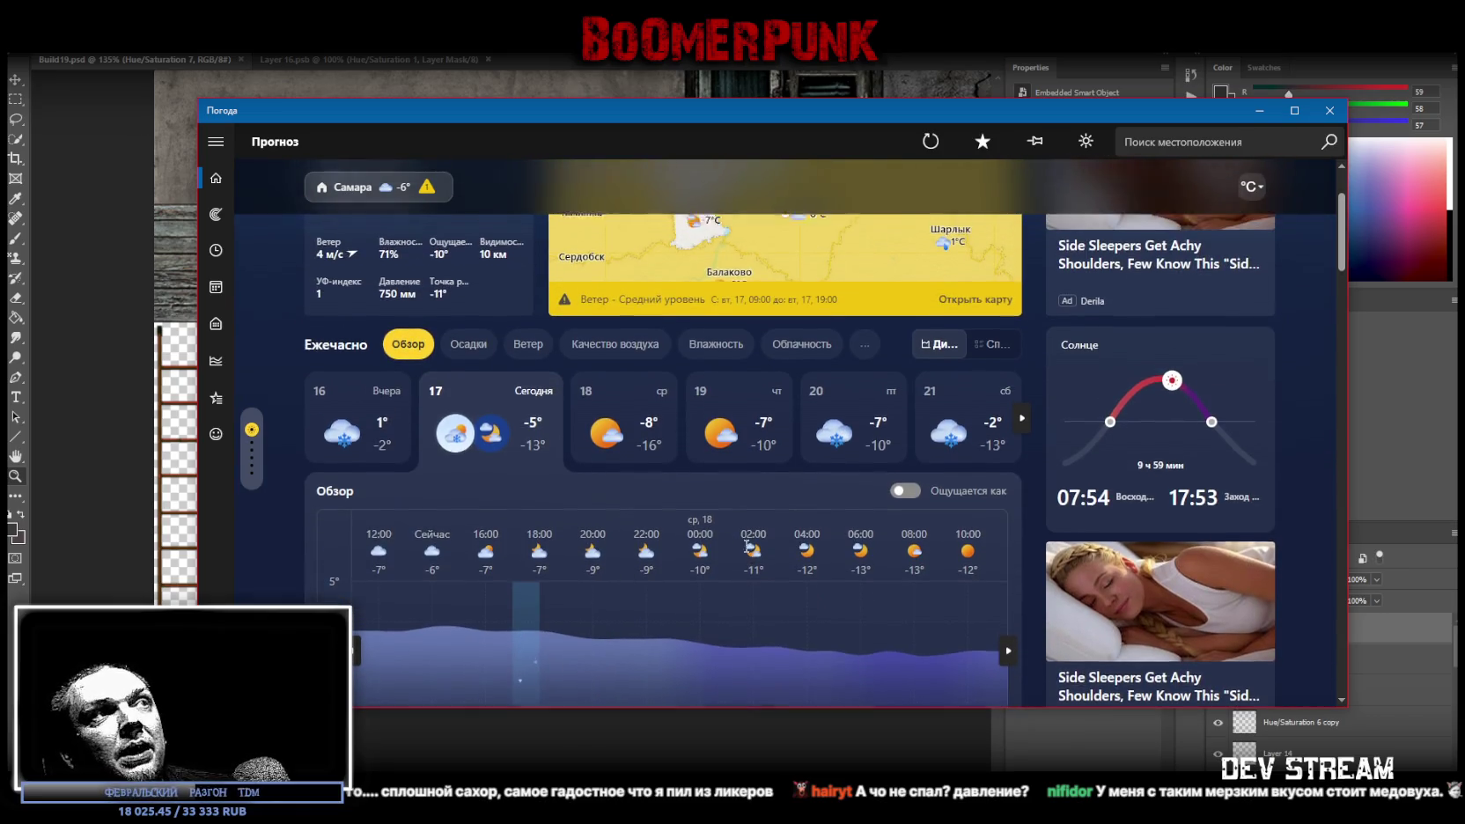
pyautogui.scroll(1, 744, 547)
pyautogui.scroll(-1, 744, 547)
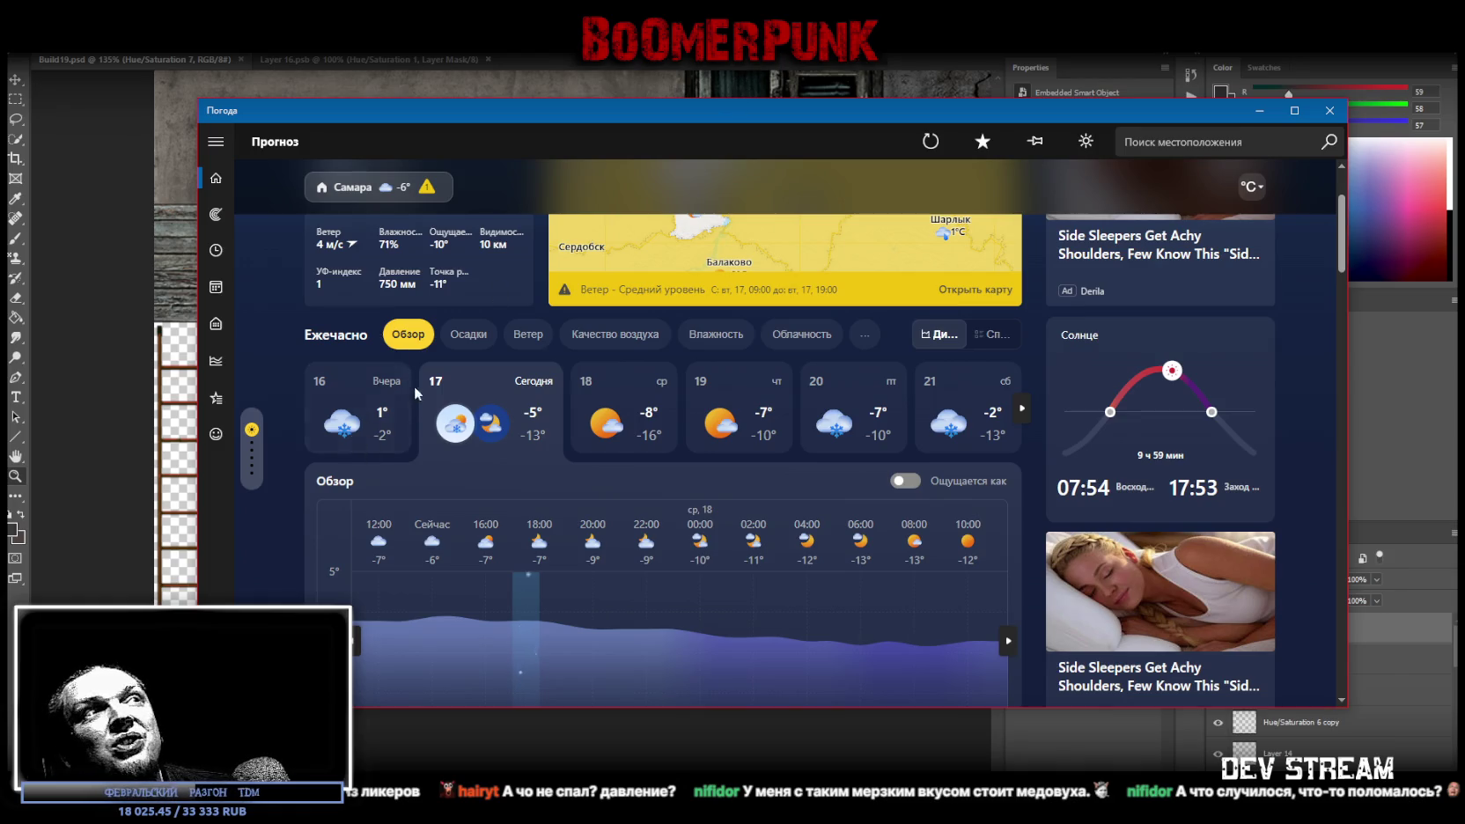
pyautogui.hotkey('alt', 'Tab')
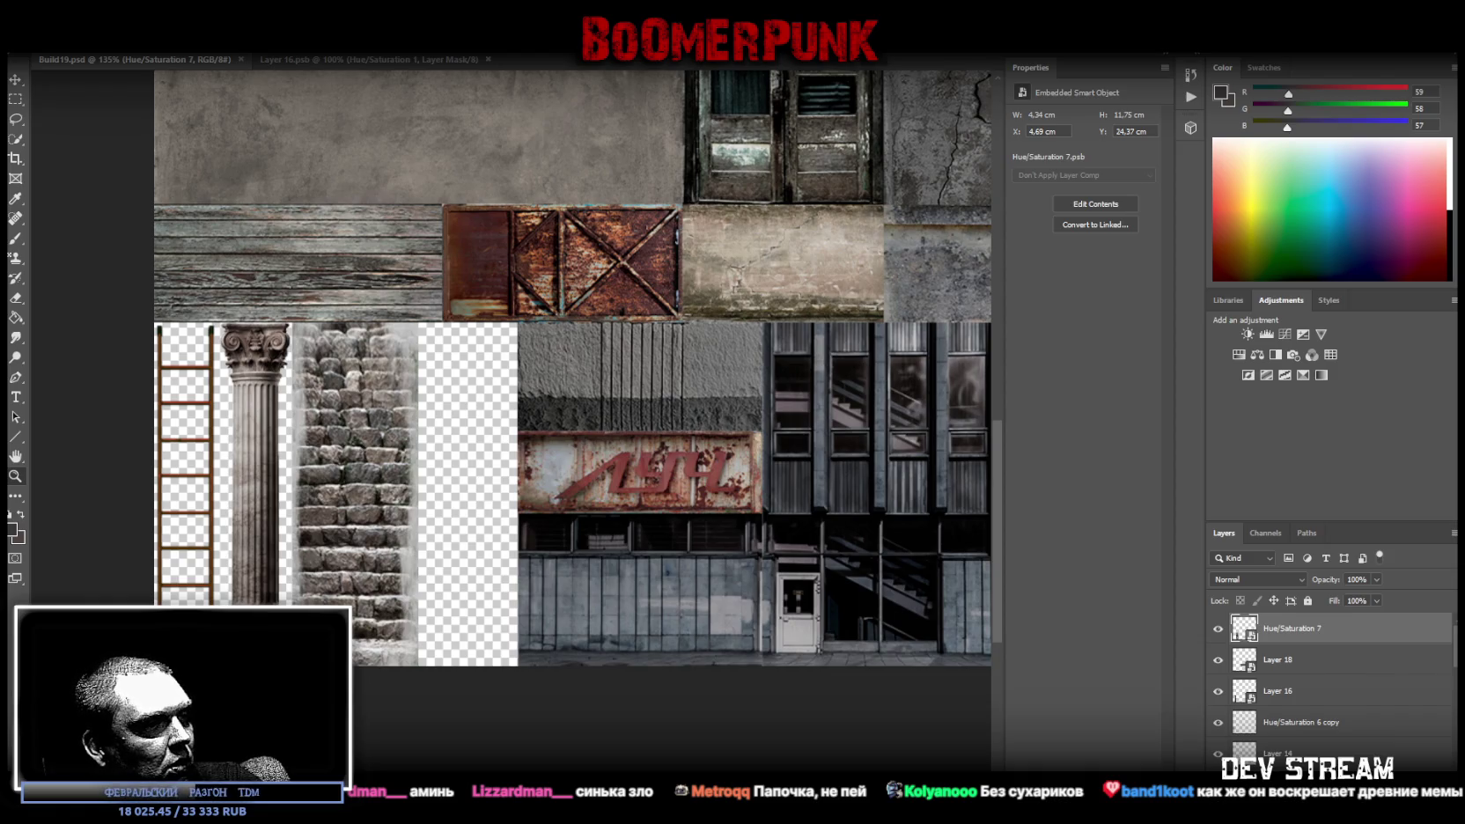
pyautogui.hotkey('ctrl', 's')
pyautogui.hotkey('alt', 'Tab')
# Select Huita under SideSpot and drag it from the cliff to just in front of the building door
pyautogui.moveTo(352, 325)
pyautogui.mouseDown()
pyautogui.moveTo(421, 322)
pyautogui.moveTo(244, 335)
pyautogui.mouseUp()
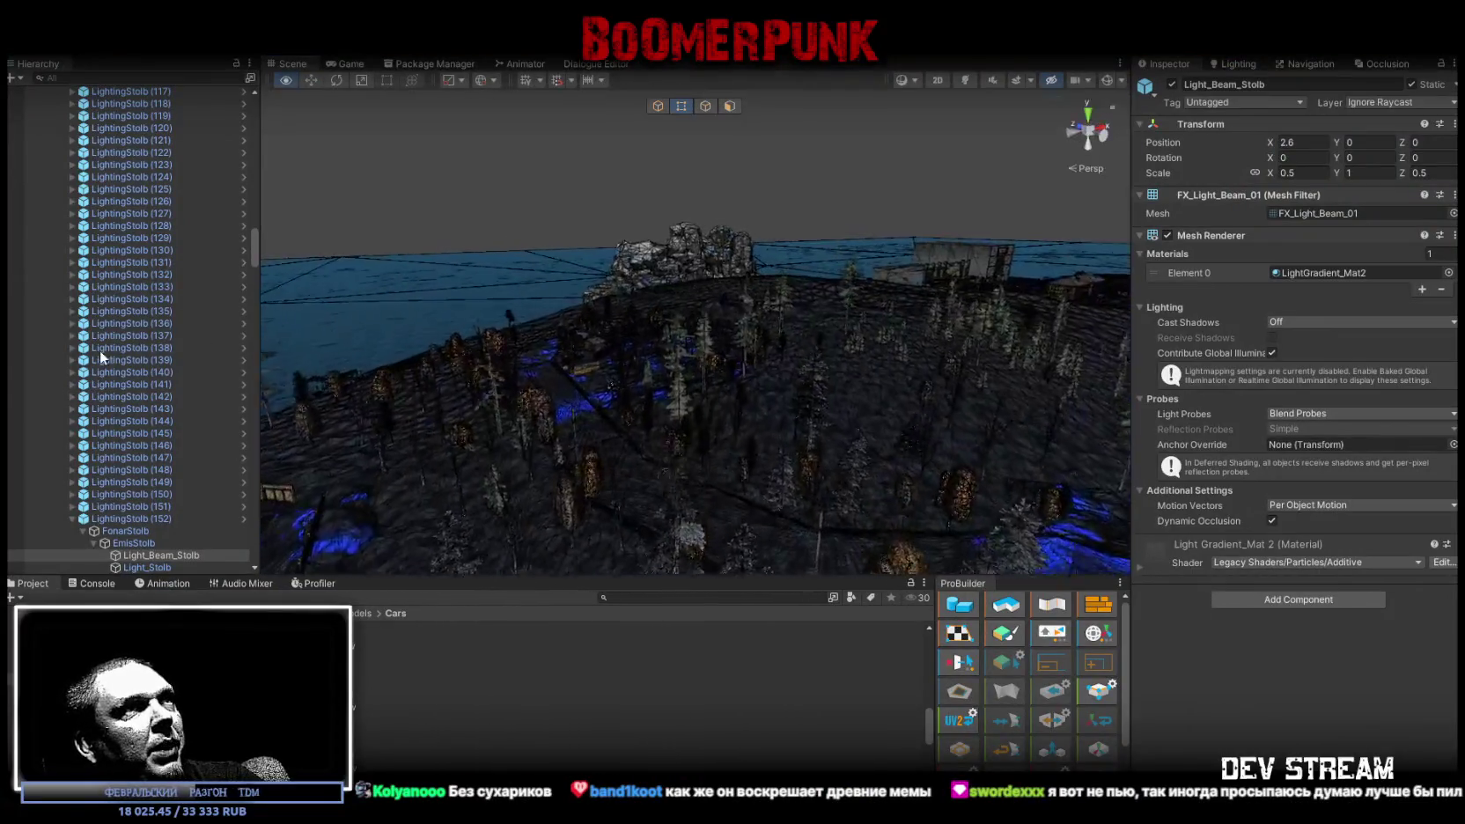
pyautogui.moveTo(197, 349)
pyautogui.mouseDown()
pyautogui.moveTo(100, 417)
pyautogui.moveTo(664, 332)
pyautogui.moveTo(993, 321)
pyautogui.moveTo(740, 286)
pyautogui.moveTo(435, 383)
pyautogui.moveTo(470, 325)
pyautogui.mouseUp()
pyautogui.click(664, 332)
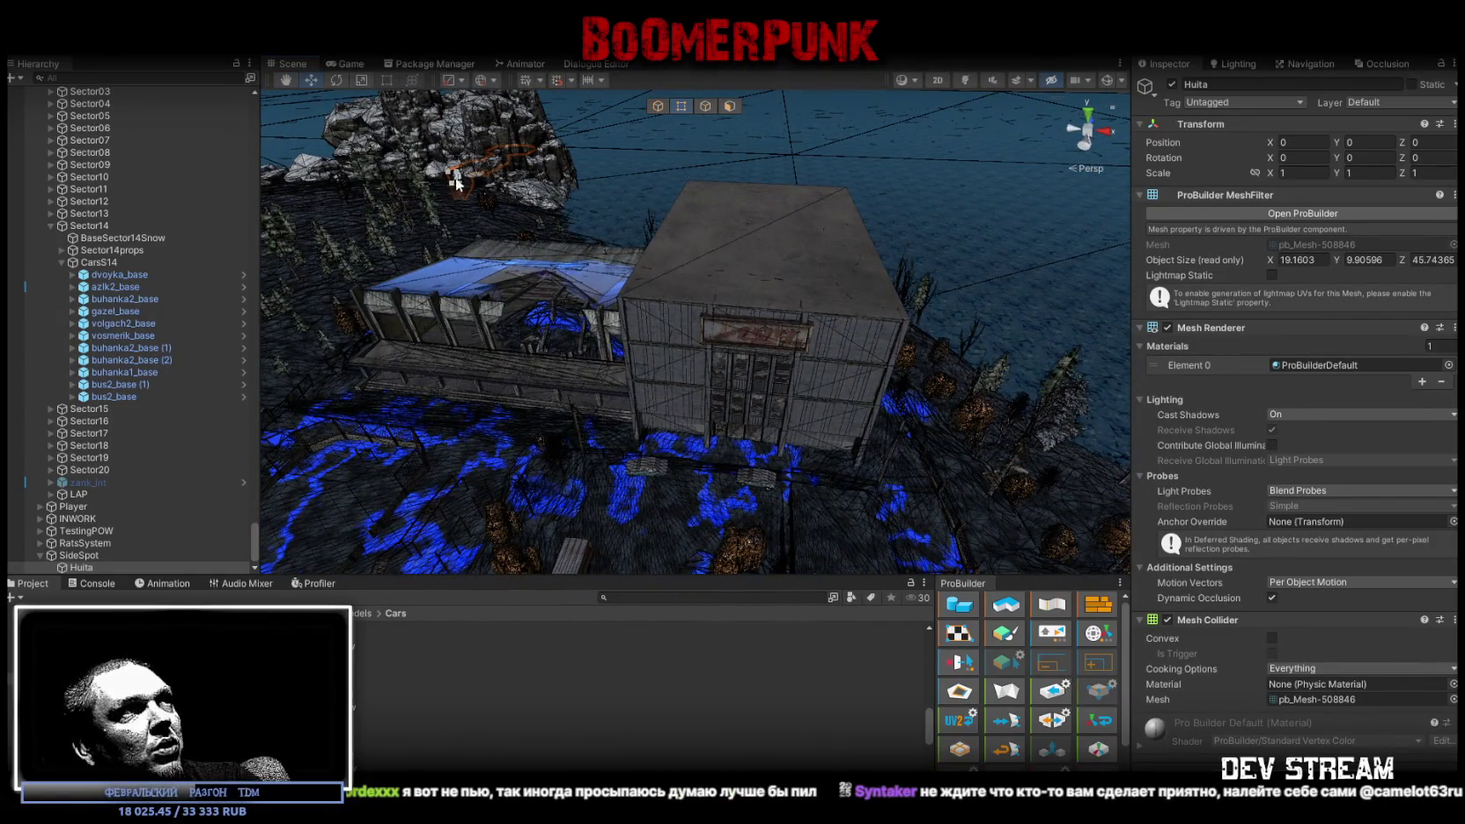
pyautogui.moveTo(456, 174); pyautogui.dragTo(704, 414)
pyautogui.moveTo(705, 413)
pyautogui.mouseDown()
pyautogui.moveTo(841, 498)
pyautogui.moveTo(775, 457)
pyautogui.mouseUp()
pyautogui.moveTo(682, 353)
pyautogui.mouseDown()
pyautogui.moveTo(672, 378)
pyautogui.moveTo(647, 350)
pyautogui.mouseUp()
pyautogui.moveTo(778, 358)
pyautogui.mouseDown()
pyautogui.moveTo(791, 301)
pyautogui.moveTo(733, 271)
pyautogui.moveTo(362, 360)
pyautogui.moveTo(269, 354)
pyautogui.moveTo(521, 318)
pyautogui.mouseUp()
# Enter 0, 0, 0 as Huita's position in the Inspector and frame it
pyautogui.click(1300, 142)
pyautogui.write('0')
pyautogui.press('Tab')
pyautogui.write('0')
pyautogui.press('Tab')
pyautogui.write('0')
pyautogui.press('Return')
pyautogui.press('f')
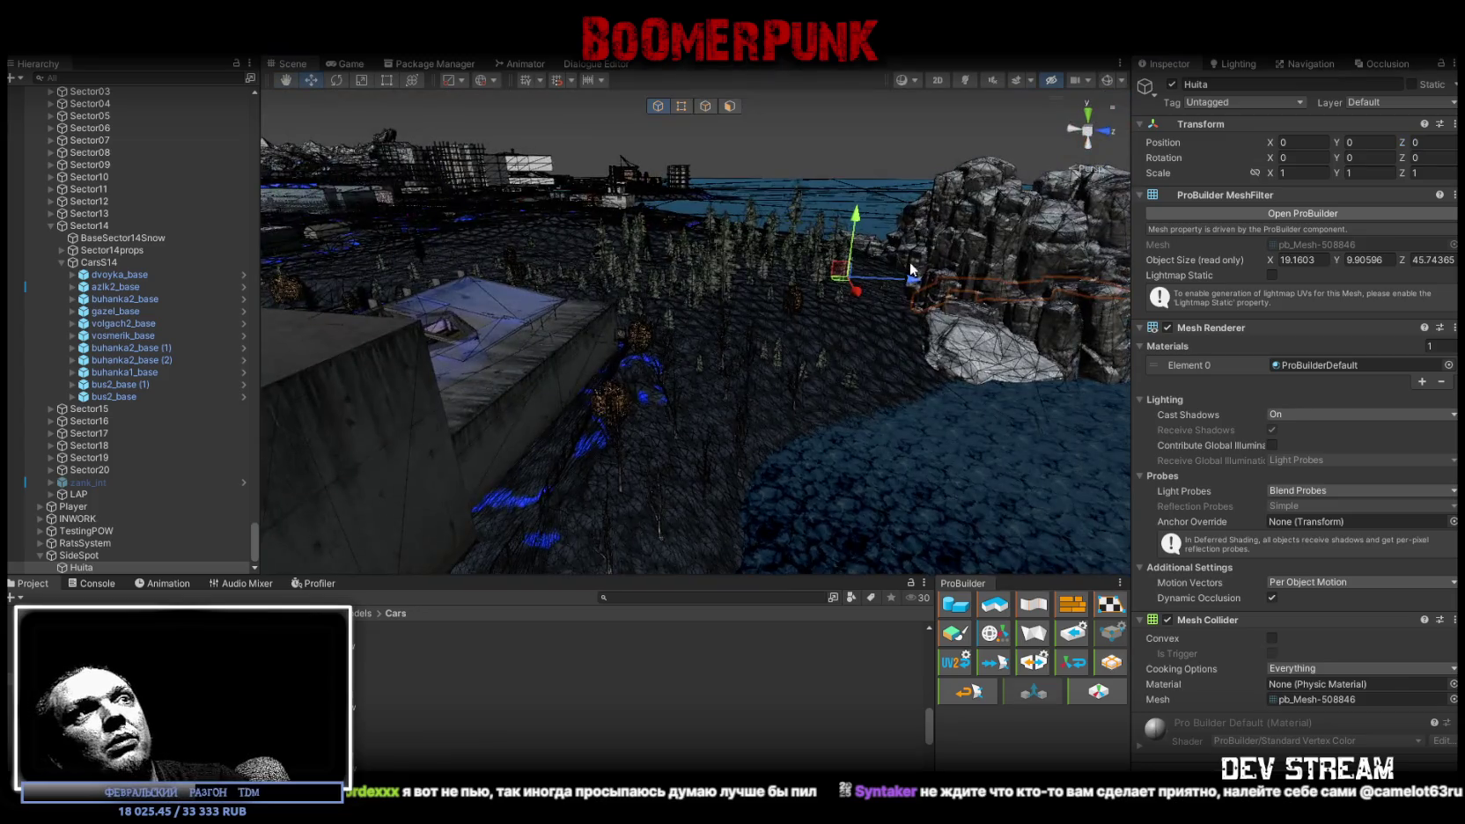
# Orbit around the rocky cliff to inspect Huita inside the cave opening
pyautogui.moveTo(914, 270); pyautogui.dragTo(763, 280)
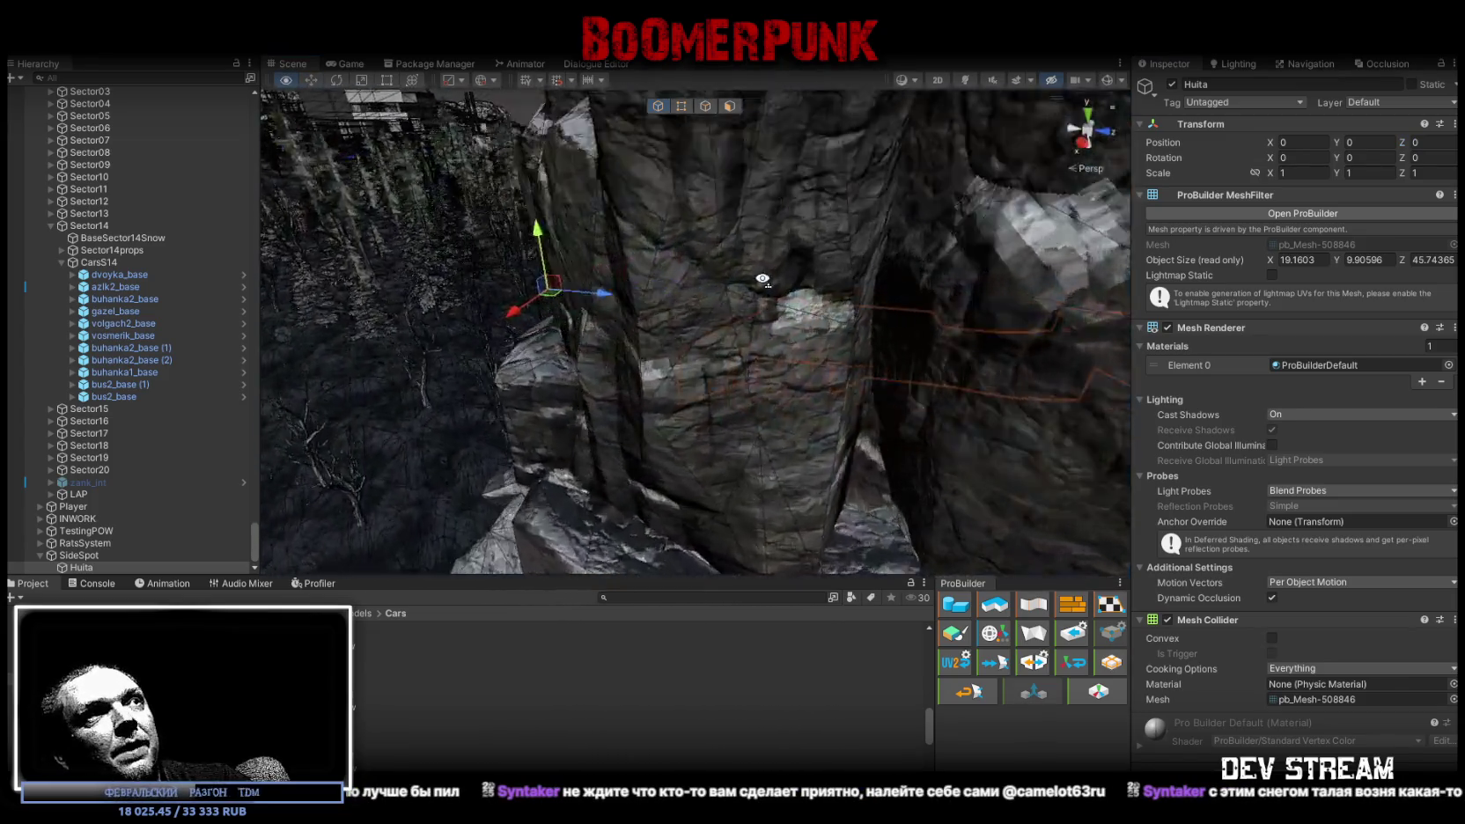
pyautogui.moveTo(763, 280); pyautogui.dragTo(1310, 320)
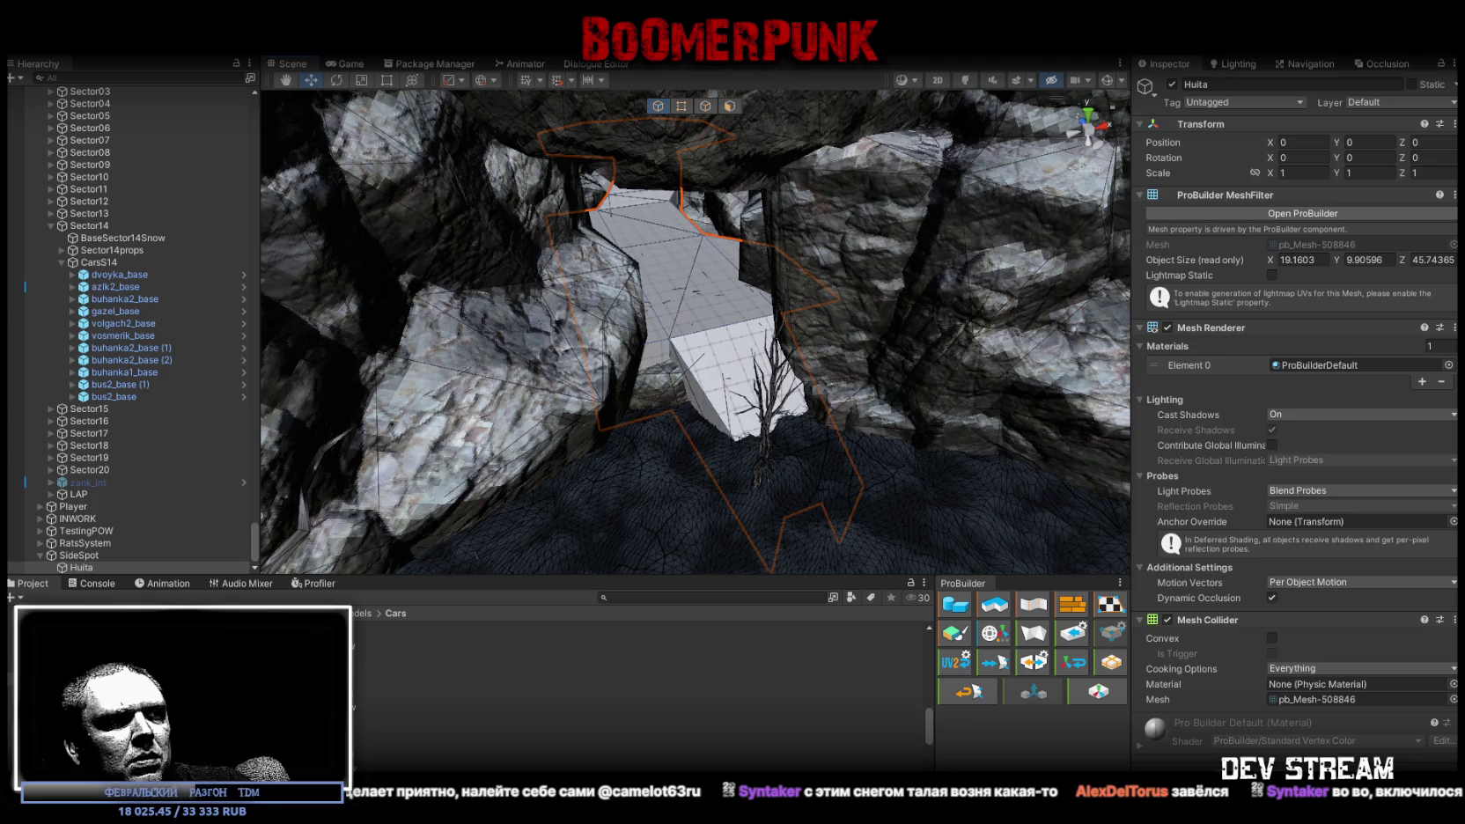
pyautogui.moveTo(641, 390)
pyautogui.mouseDown()
pyautogui.moveTo(1141, 301)
pyautogui.moveTo(516, 291)
pyautogui.mouseUp()
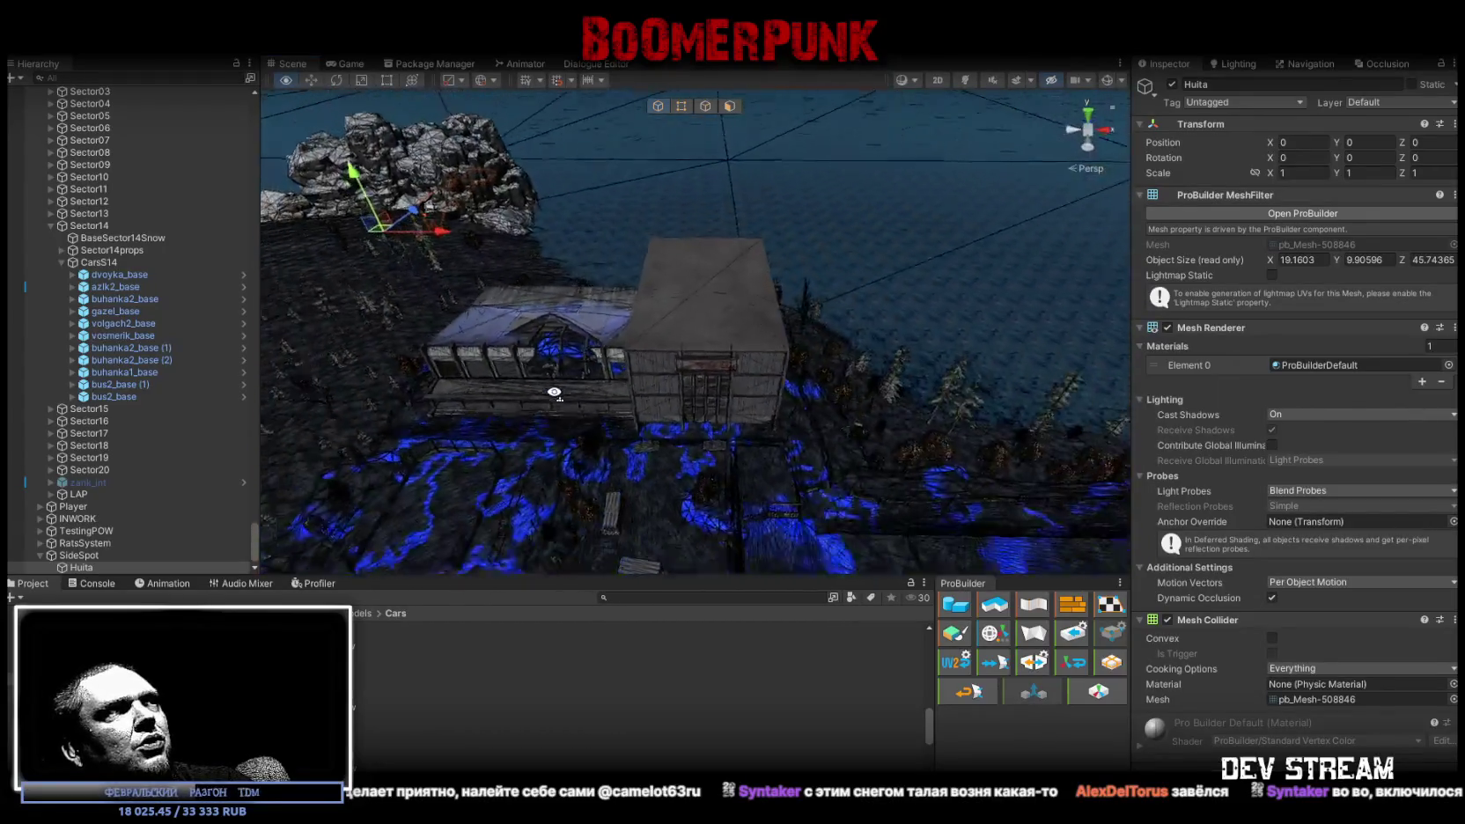
# Drag Huita beside the building facade, then reset its position to 0, 0, 0
pyautogui.moveTo(458, 236)
pyautogui.mouseDown()
pyautogui.moveTo(737, 414)
pyautogui.moveTo(755, 404)
pyautogui.mouseUp()
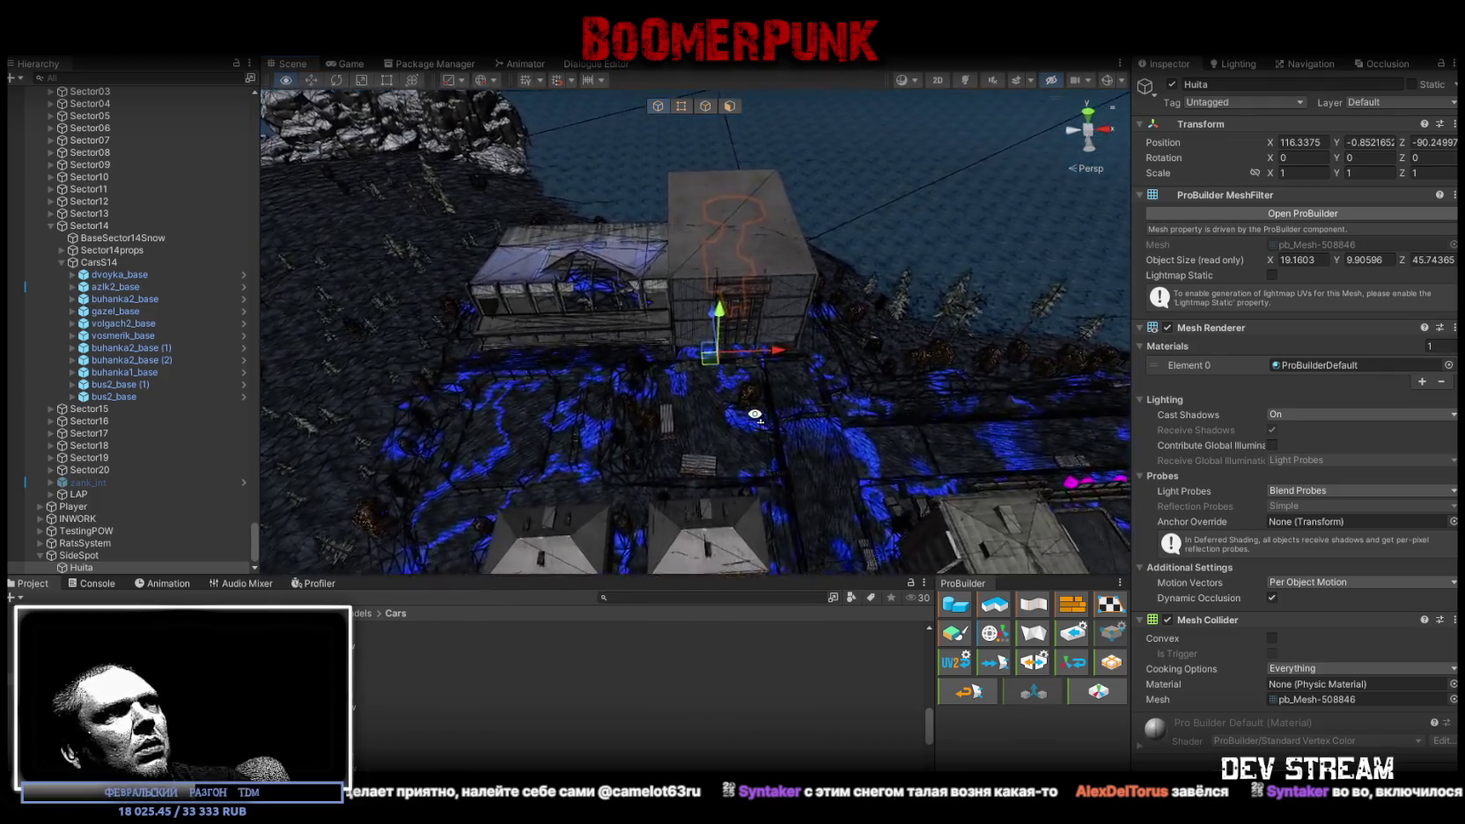
pyautogui.moveTo(754, 404)
pyautogui.mouseDown()
pyautogui.moveTo(755, 256)
pyautogui.moveTo(769, 361)
pyautogui.moveTo(829, 322)
pyautogui.mouseUp()
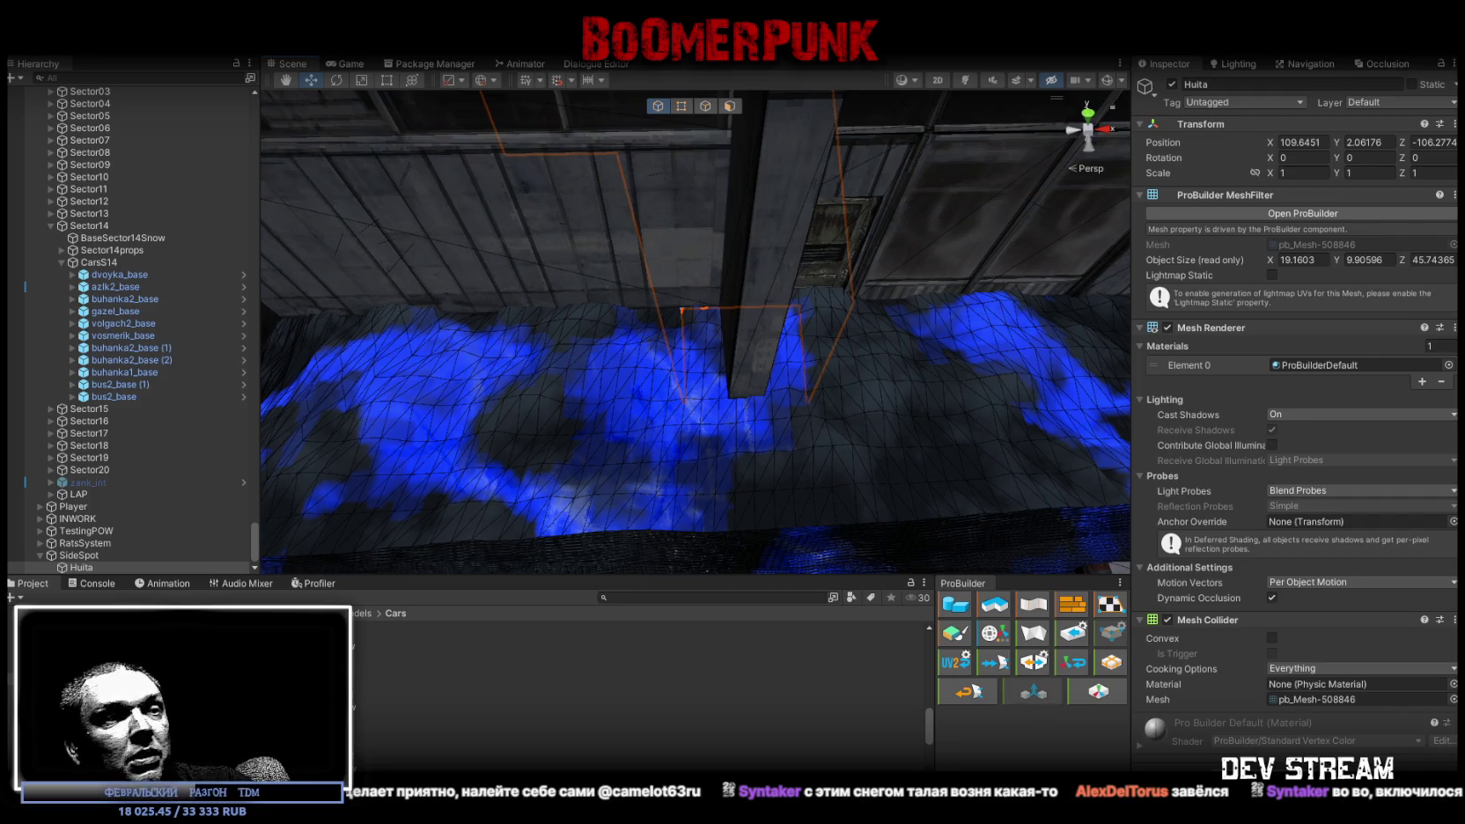
pyautogui.click(1310, 143)
pyautogui.write('0')
pyautogui.press('Tab')
pyautogui.write('0')
pyautogui.press('Tab')
pyautogui.write('0')
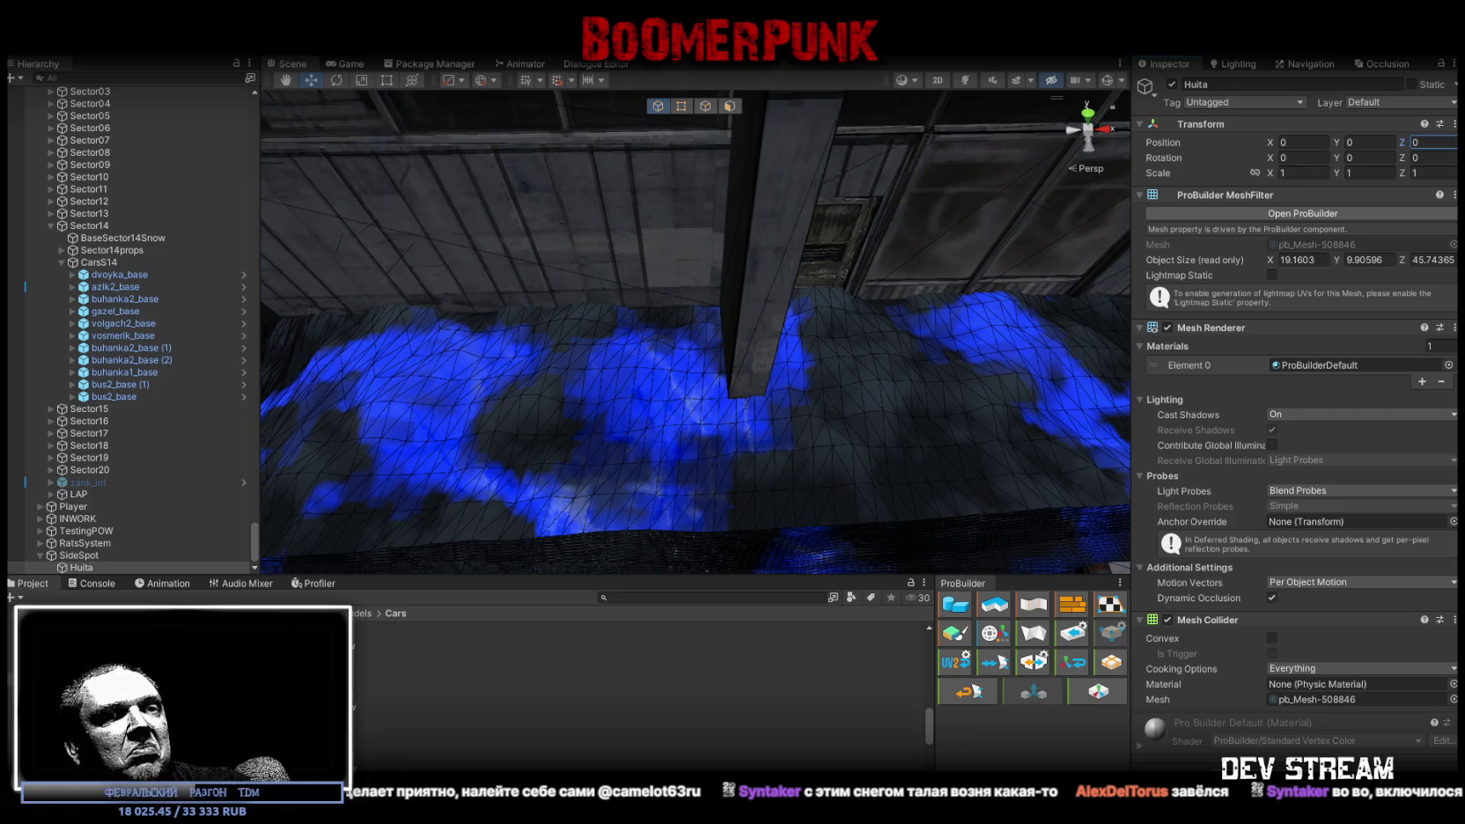
pyautogui.hotkey('alt', 'Tab')
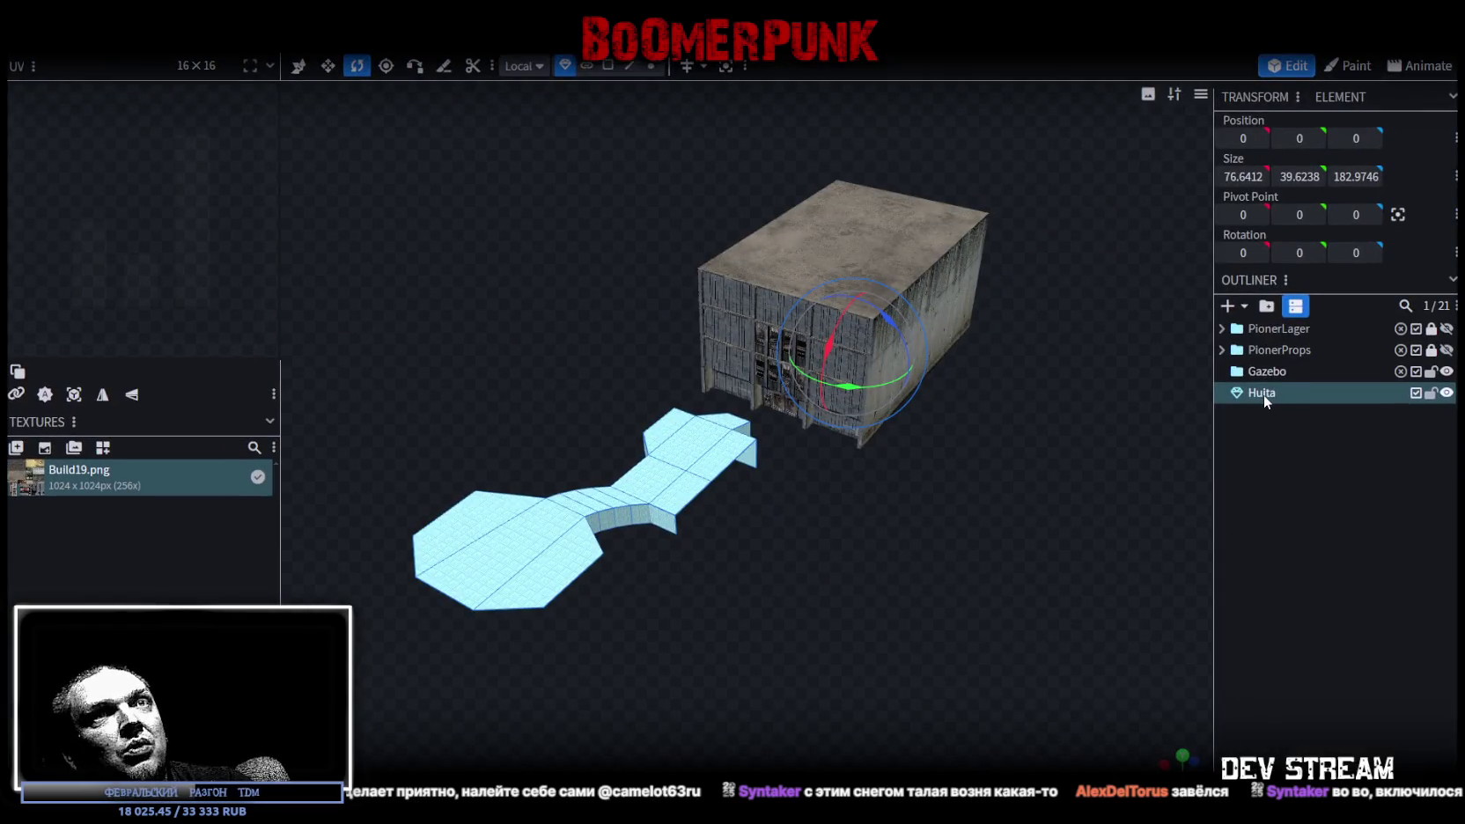
# Name the mesh GazeboBase and place it inside the Gazebo group
pyautogui.write('GazeboBase')
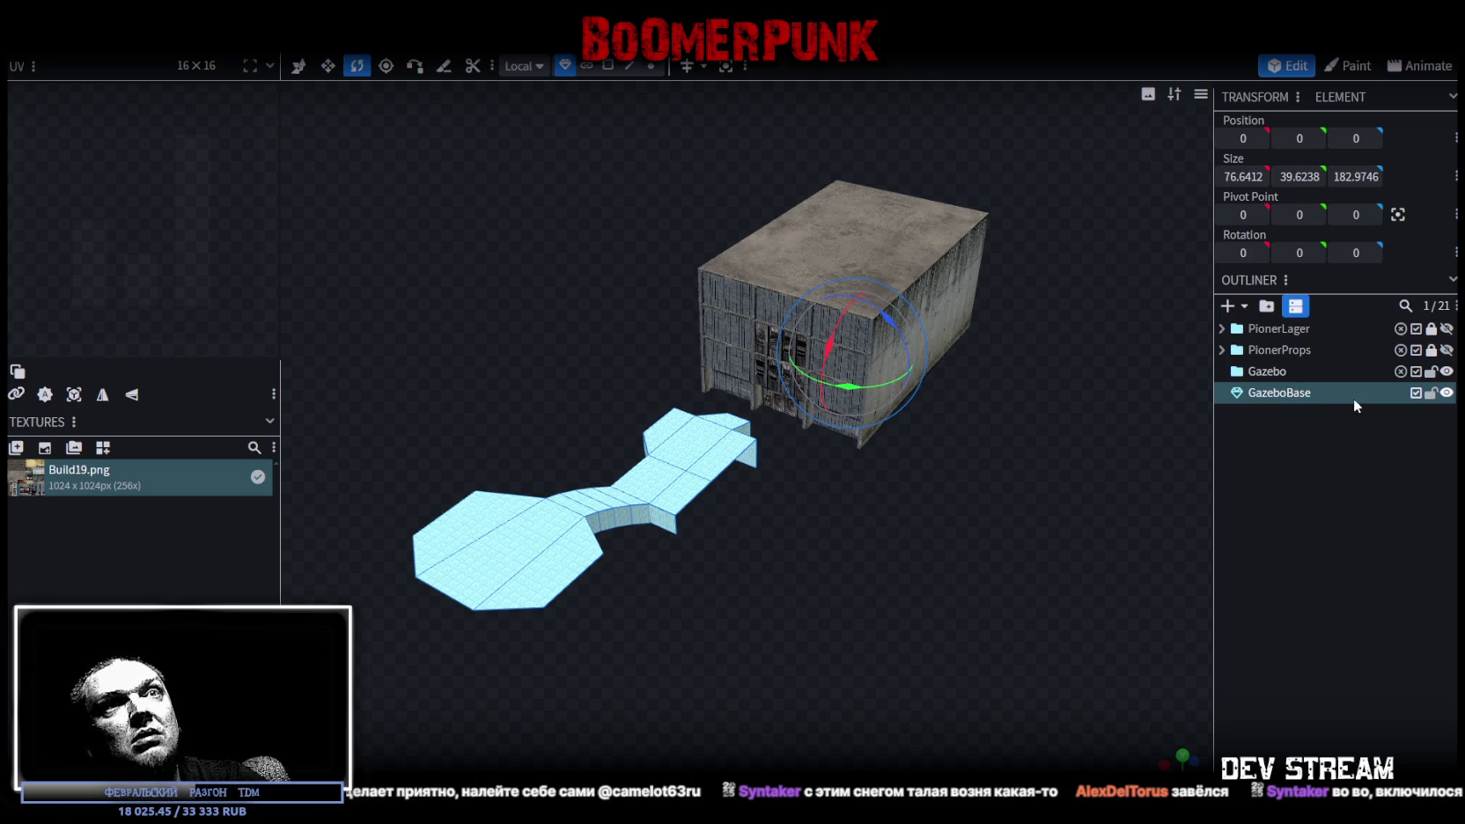
pyautogui.moveTo(1354, 404); pyautogui.dragTo(1268, 372)
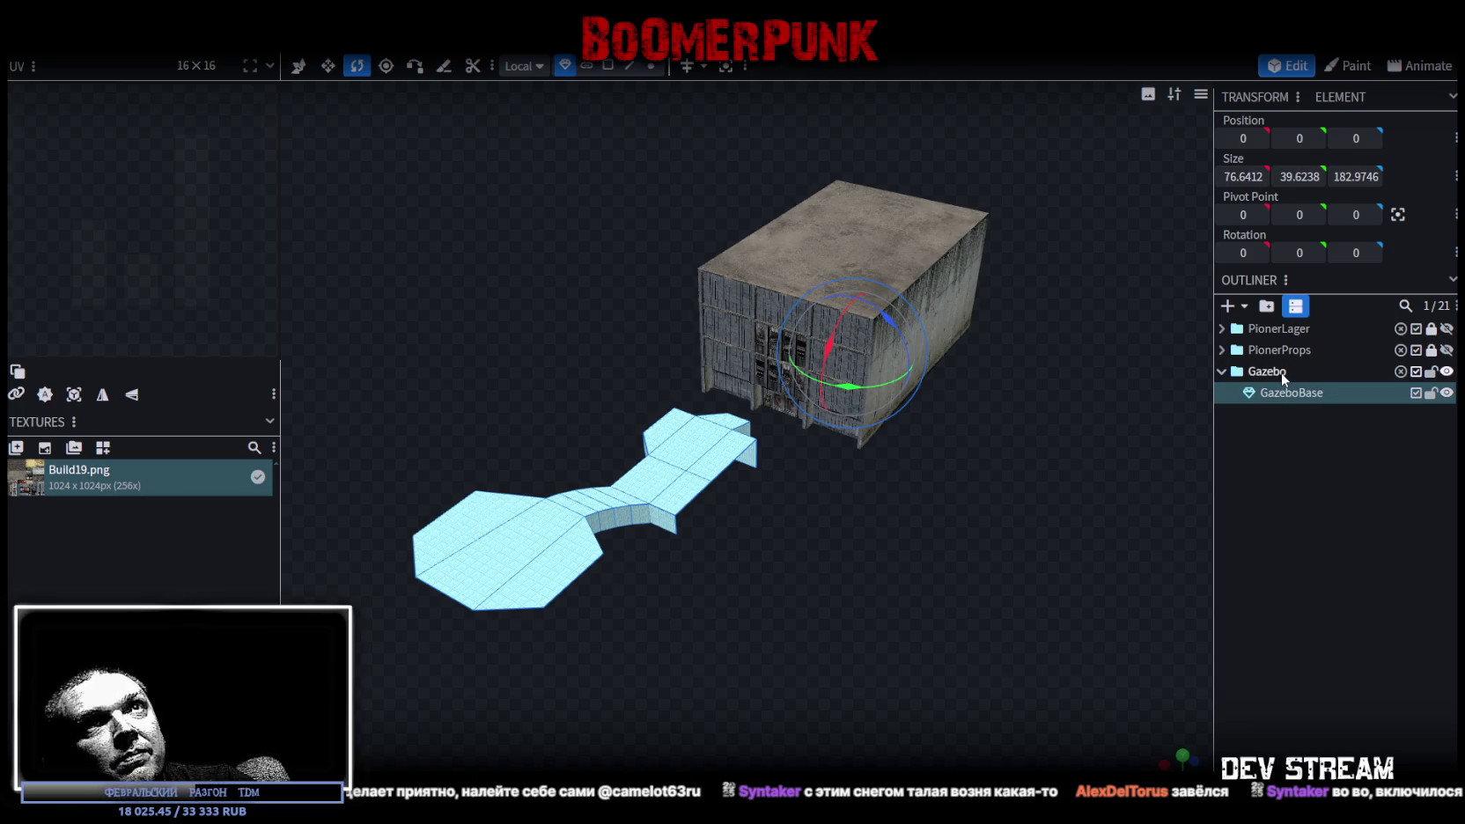
pyautogui.moveTo(1100, 405); pyautogui.dragTo(904, 540)
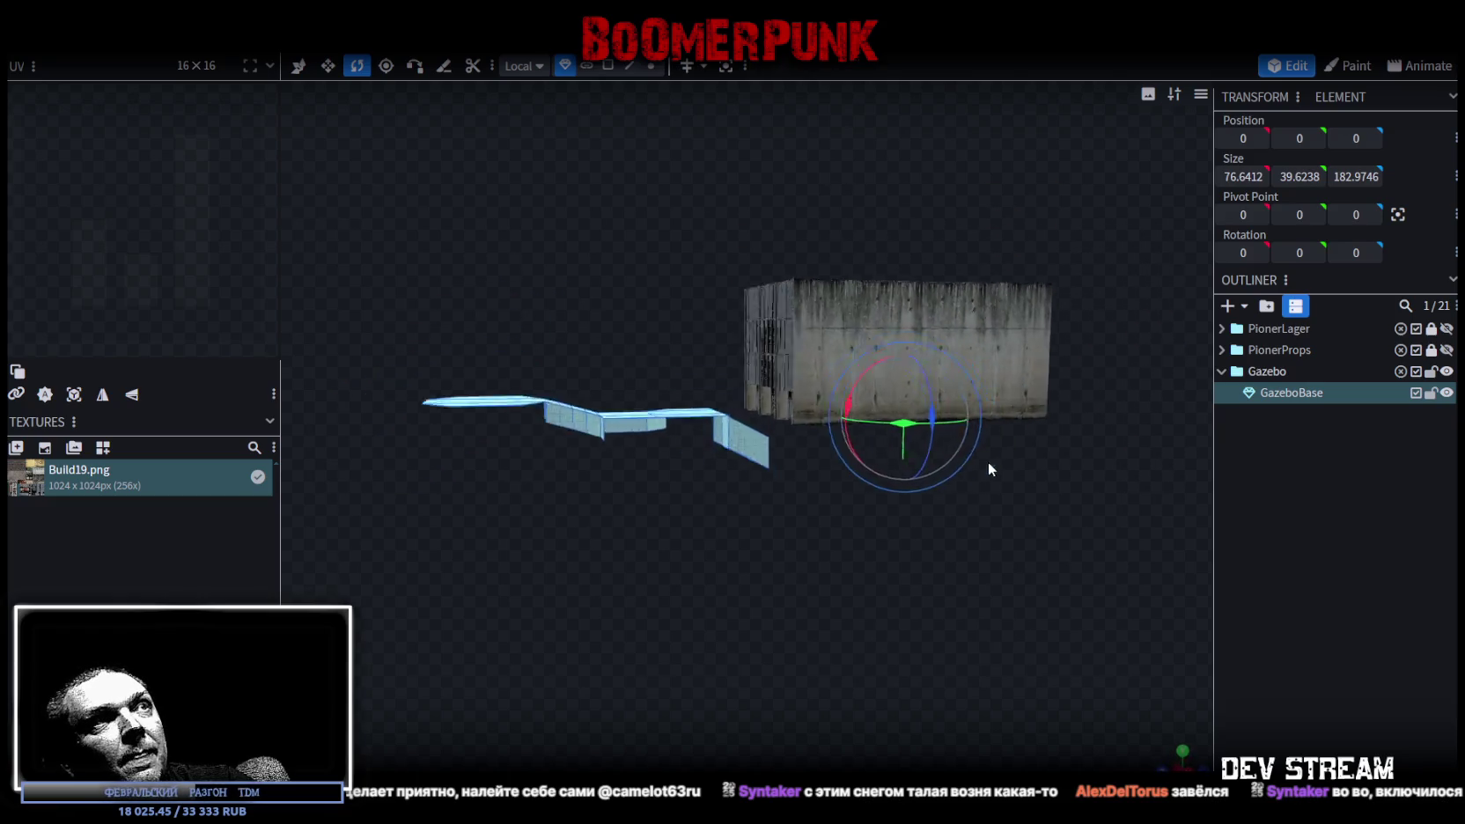
pyautogui.moveTo(904, 541); pyautogui.dragTo(821, 546)
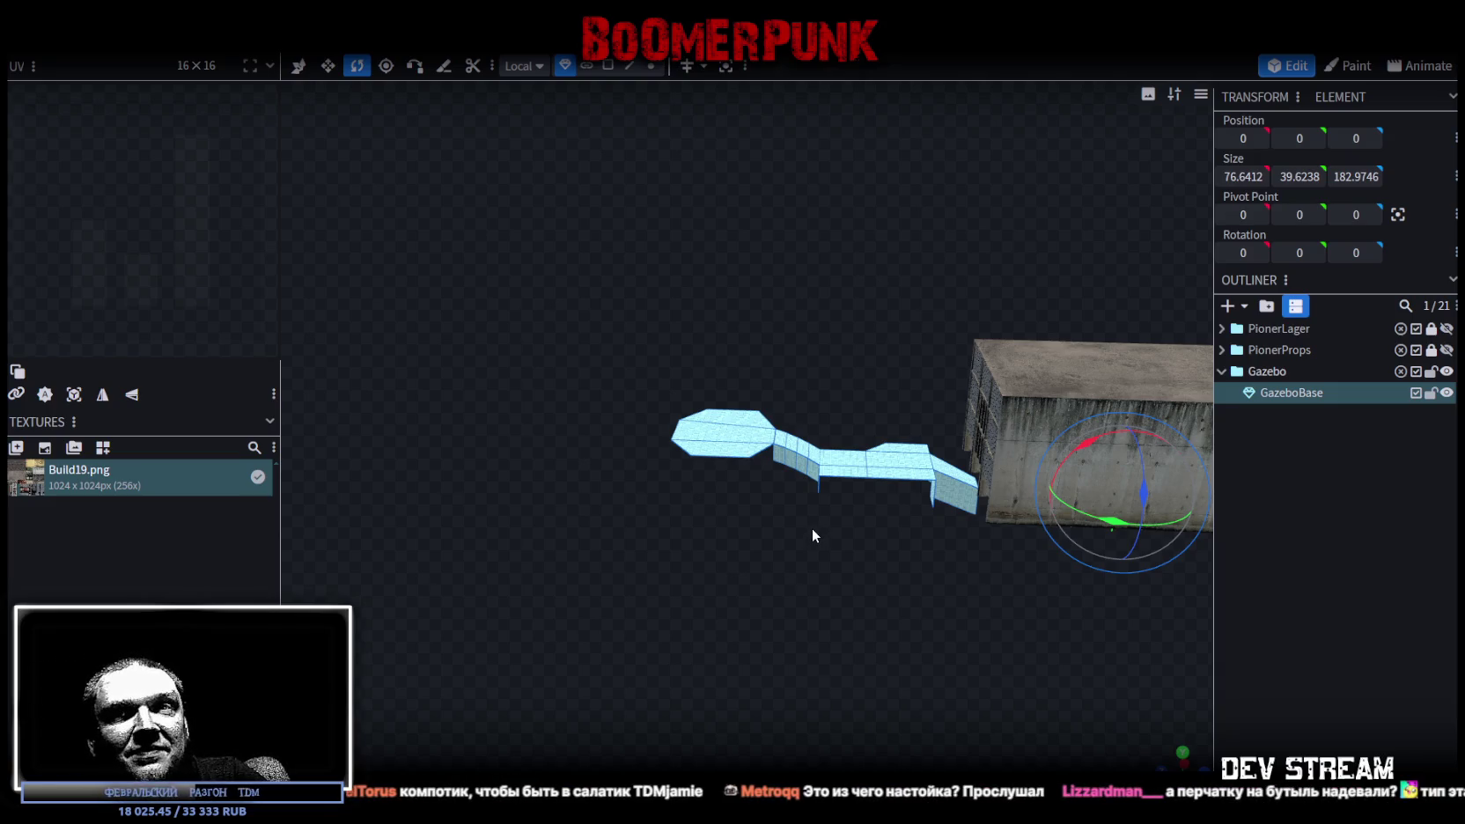
# Inspect the walkway from above and low side angles, then save as Build19.bbmodel
pyautogui.moveTo(794, 700)
pyautogui.mouseDown()
pyautogui.moveTo(853, 719)
pyautogui.moveTo(948, 647)
pyautogui.moveTo(908, 655)
pyautogui.moveTo(920, 634)
pyautogui.moveTo(862, 669)
pyautogui.moveTo(1012, 669)
pyautogui.moveTo(908, 588)
pyautogui.moveTo(926, 509)
pyautogui.moveTo(908, 562)
pyautogui.moveTo(937, 530)
pyautogui.moveTo(857, 458)
pyautogui.moveTo(821, 508)
pyautogui.moveTo(1002, 523)
pyautogui.moveTo(912, 467)
pyautogui.moveTo(865, 469)
pyautogui.mouseUp()
pyautogui.scroll(5, 556, 608)
pyautogui.scroll(3, 666, 550)
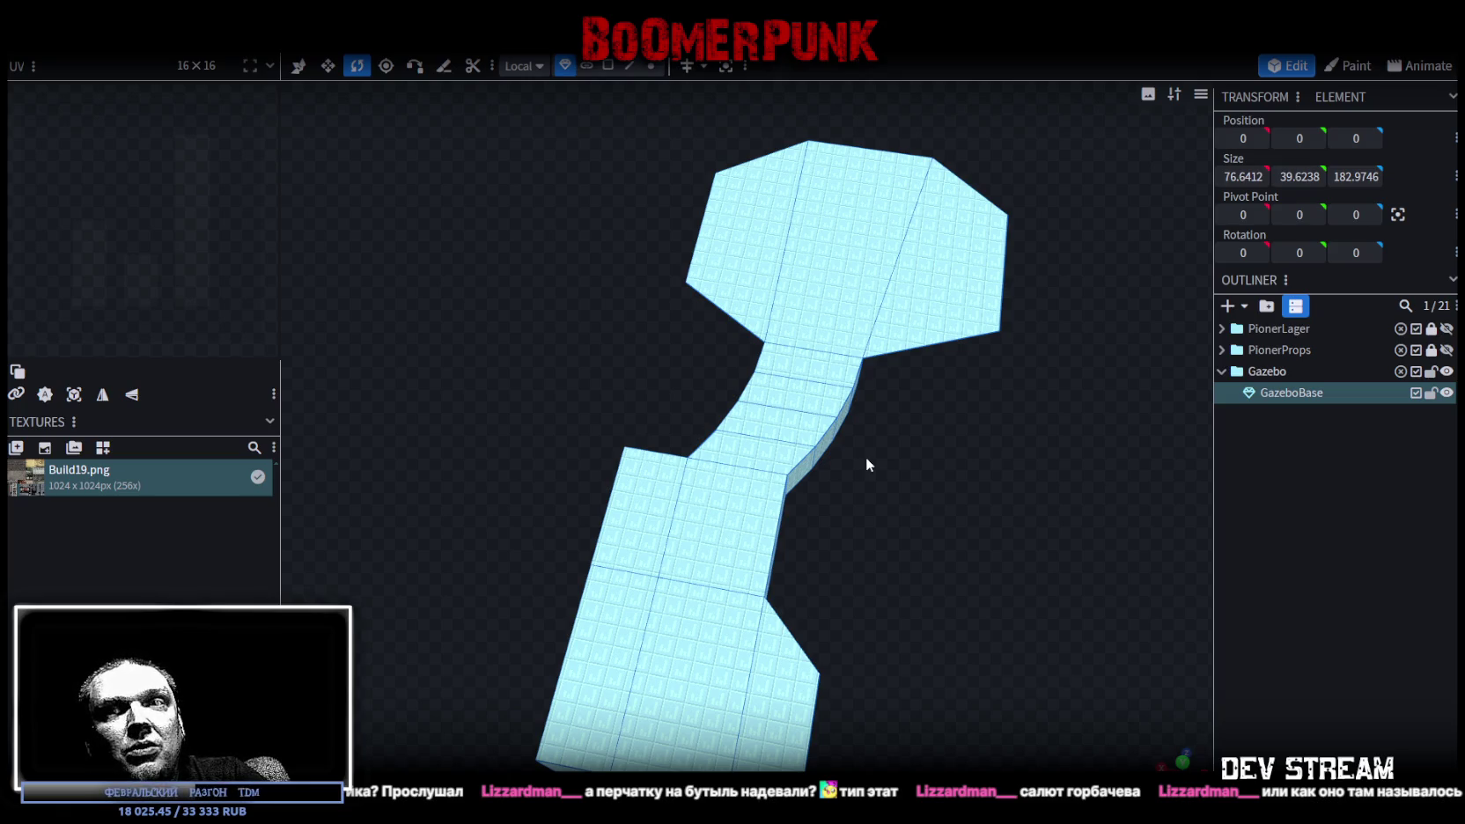
pyautogui.moveTo(943, 539)
pyautogui.mouseDown()
pyautogui.moveTo(889, 498)
pyautogui.moveTo(808, 474)
pyautogui.moveTo(789, 537)
pyautogui.moveTo(798, 582)
pyautogui.moveTo(831, 544)
pyautogui.moveTo(812, 496)
pyautogui.moveTo(859, 455)
pyautogui.moveTo(819, 427)
pyautogui.moveTo(775, 442)
pyautogui.moveTo(802, 453)
pyautogui.mouseUp()
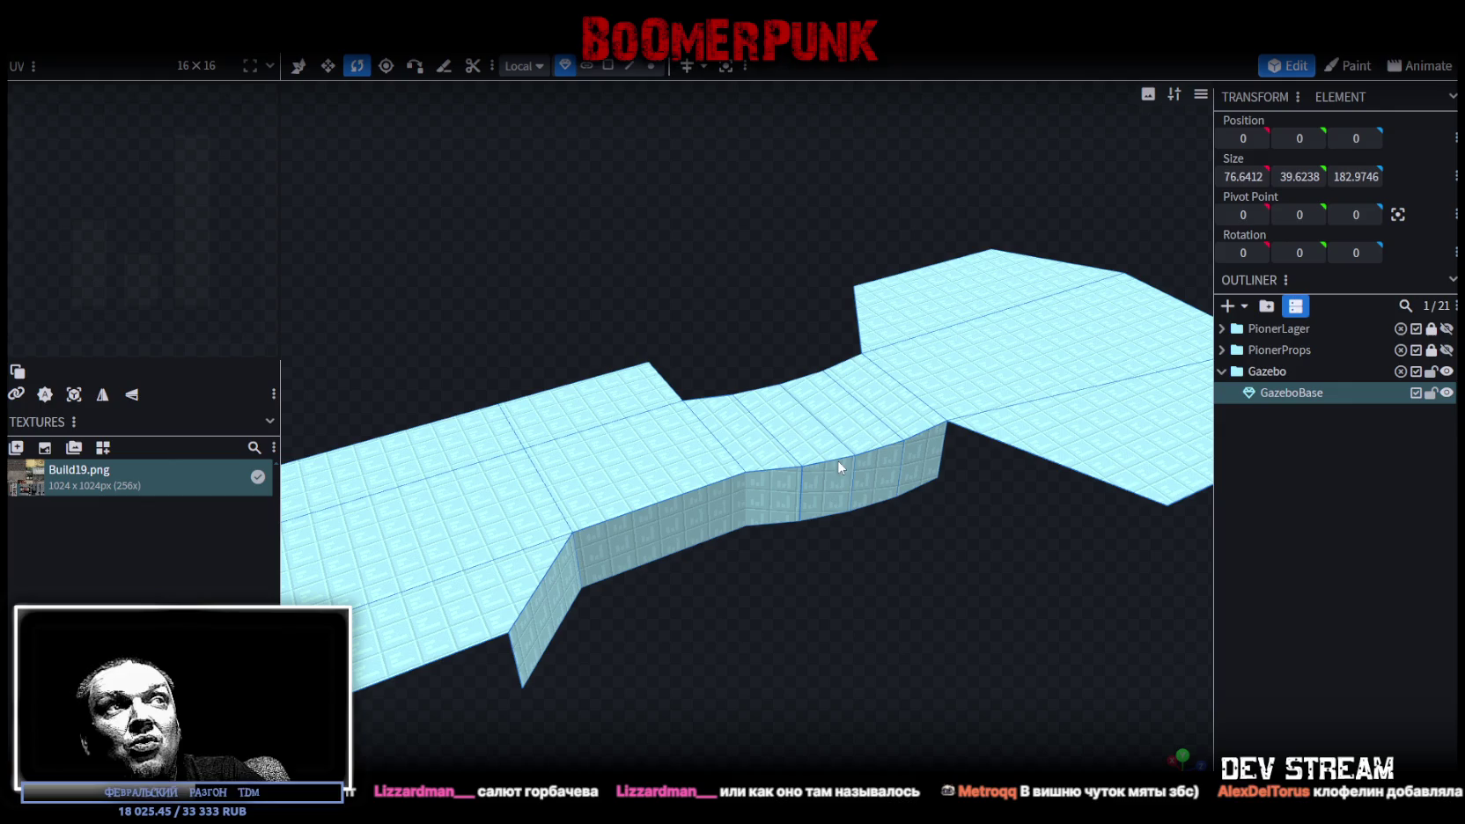
pyautogui.moveTo(935, 560)
pyautogui.mouseDown()
pyautogui.moveTo(922, 615)
pyautogui.moveTo(948, 614)
pyautogui.moveTo(939, 654)
pyautogui.moveTo(975, 566)
pyautogui.mouseUp()
pyautogui.moveTo(789, 529)
pyautogui.mouseDown()
pyautogui.moveTo(906, 696)
pyautogui.moveTo(912, 621)
pyautogui.moveTo(939, 616)
pyautogui.moveTo(902, 667)
pyautogui.moveTo(756, 621)
pyautogui.moveTo(956, 605)
pyautogui.moveTo(938, 670)
pyautogui.moveTo(916, 609)
pyautogui.moveTo(795, 494)
pyautogui.moveTo(886, 592)
pyautogui.moveTo(788, 567)
pyautogui.moveTo(788, 607)
pyautogui.mouseUp()
pyautogui.hotkey('ctrl', 's')
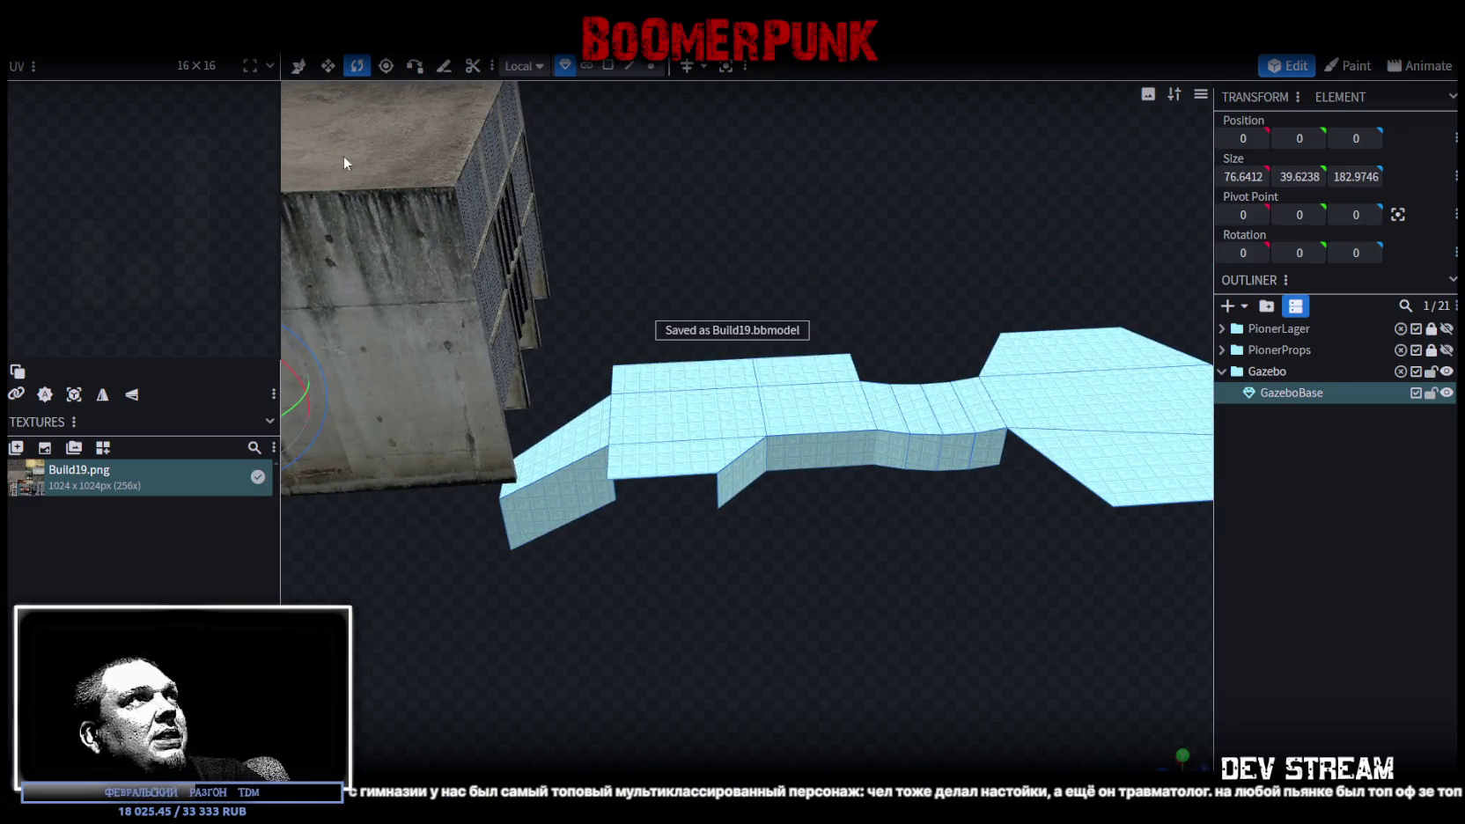
# Export the model as FBX, overwriting the existing Build19.fbx
pyautogui.click(132, 39)
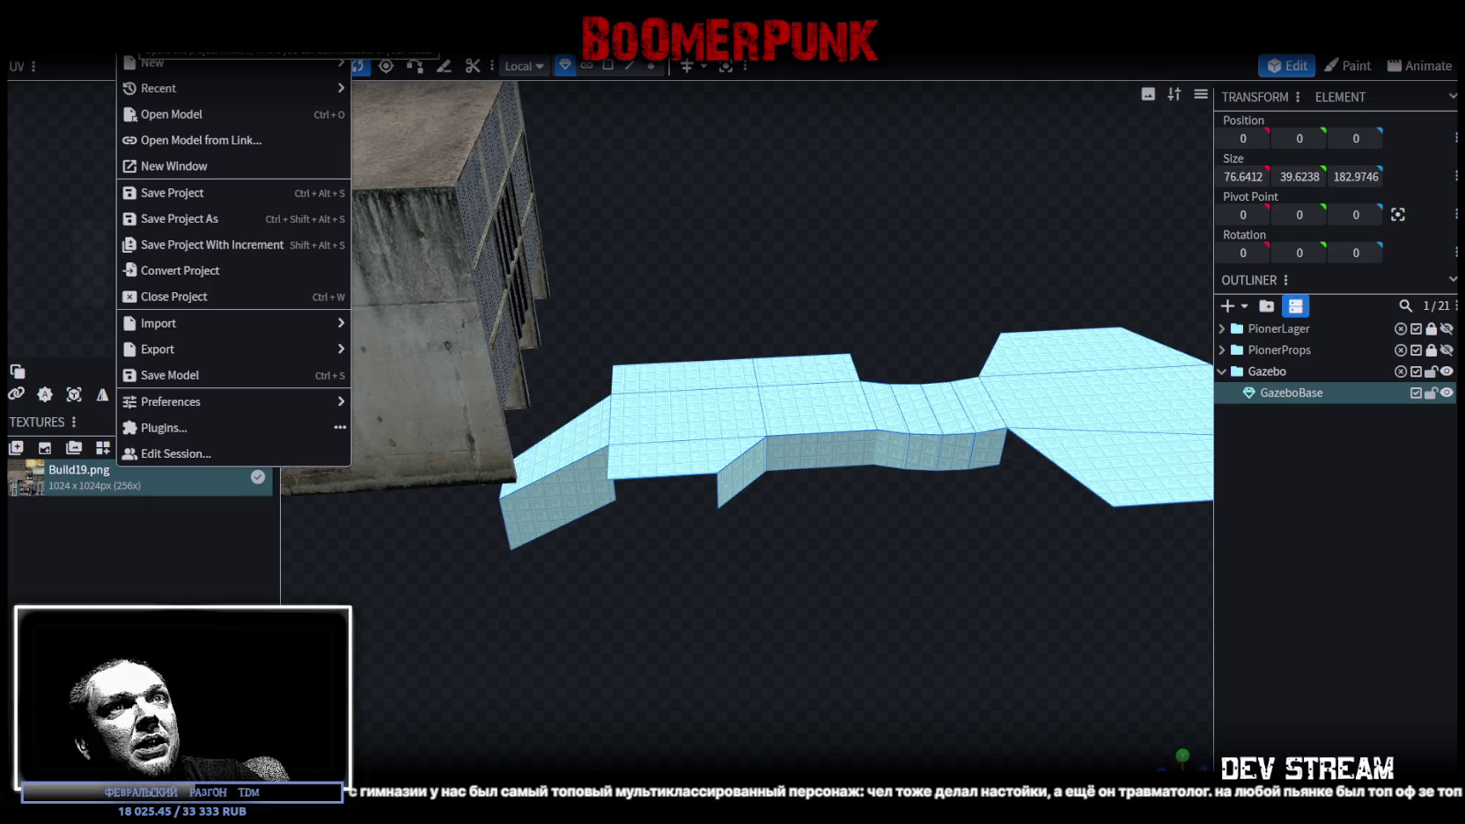
pyautogui.moveTo(183, 349)
pyautogui.click(441, 403)
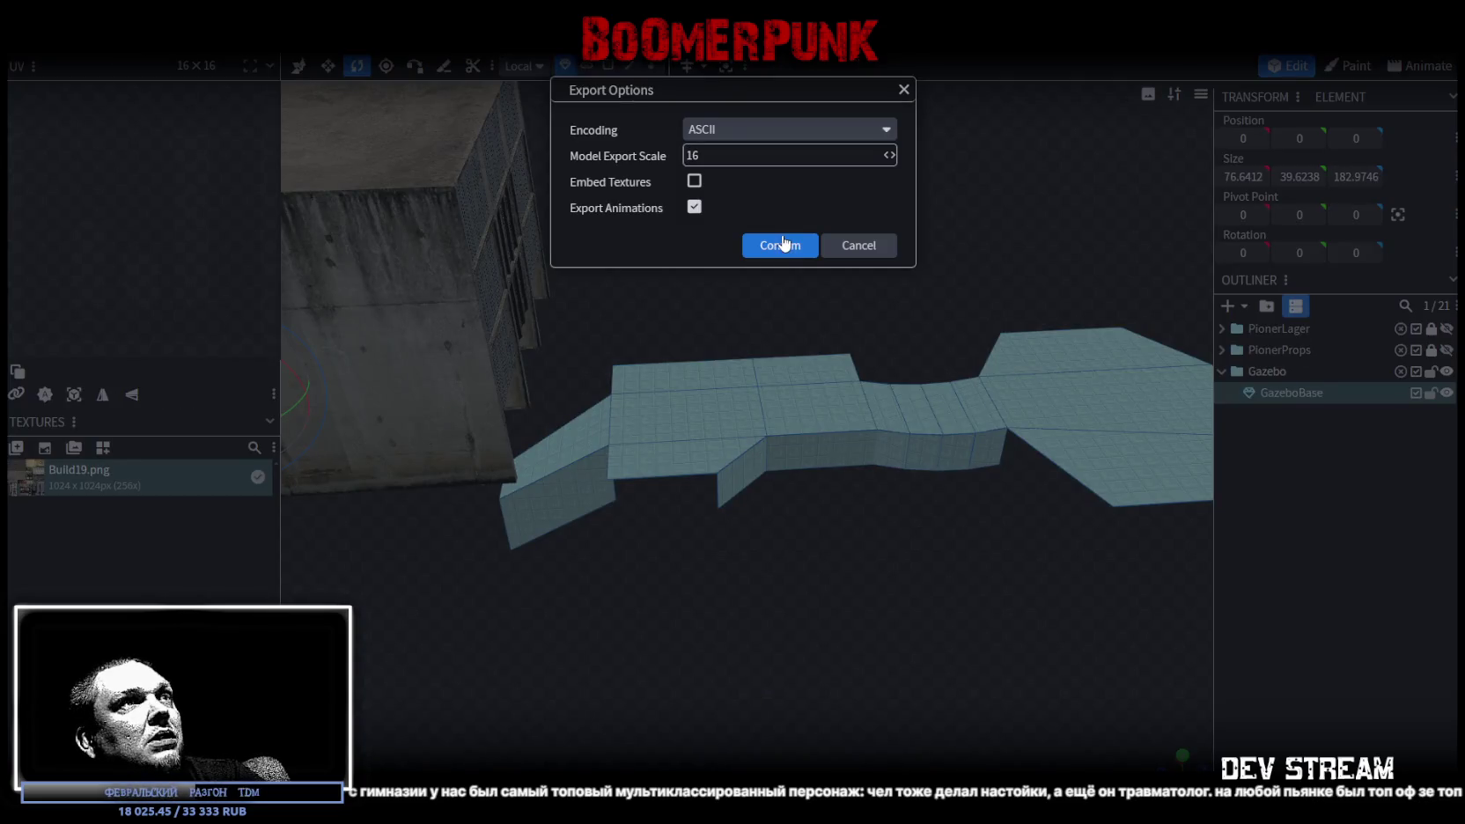
pyautogui.click(780, 247)
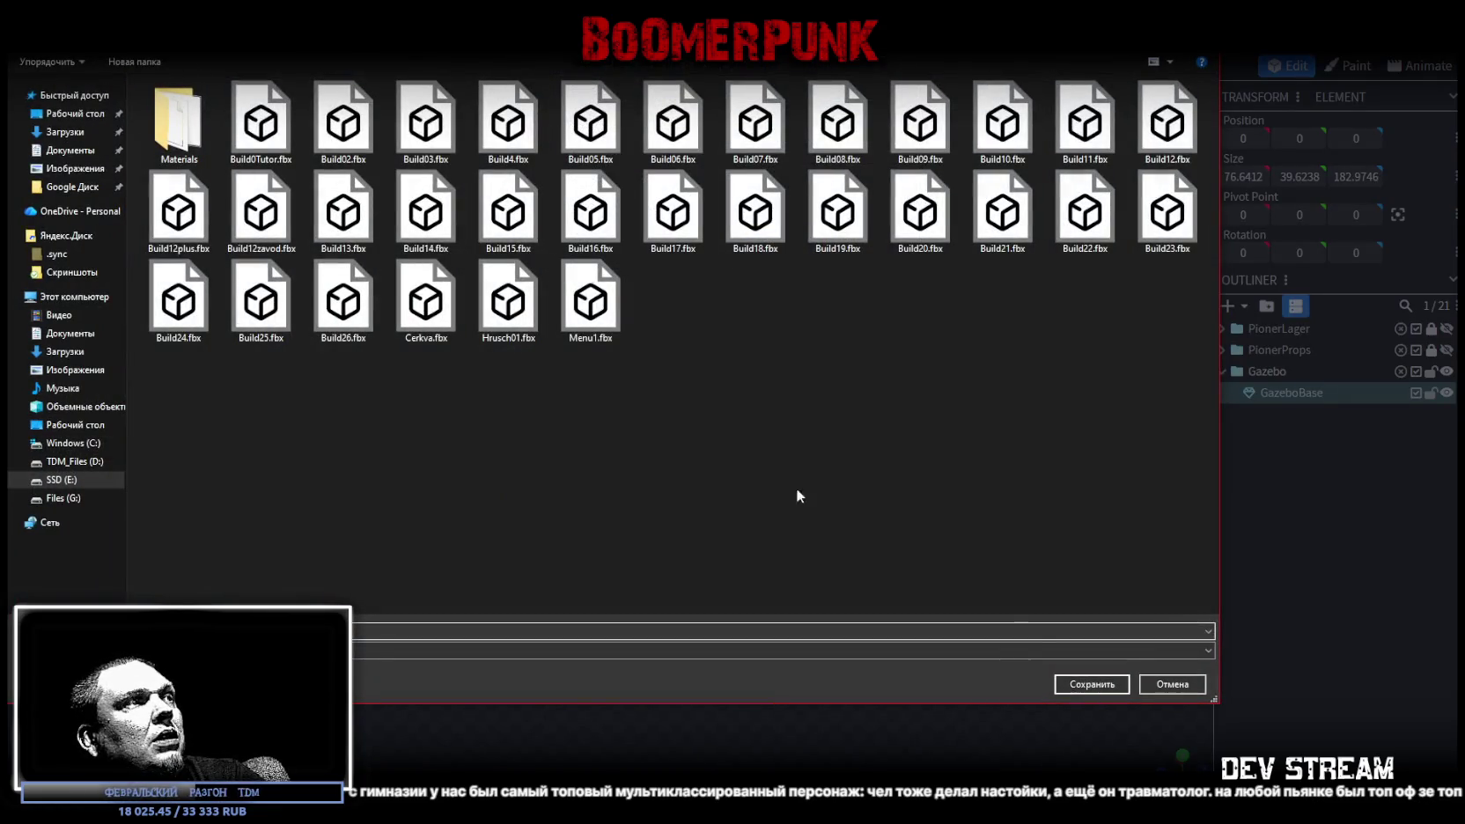
pyautogui.click(1092, 685)
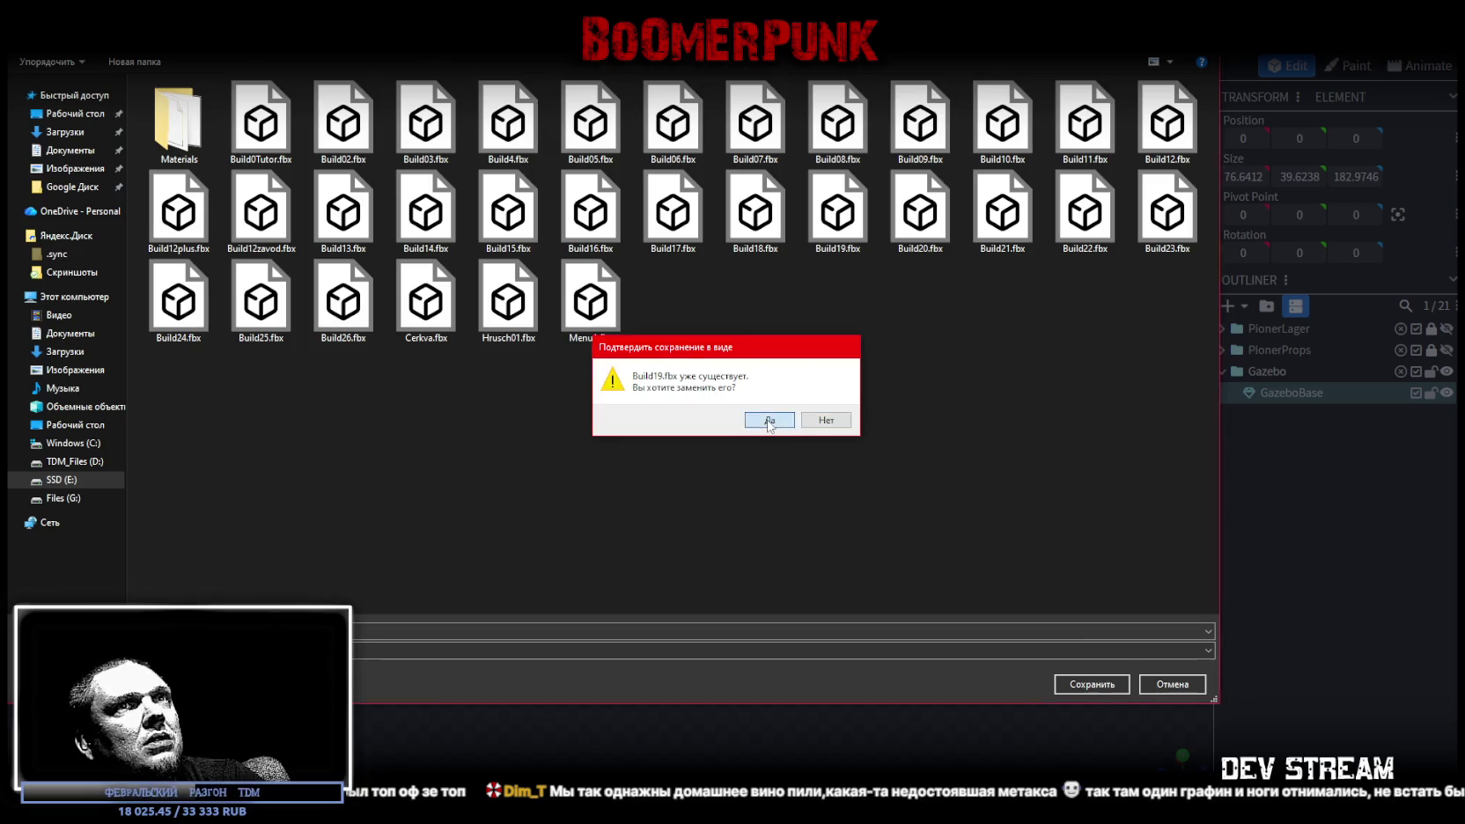
pyautogui.click(771, 421)
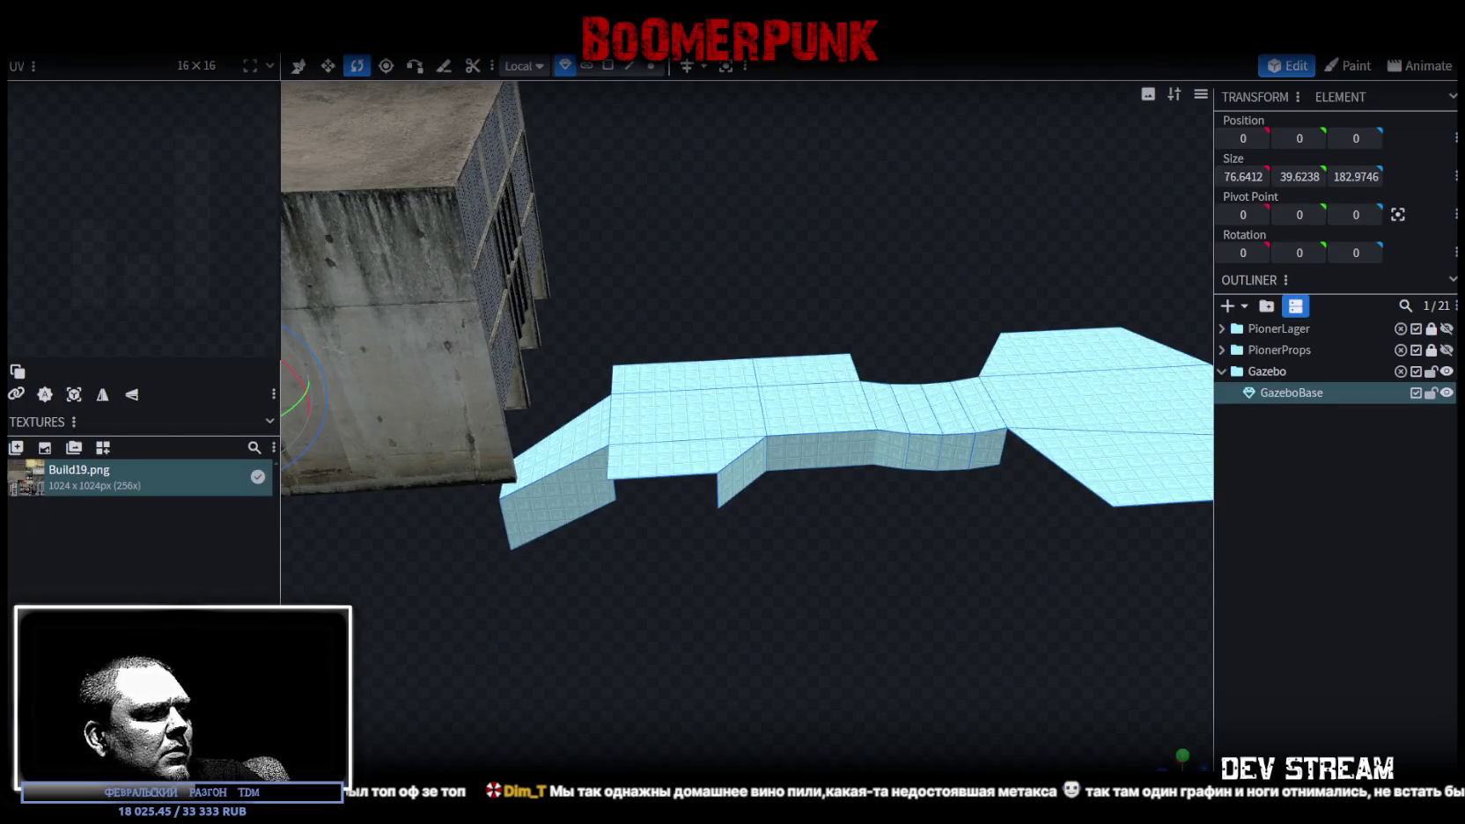
pyautogui.hotkey('alt', 'Tab')
pyautogui.moveTo(535, 547)
pyautogui.mouseDown()
pyautogui.moveTo(739, 273)
pyautogui.moveTo(652, 257)
pyautogui.mouseUp()
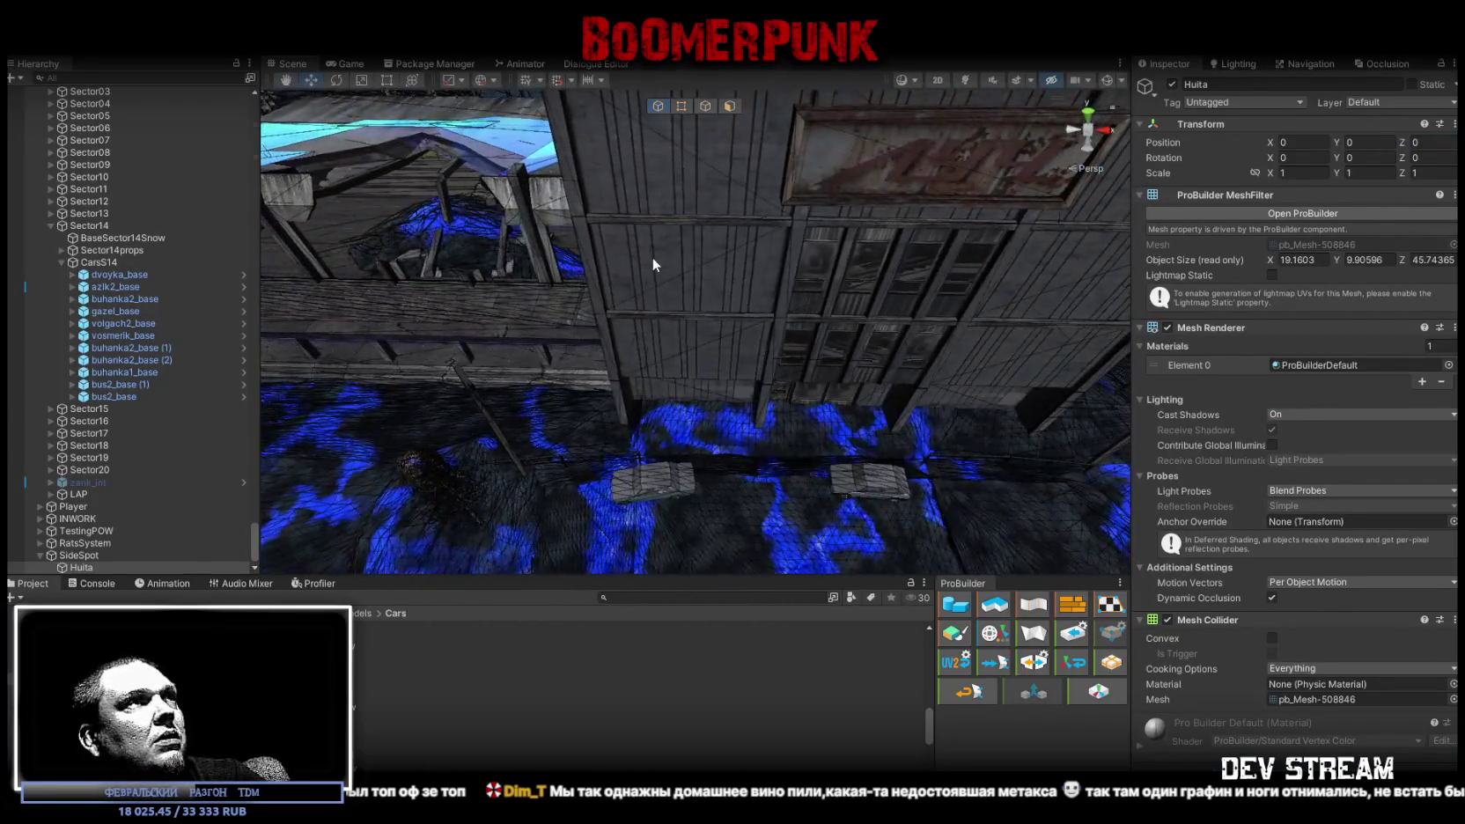
# Expand Build19's Gazebo group and frame GazeboBase in the Scene view
pyautogui.click(652, 257)
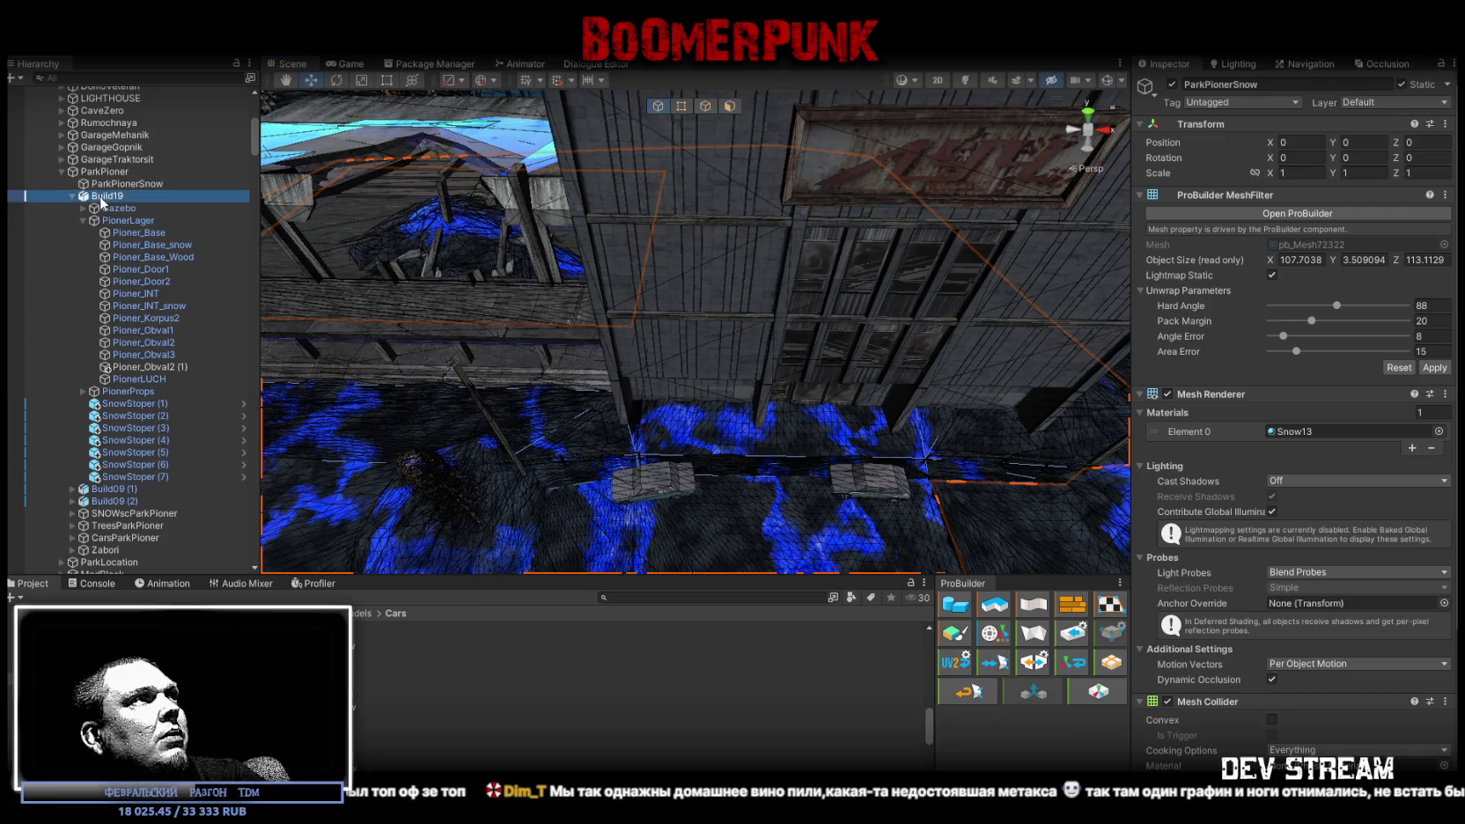
pyautogui.click(108, 195)
pyautogui.click(83, 220)
pyautogui.click(83, 207)
pyautogui.doubleClick(106, 220)
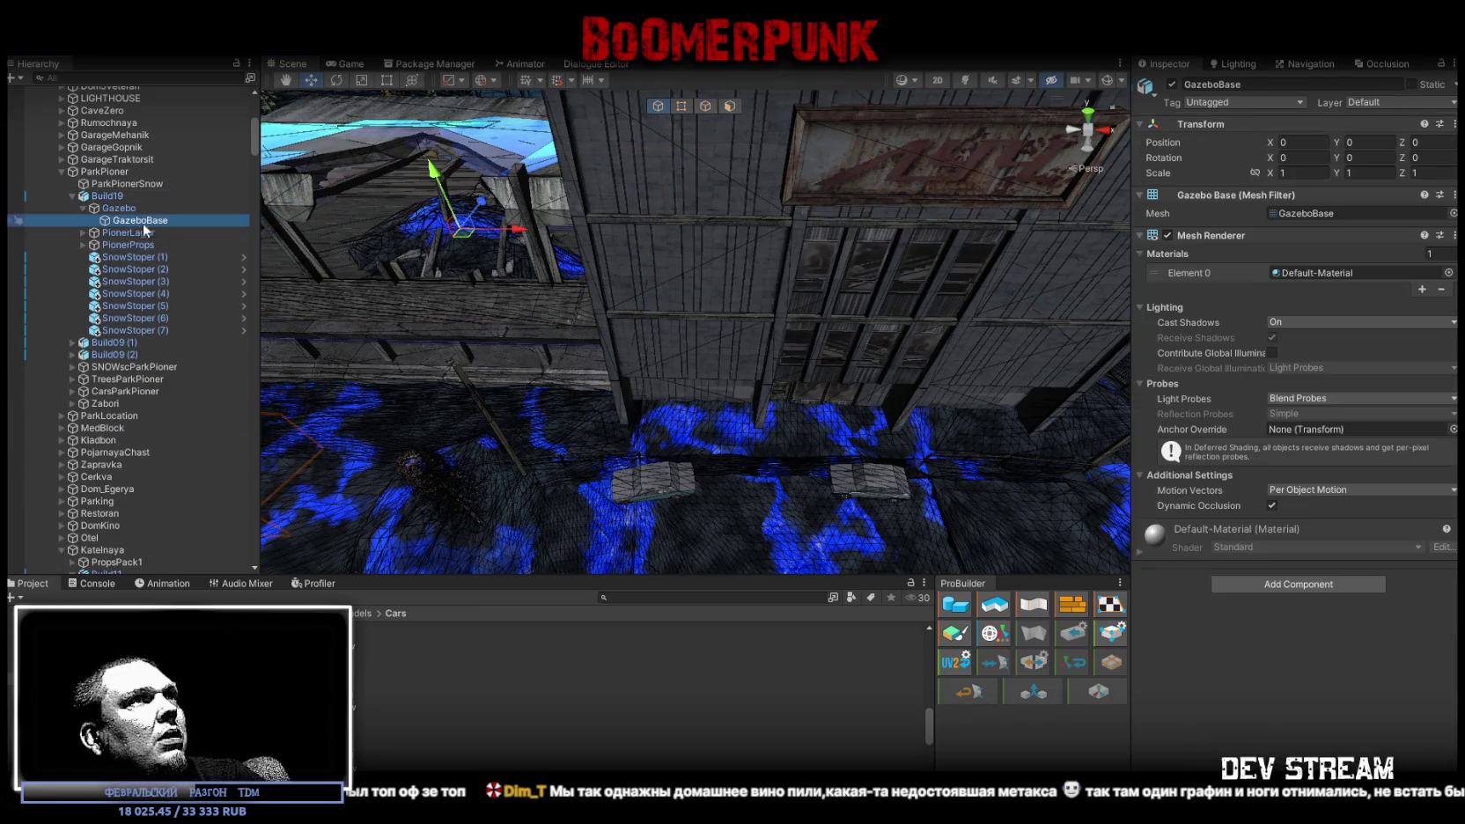
pyautogui.moveTo(919, 315)
pyautogui.mouseDown()
pyautogui.moveTo(451, 342)
pyautogui.moveTo(722, 335)
pyautogui.mouseUp()
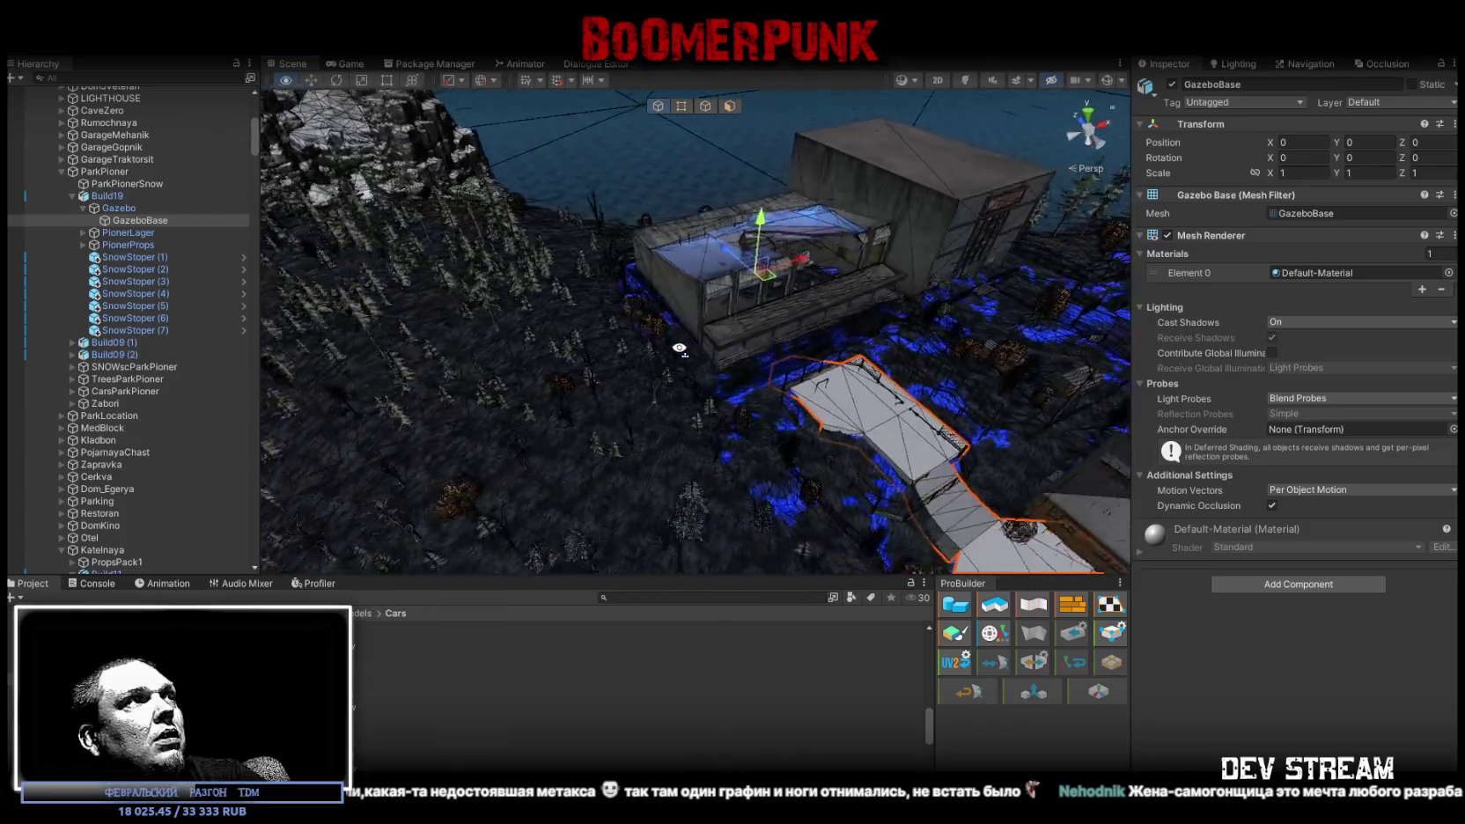
# Untick the Gazebo group's active checkbox so its mesh is hidden
pyautogui.click(122, 208)
pyautogui.click(132, 221)
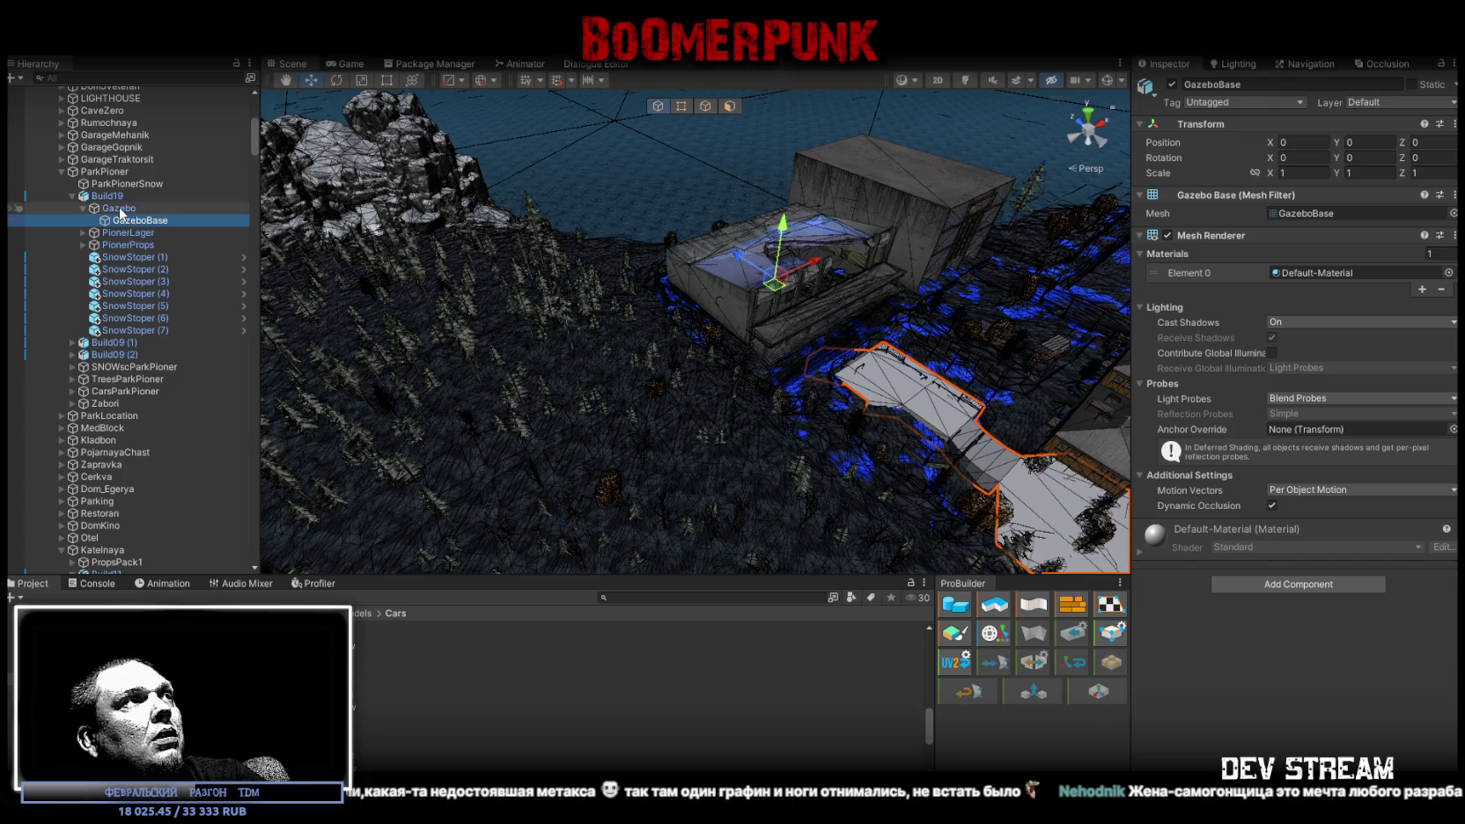
pyautogui.click(119, 209)
pyautogui.click(1172, 83)
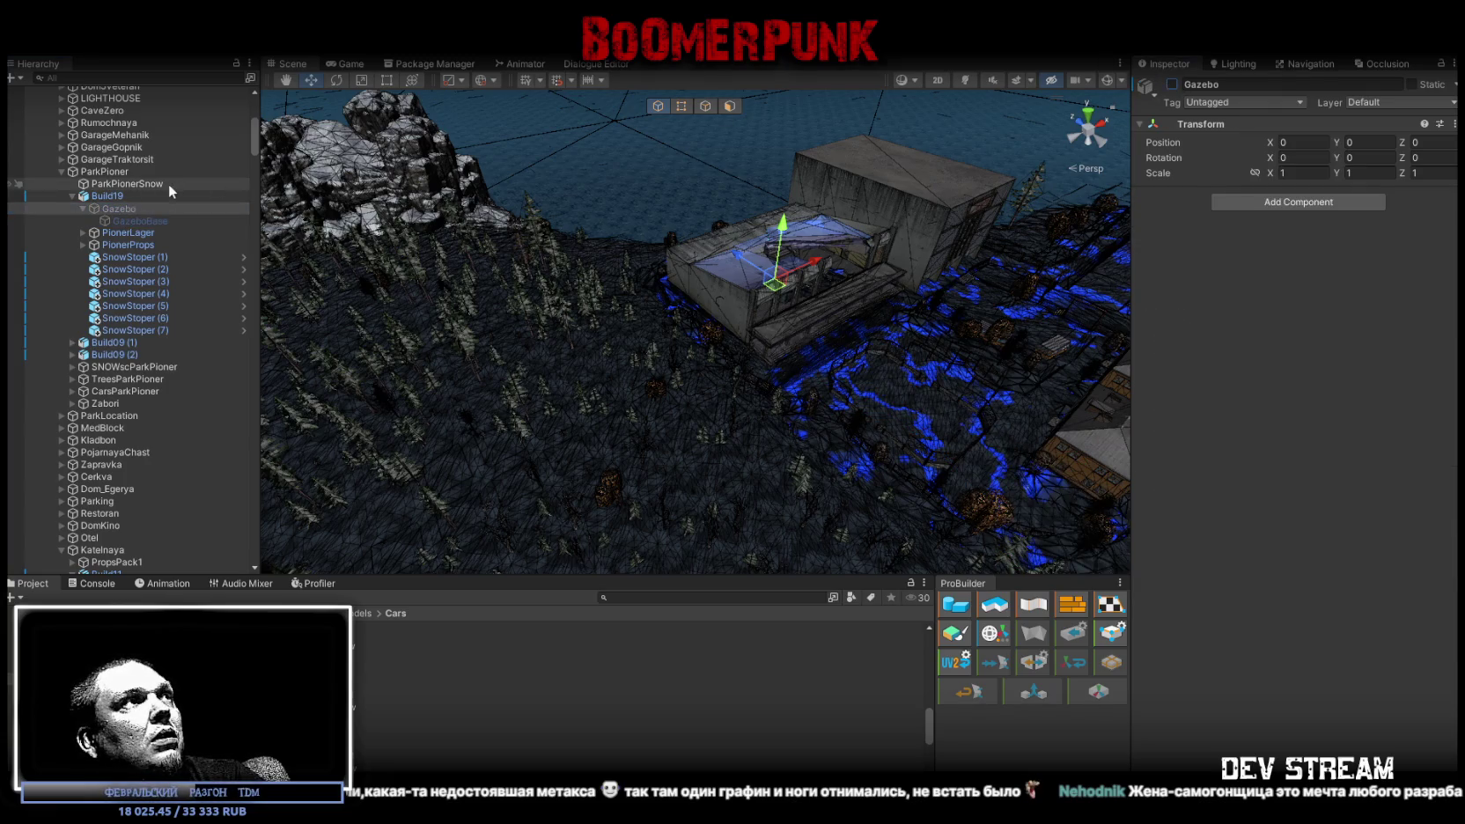
pyautogui.click(109, 197)
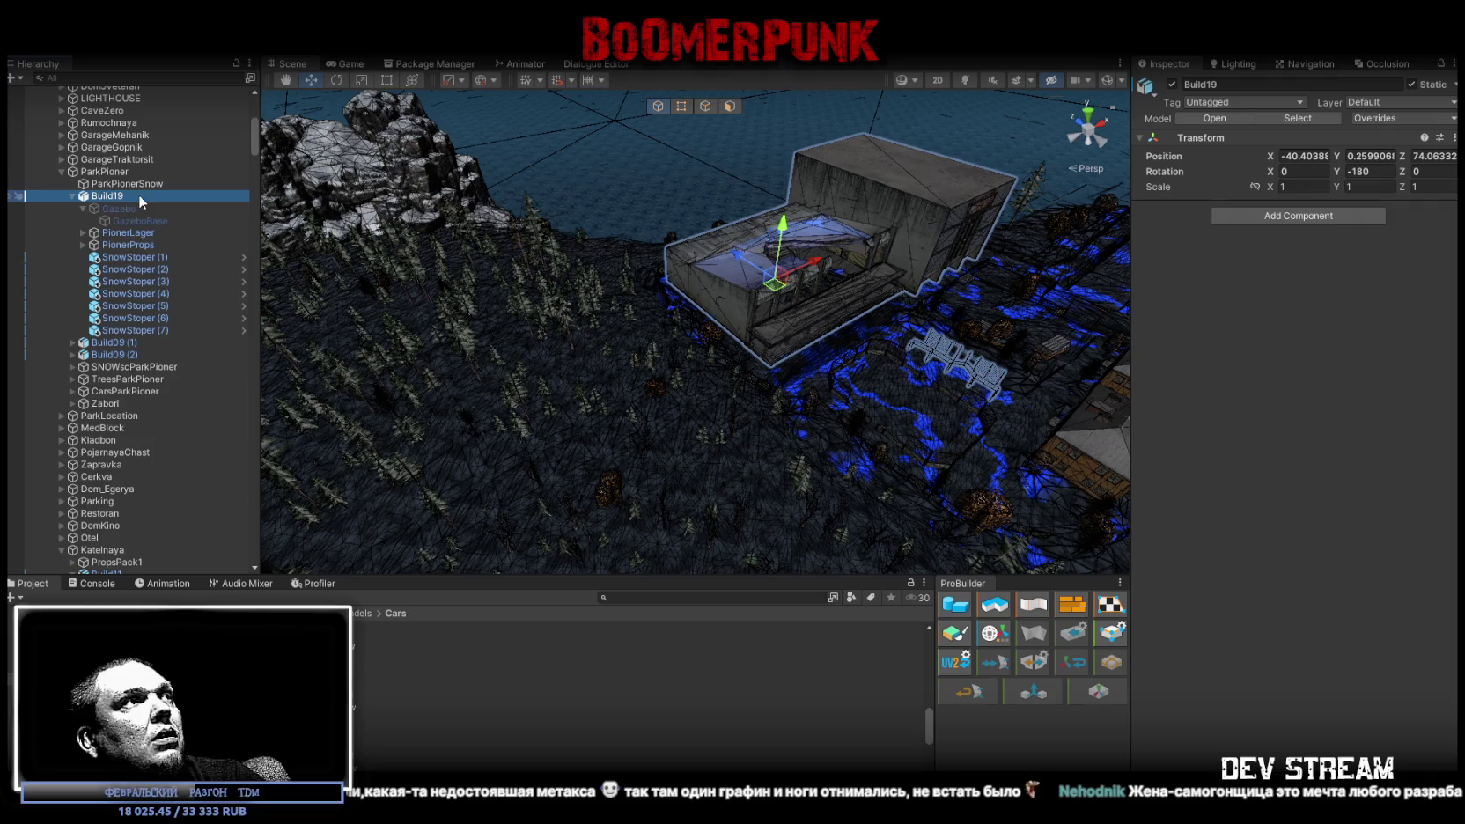
# Duplicate GazeboBase and move the copy to the scene root
pyautogui.click(138, 221)
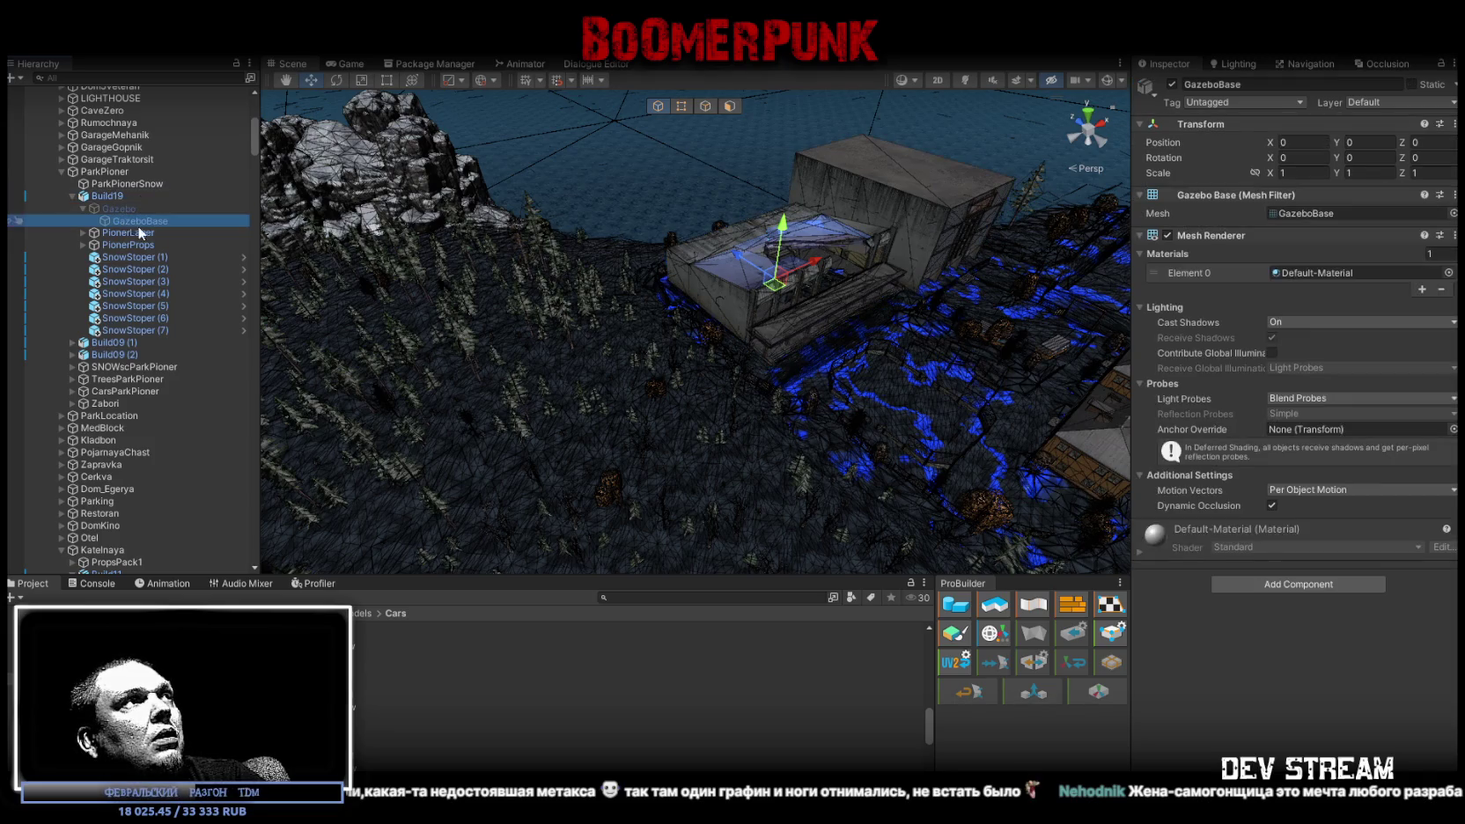
pyautogui.hotkey('ctrl', 'd')
pyautogui.moveTo(132, 233)
pyautogui.mouseDown()
pyautogui.moveTo(125, 88)
pyautogui.moveTo(155, 568)
pyautogui.moveTo(142, 300)
pyautogui.mouseUp()
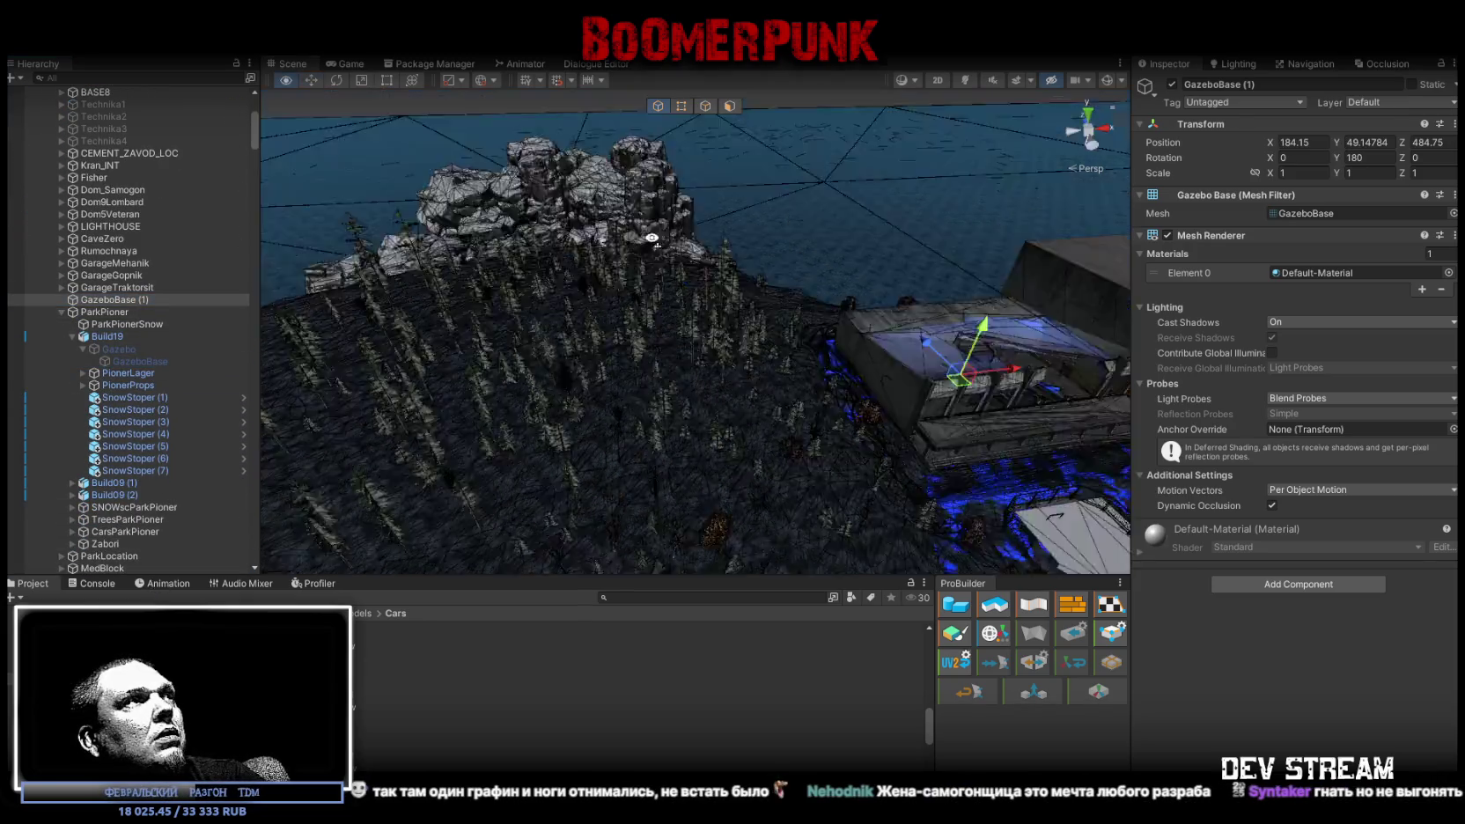
pyautogui.moveTo(617, 308); pyautogui.dragTo(667, 222)
# Select Huita by the rocks and collapse the ###MAP### group in the Hierarchy
pyautogui.press('w')
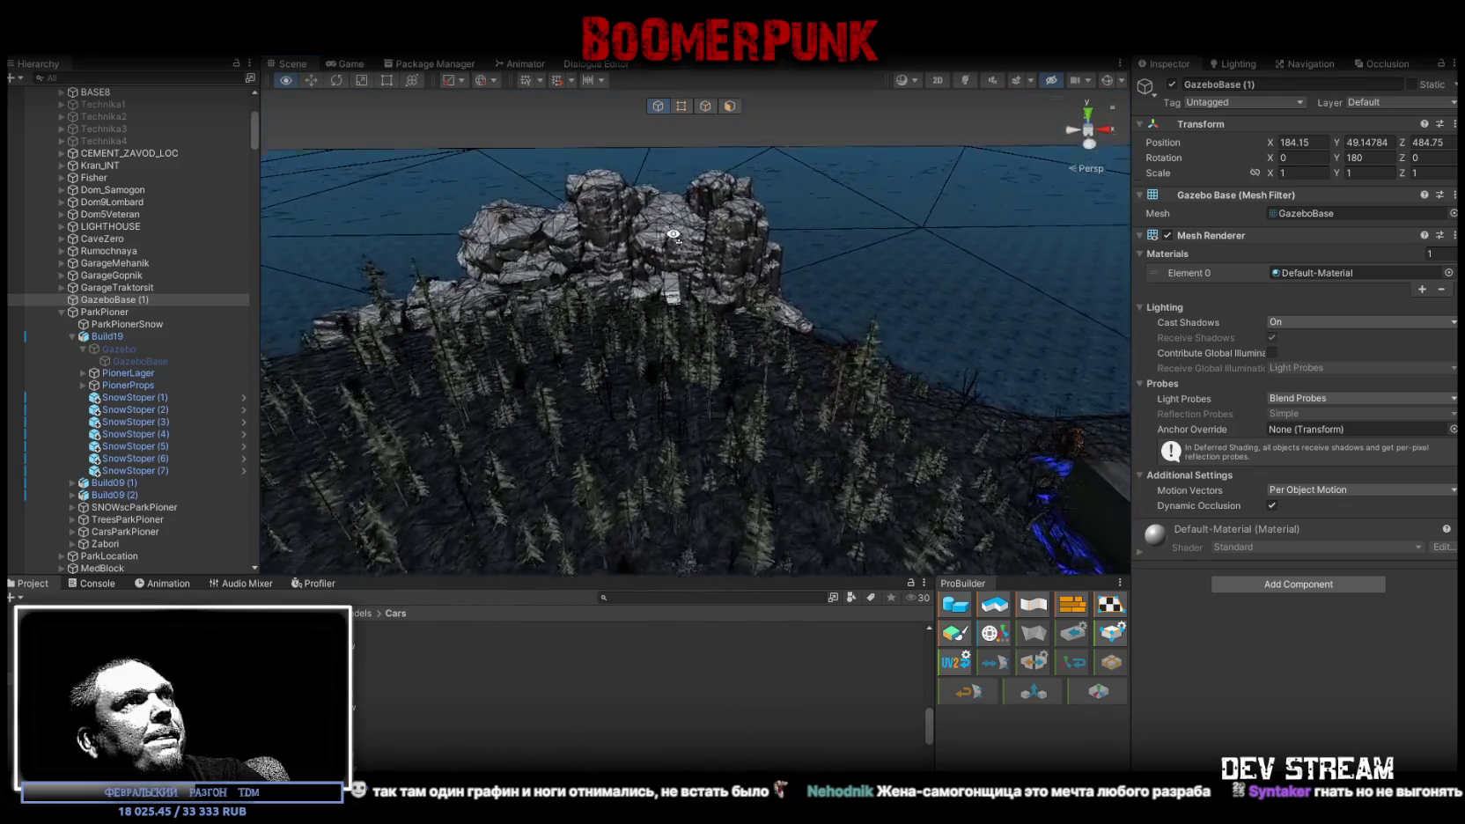
pyautogui.click(702, 273)
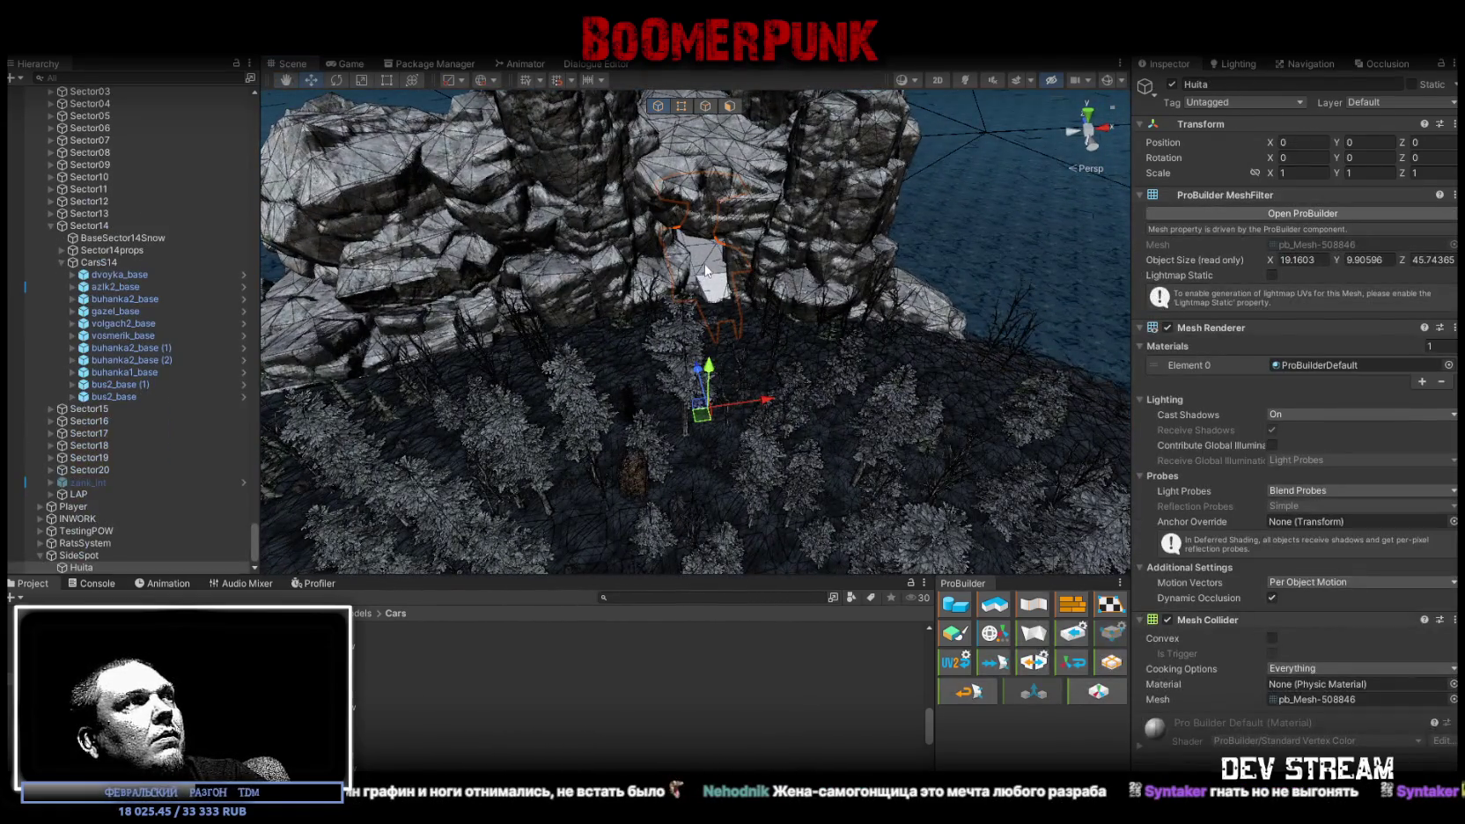
pyautogui.scroll(3, 167, 369)
pyautogui.scroll(5, 176, 352)
pyautogui.scroll(5, 181, 343)
pyautogui.scroll(5, 202, 379)
pyautogui.scroll(5, 229, 401)
pyautogui.scroll(10, 243, 410)
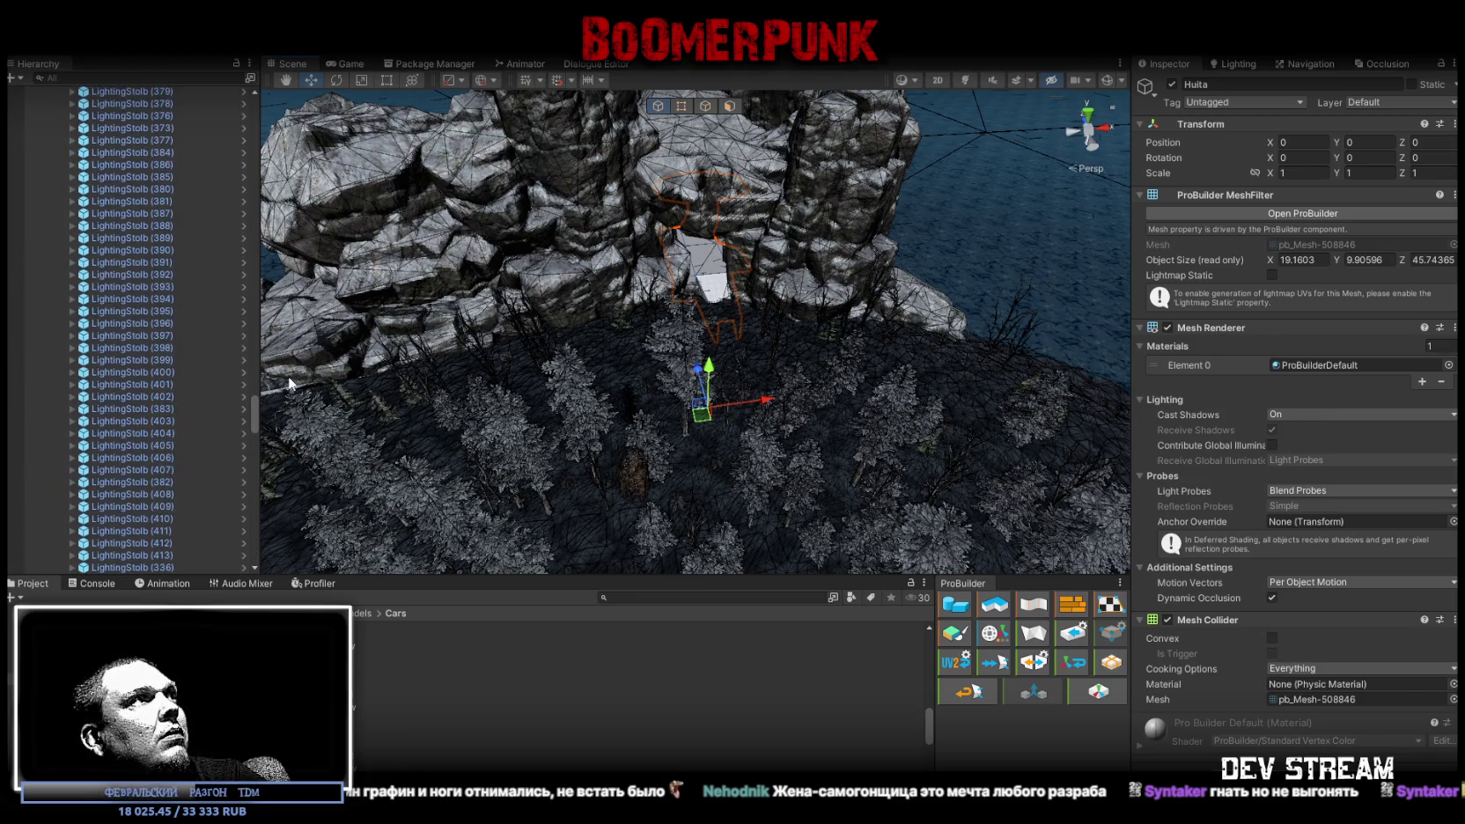
pyautogui.moveTo(254, 412); pyautogui.dragTo(256, 73)
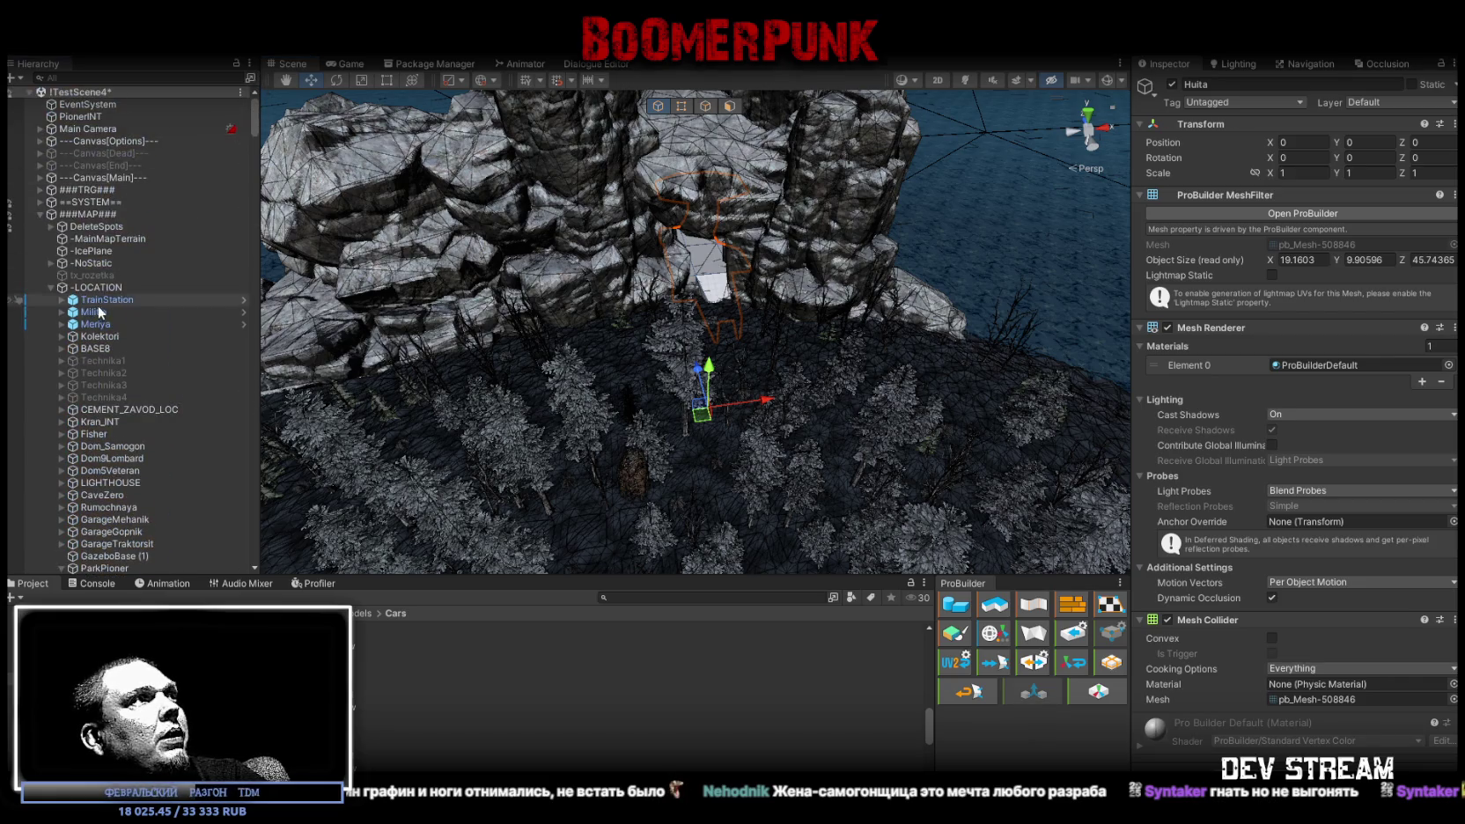
pyautogui.click(40, 214)
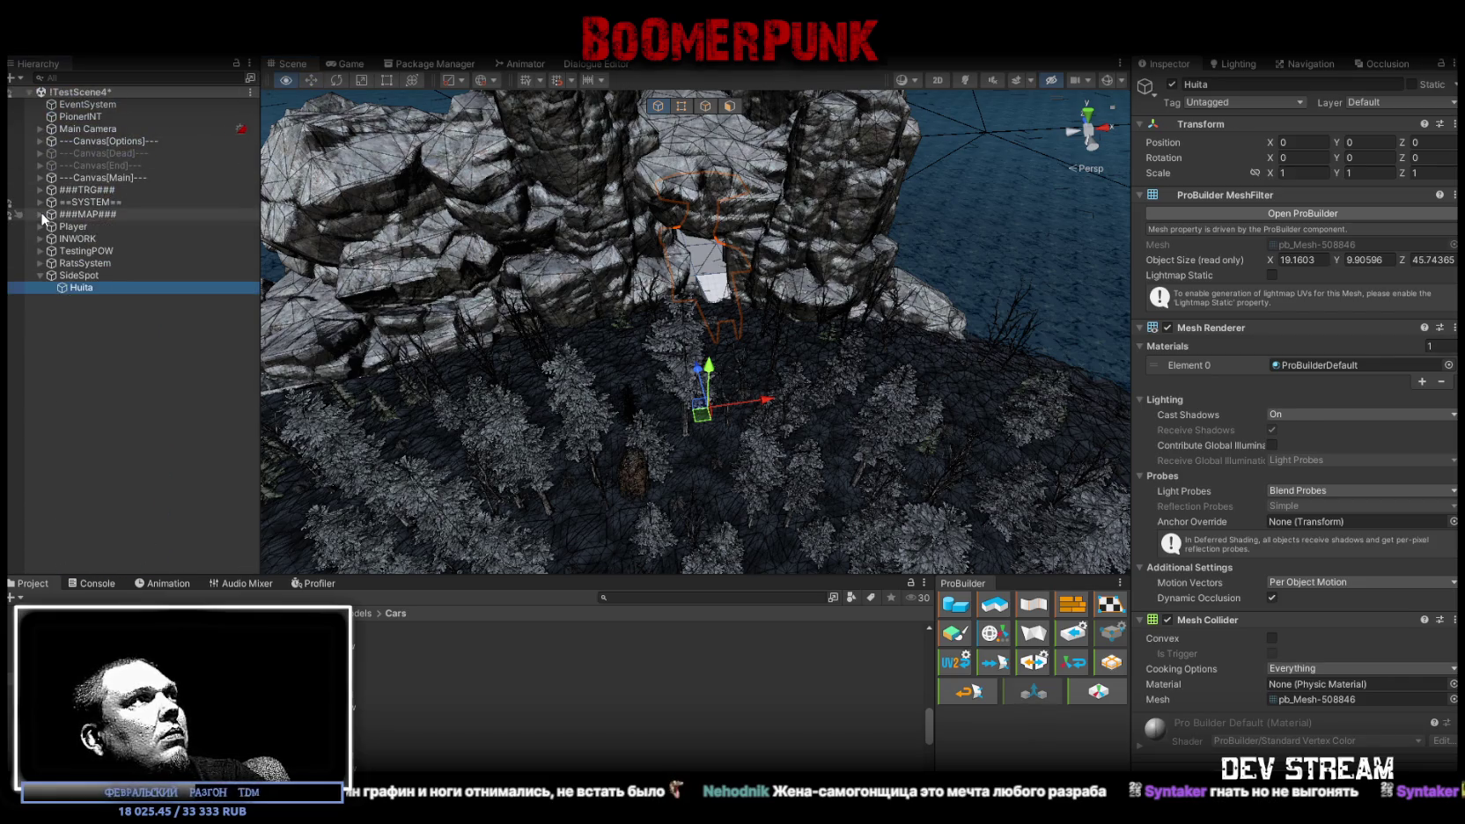
pyautogui.press('f')
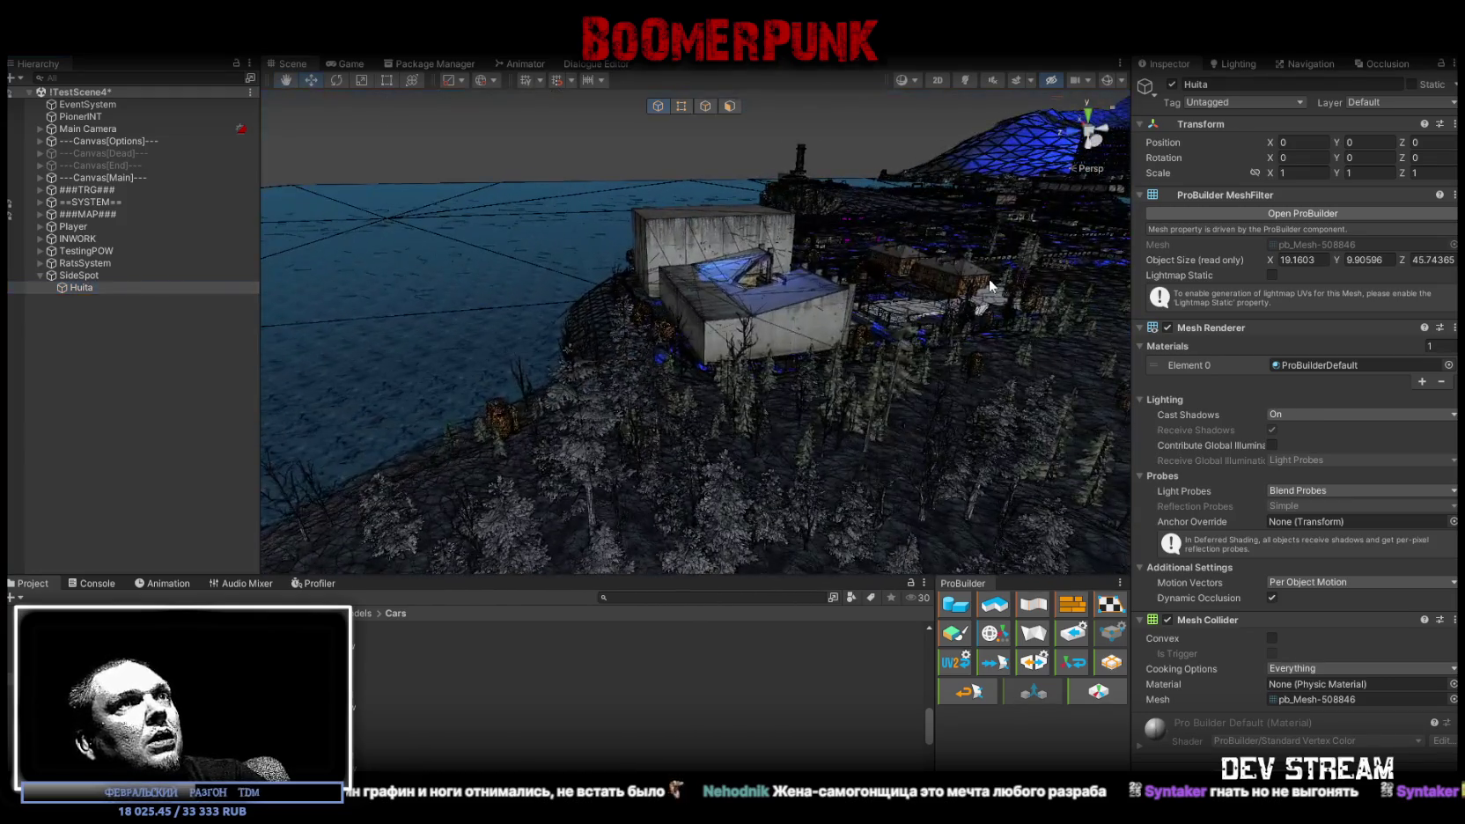
# Frame GazeboBase (1) and parent it under SideSpot
pyautogui.click(992, 303)
pyautogui.press('f')
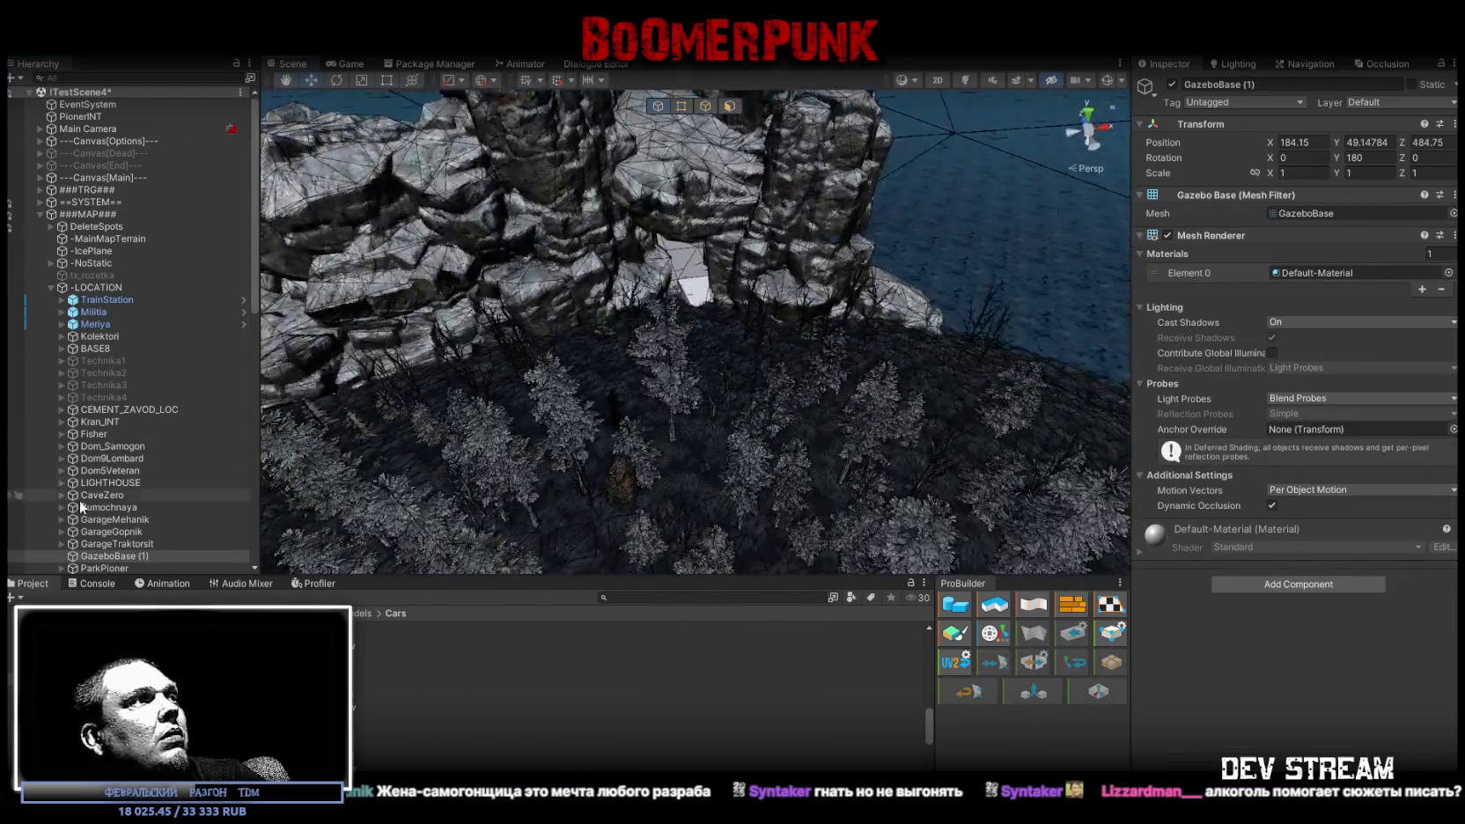
pyautogui.scroll(-5, 115, 508)
pyautogui.scroll(-5, 115, 508)
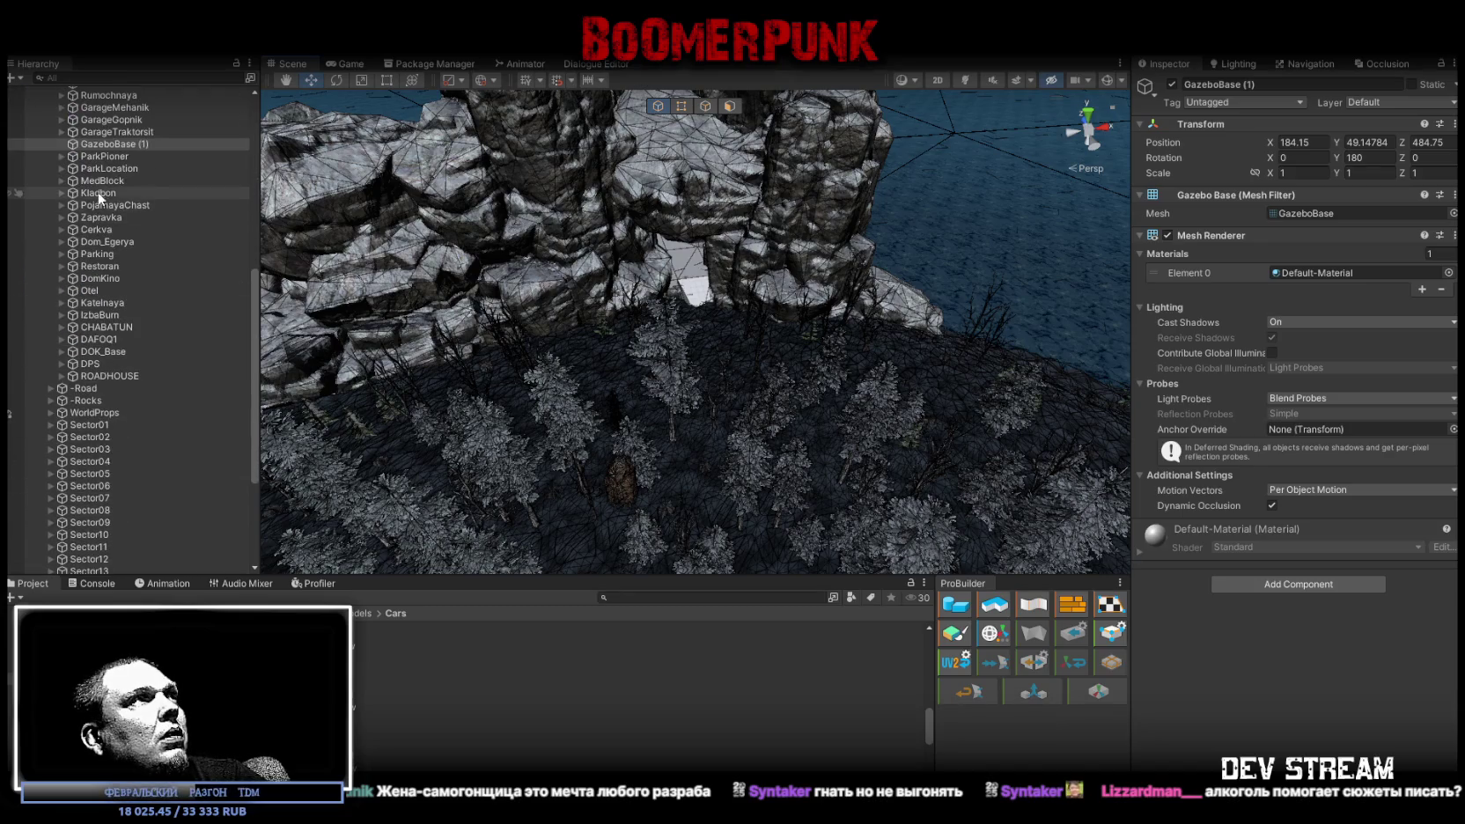
pyautogui.scroll(-1, 114, 233)
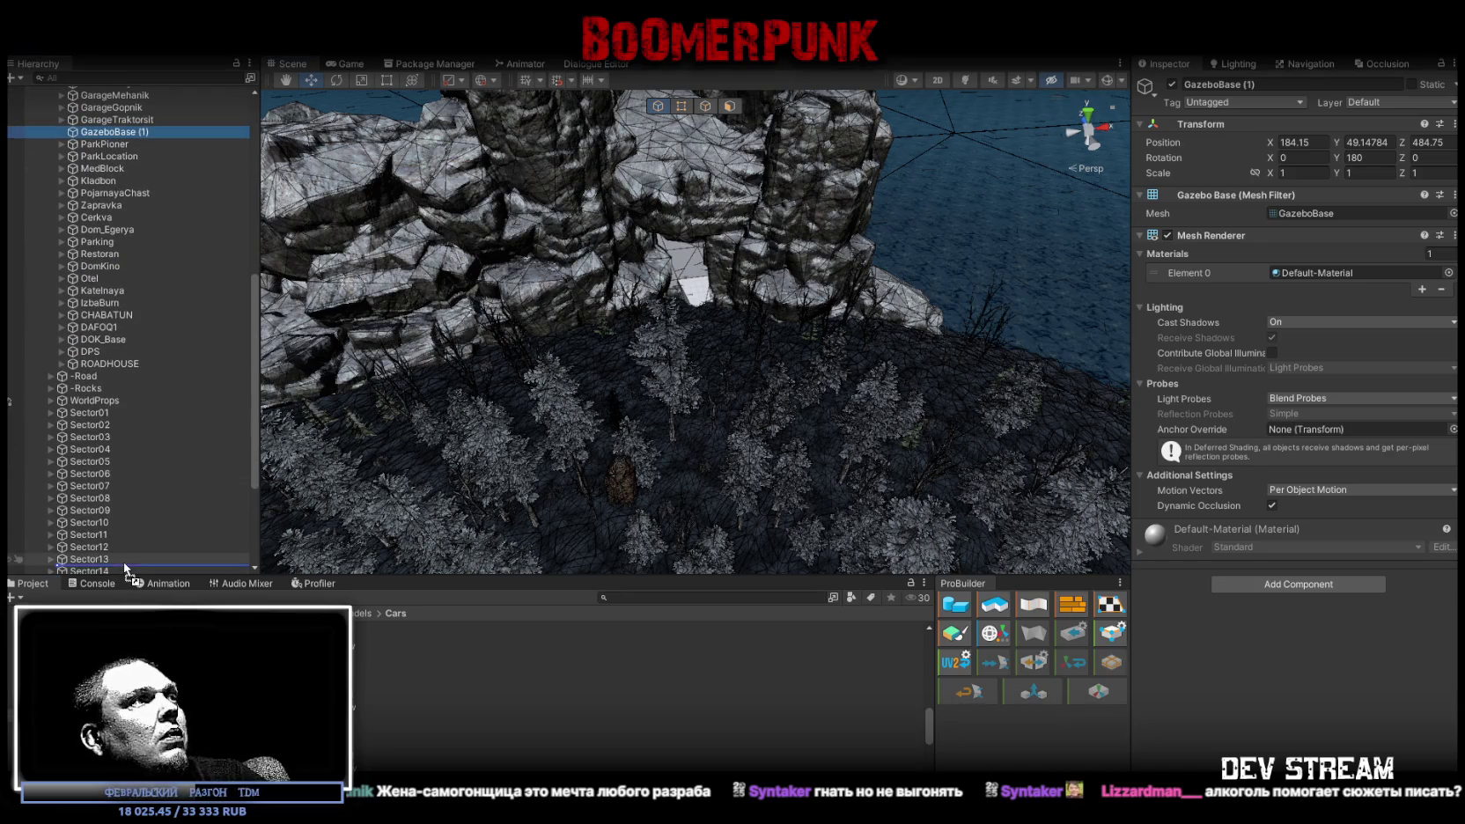
pyautogui.scroll(-1, 123, 570)
pyautogui.scroll(-2, 123, 569)
pyautogui.scroll(-1, 123, 570)
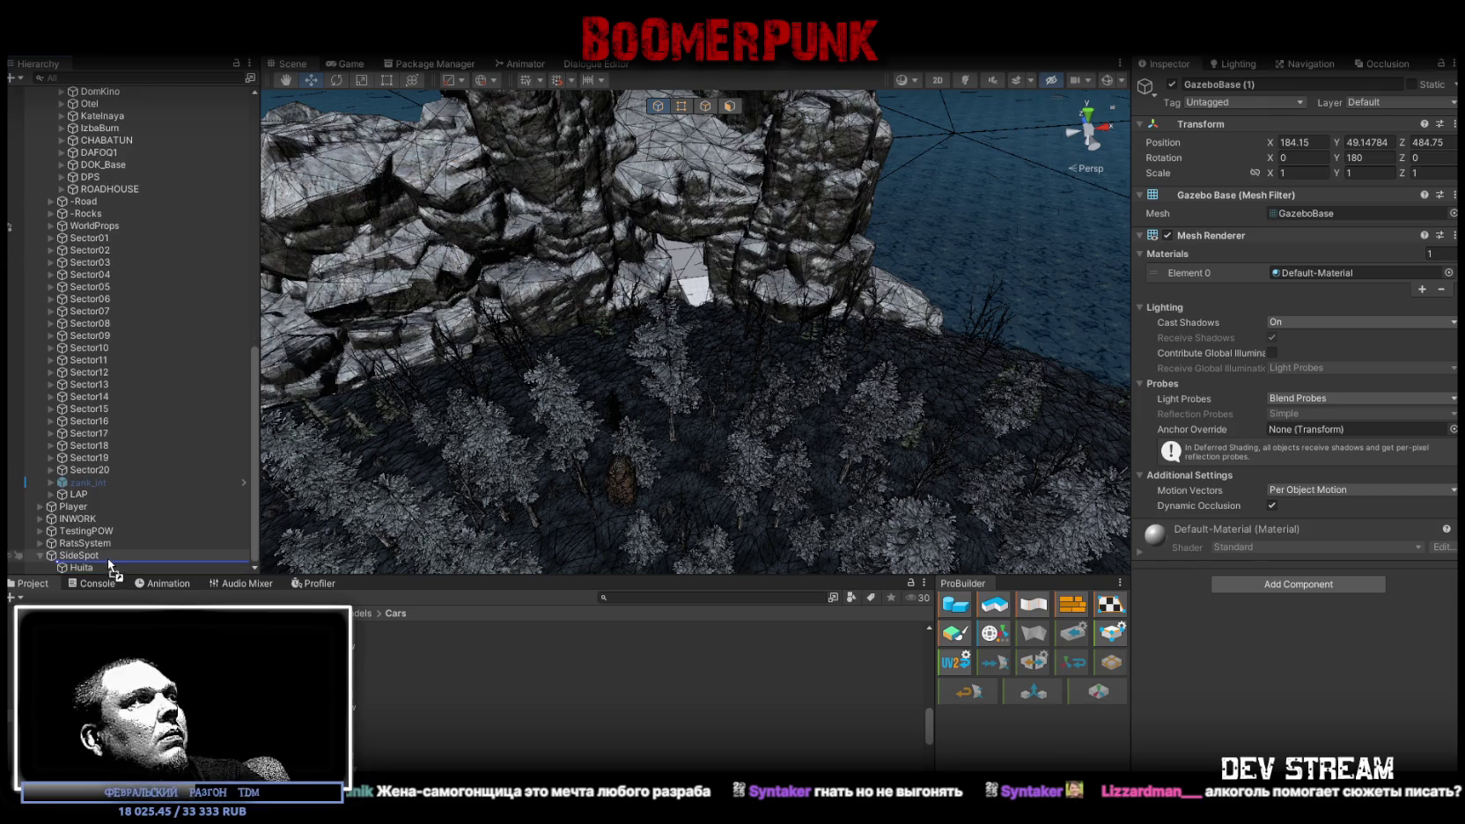
pyautogui.moveTo(103, 555); pyautogui.dragTo(103, 556)
pyautogui.click(1321, 142)
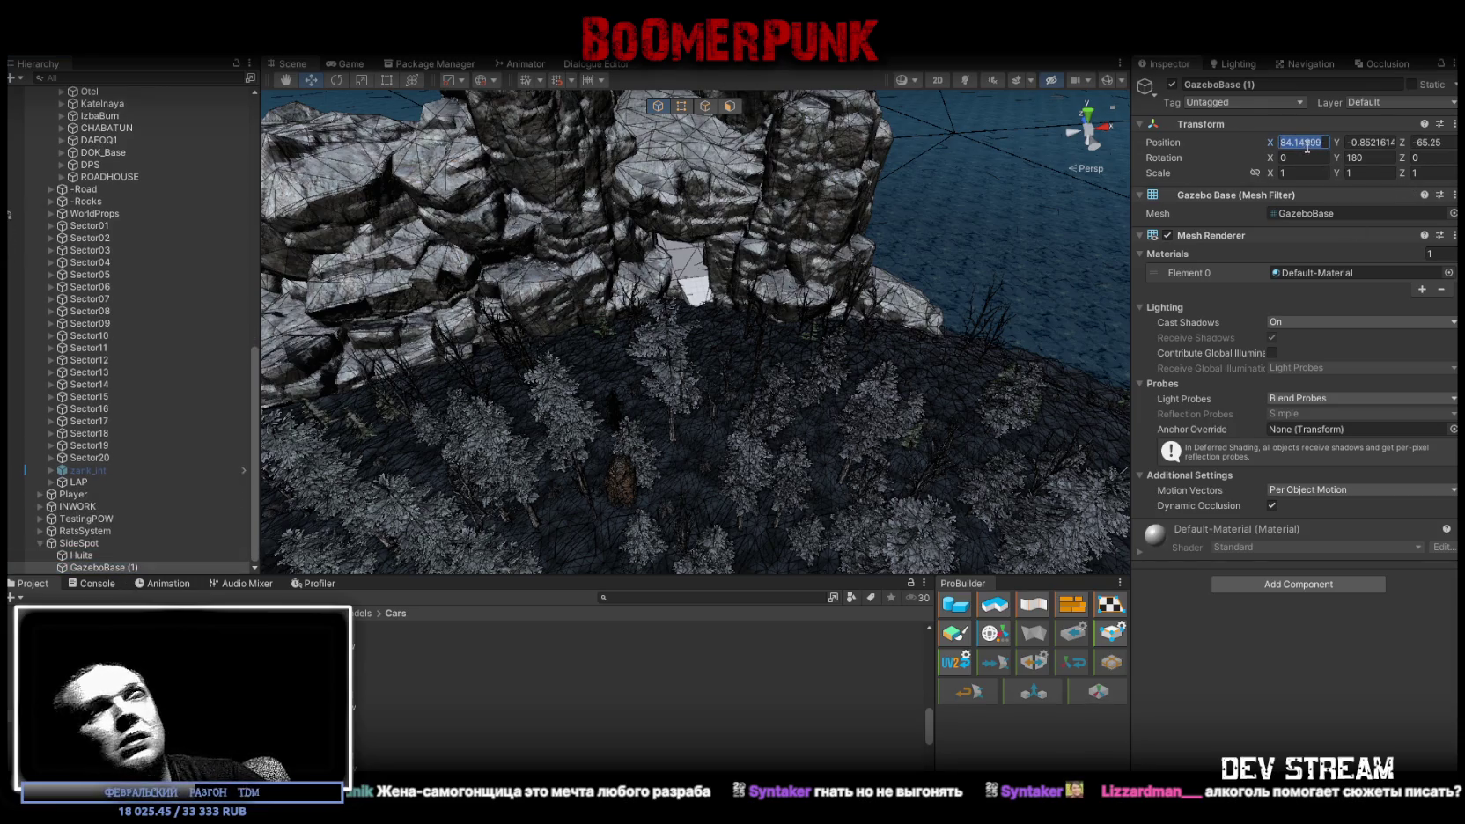
# Set GazeboBase (1)'s local position to 0, 0, 0
pyautogui.write('0')
pyautogui.press('Tab')
pyautogui.write('0')
pyautogui.press('Tab')
pyautogui.write('0')
pyautogui.press('Return')
pyautogui.moveTo(819, 247)
pyautogui.mouseDown()
pyautogui.moveTo(836, 295)
pyautogui.moveTo(568, 220)
pyautogui.moveTo(351, 269)
pyautogui.moveTo(511, 281)
pyautogui.moveTo(482, 211)
pyautogui.moveTo(442, 184)
pyautogui.mouseUp()
# Reset GazeboBase (1)'s linked scale to 1
pyautogui.press('r')
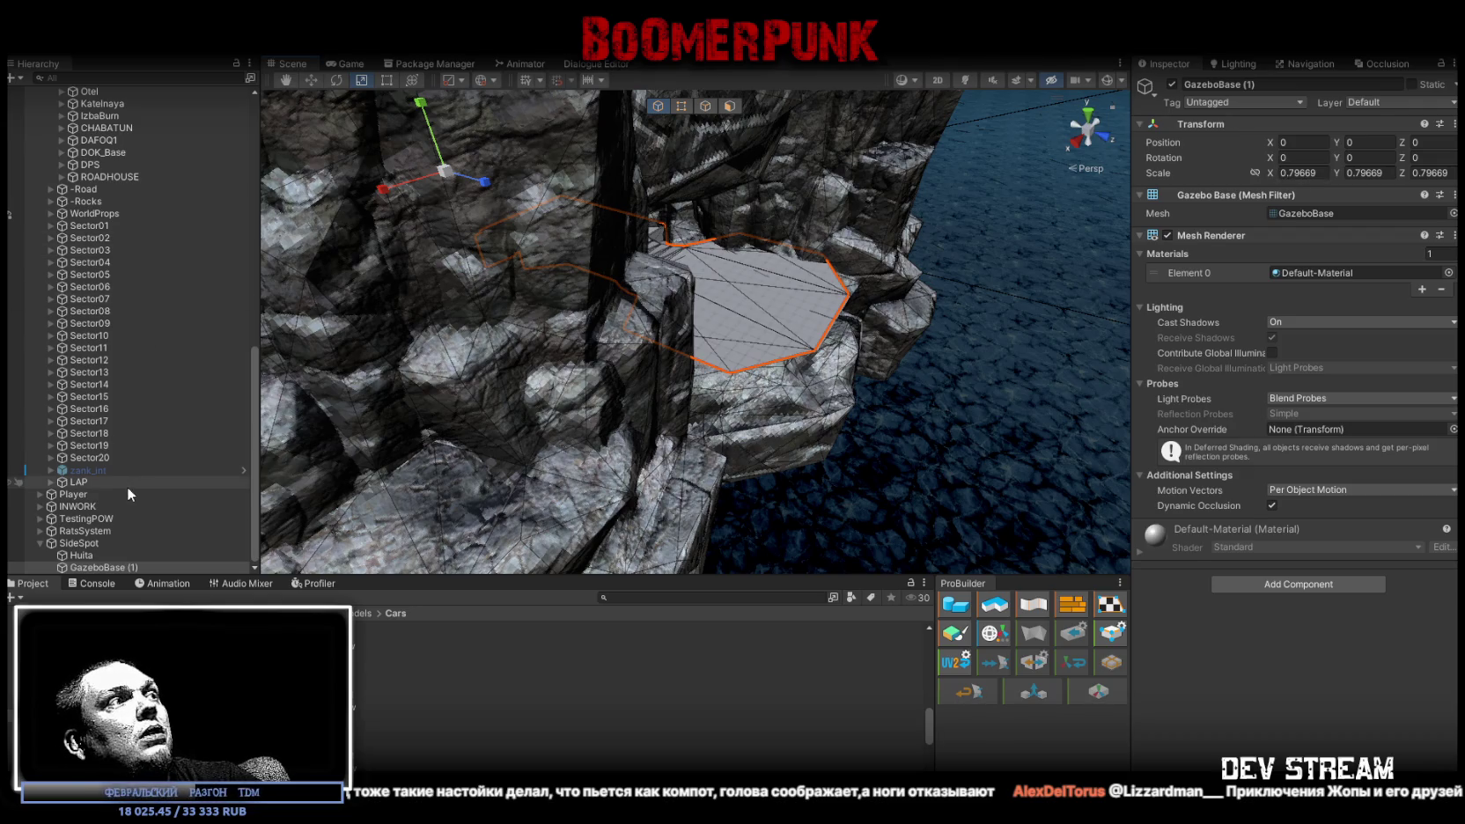
pyautogui.click(1328, 172)
pyautogui.write('1')
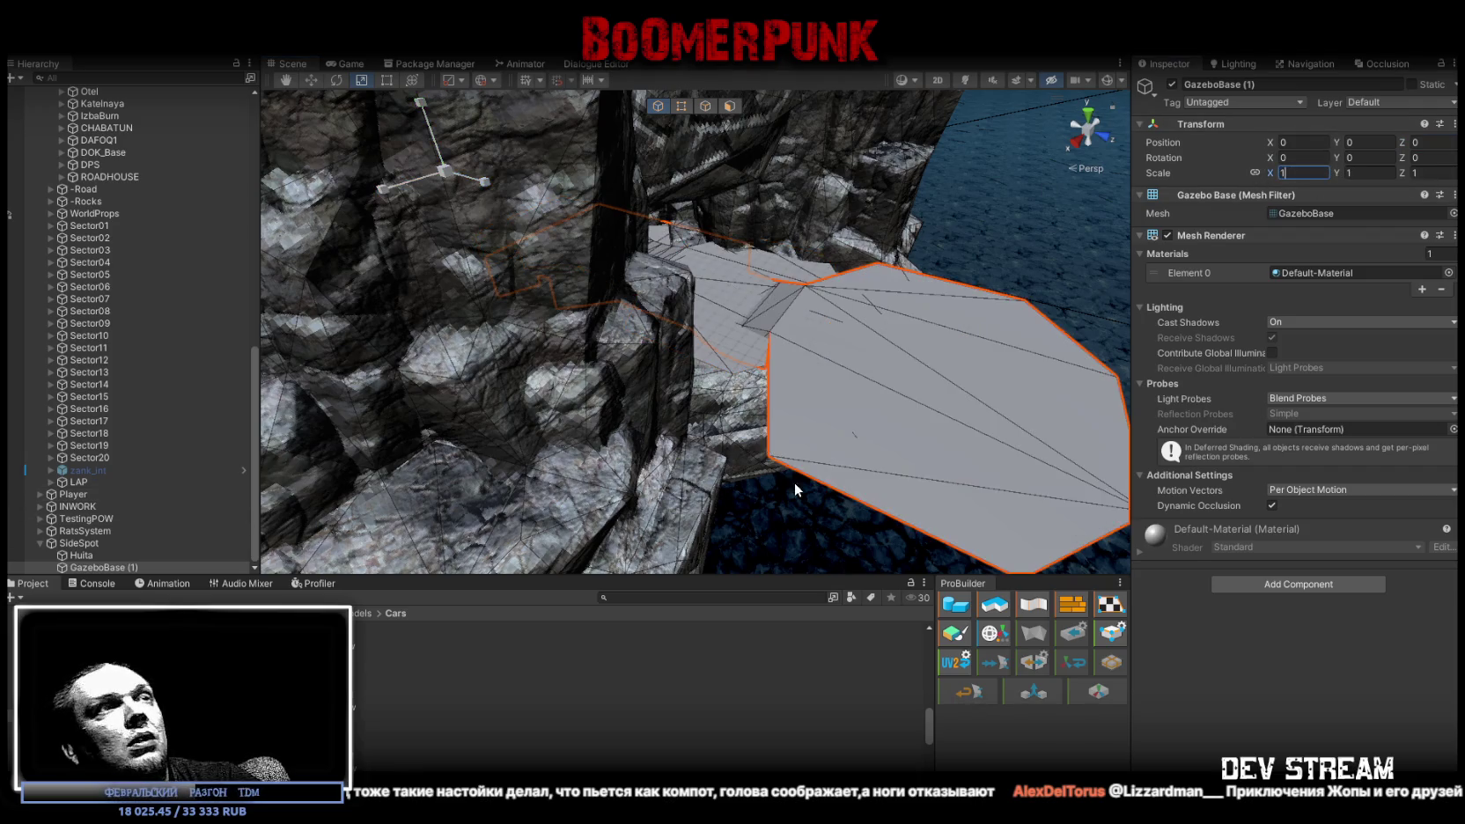
pyautogui.hotkey('alt', 'Tab')
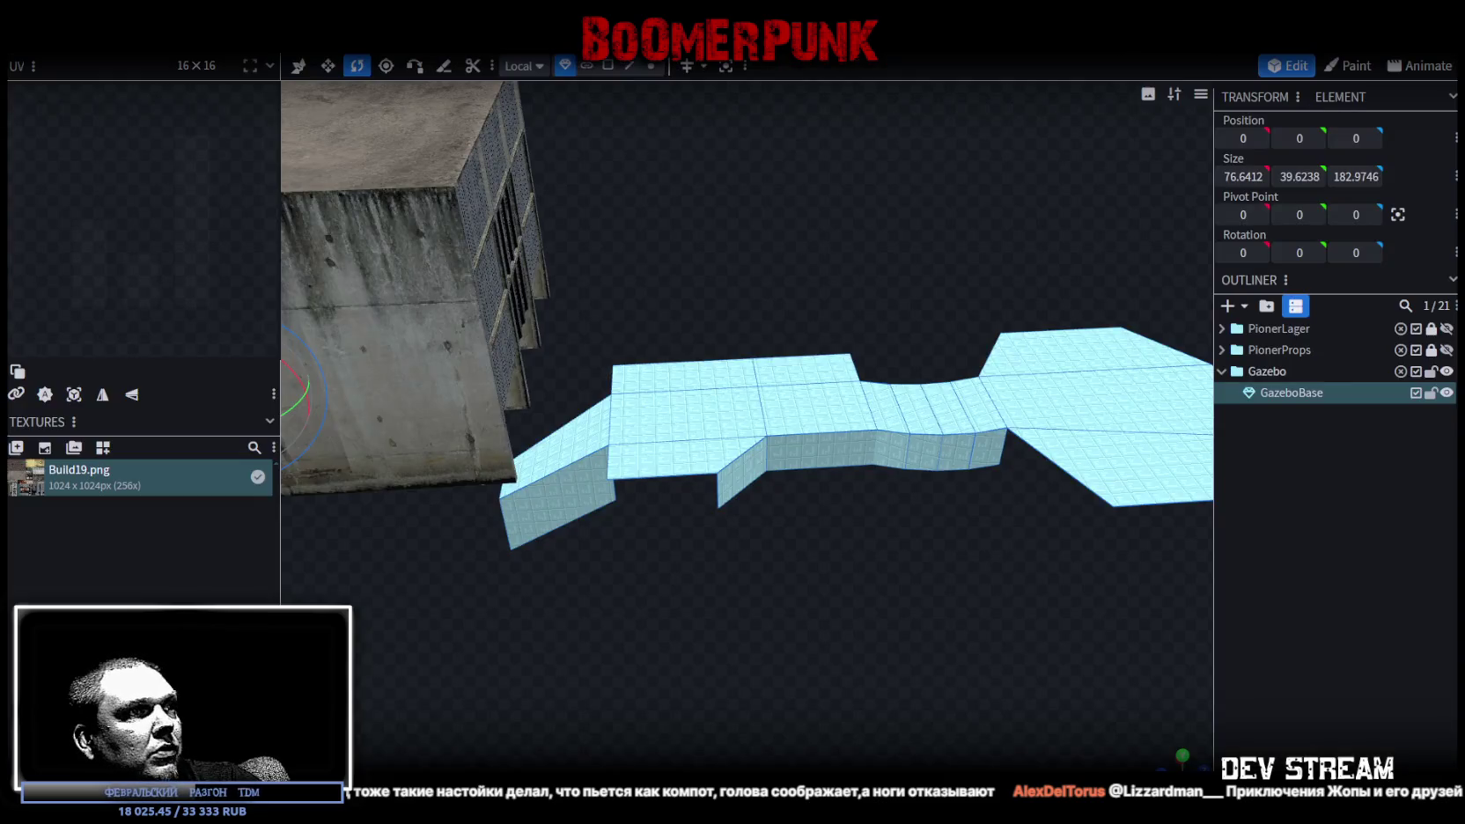
# Scale the GazeboBase mesh by a factor of 0.8
pyautogui.scroll(-3, 728, 544)
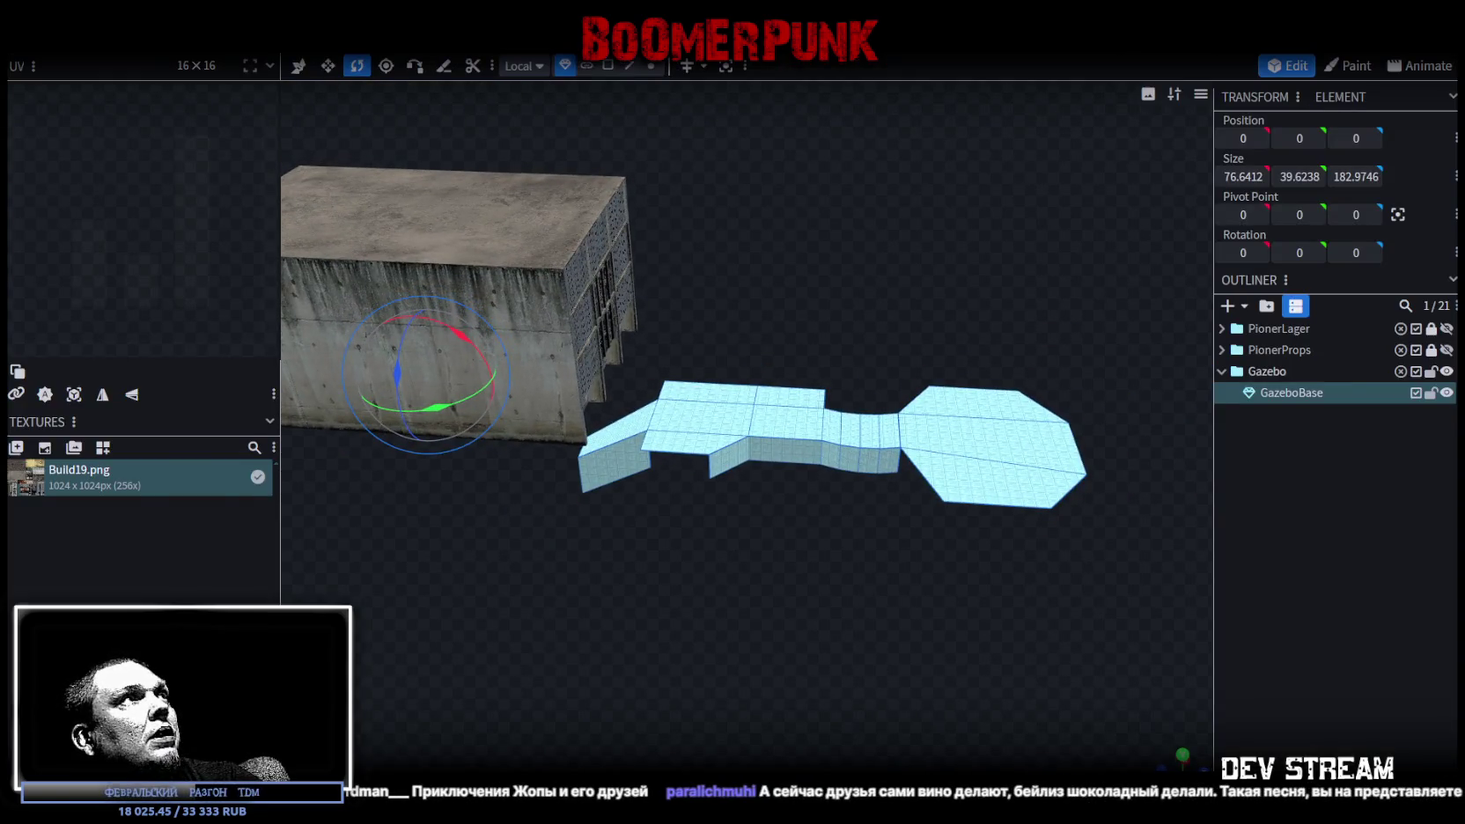
pyautogui.click(220, 59)
pyautogui.moveTo(617, 166); pyautogui.dragTo(615, 158)
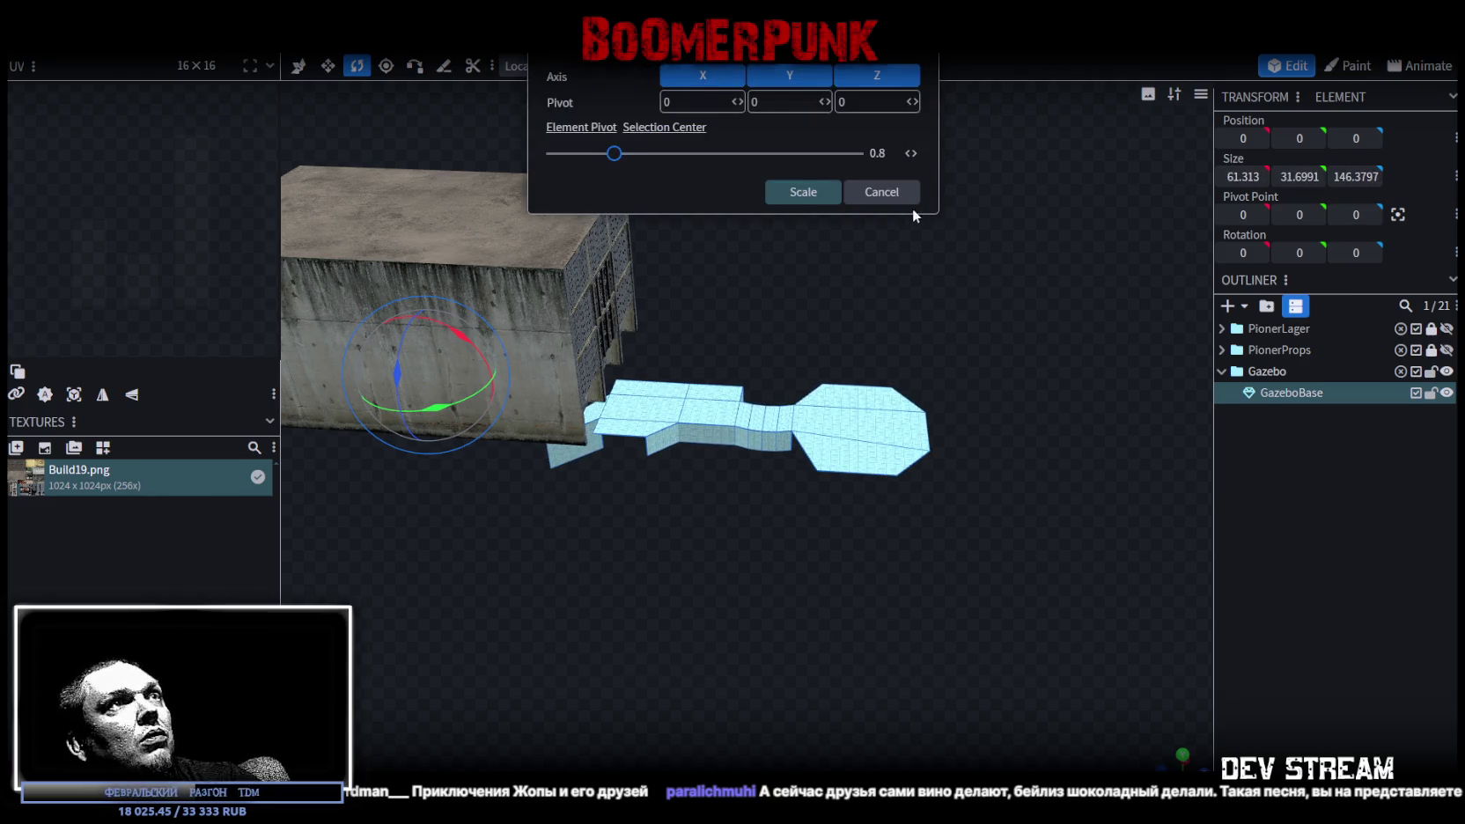
pyautogui.click(817, 199)
# Hide the PionerLager building and view the gazebo mesh from a low side angle
pyautogui.scroll(2, 1024, 389)
pyautogui.scroll(2, 1083, 295)
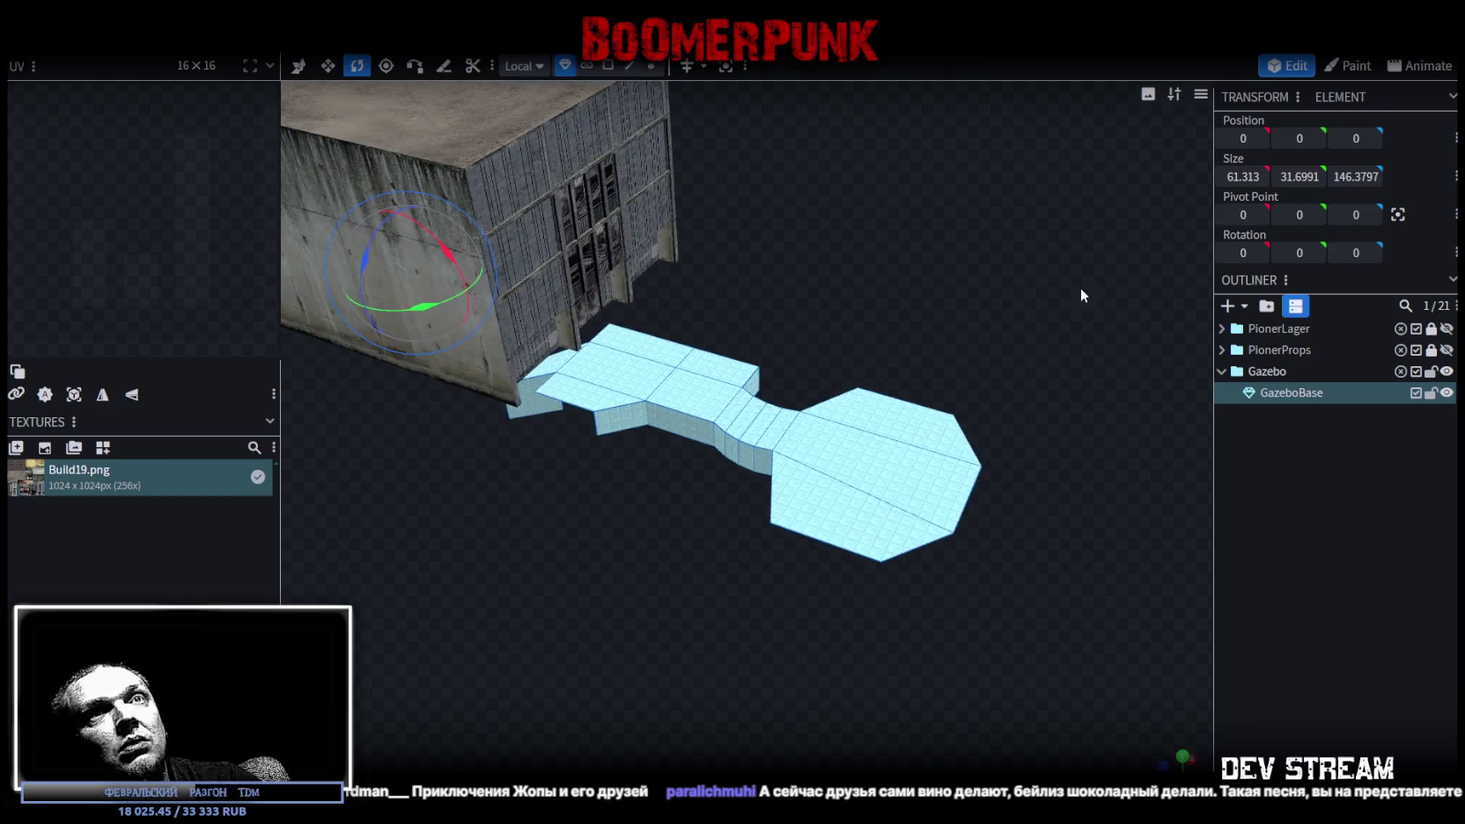
pyautogui.click(1448, 330)
pyautogui.moveTo(539, 549)
pyautogui.mouseDown()
pyautogui.moveTo(953, 525)
pyautogui.moveTo(1096, 540)
pyautogui.moveTo(614, 587)
pyautogui.moveTo(821, 557)
pyautogui.mouseUp()
pyautogui.scroll(2, 784, 573)
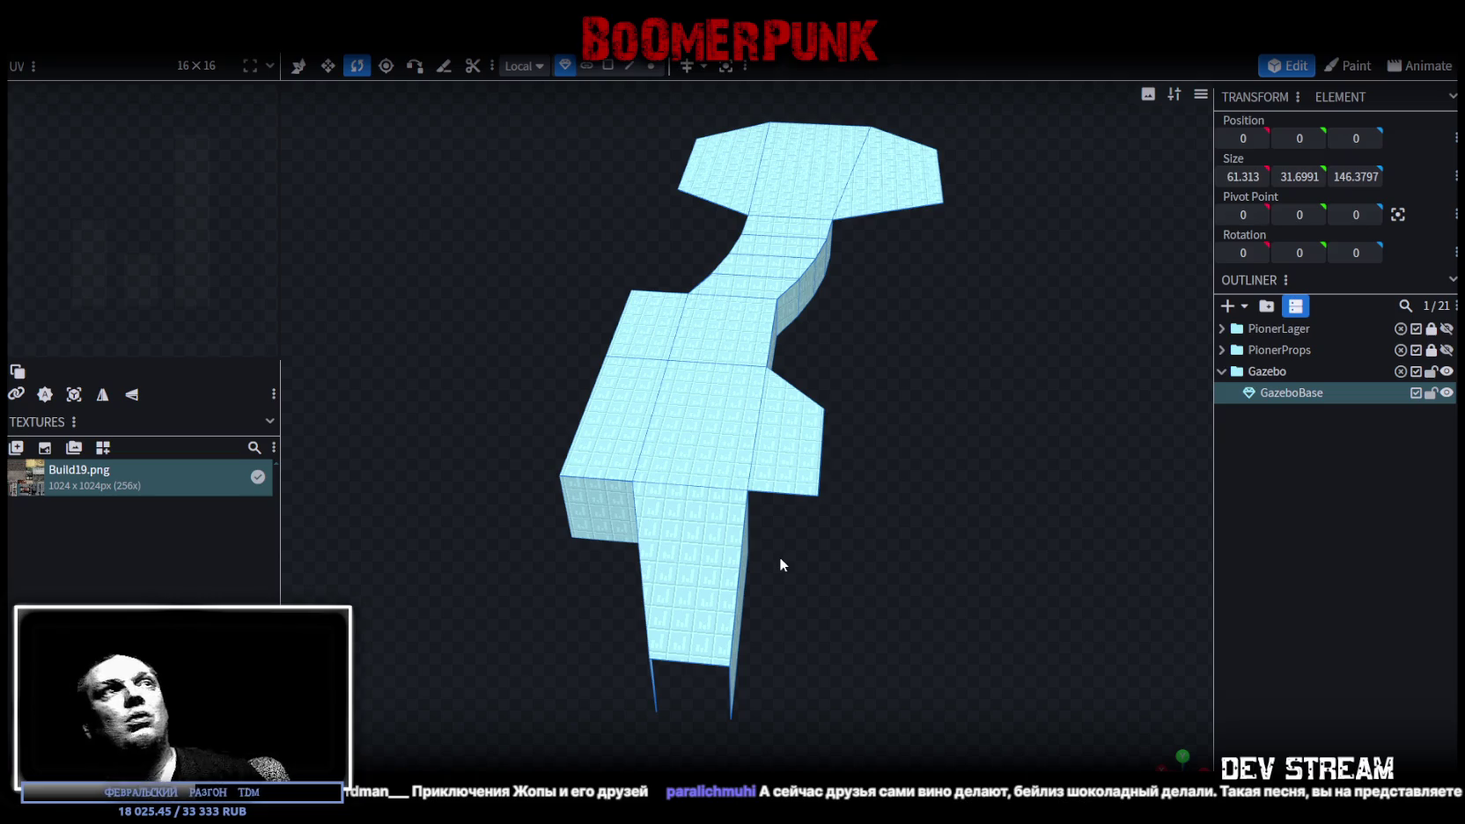
pyautogui.moveTo(817, 403)
pyautogui.mouseDown()
pyautogui.moveTo(863, 350)
pyautogui.moveTo(883, 359)
pyautogui.moveTo(713, 386)
pyautogui.moveTo(790, 528)
pyautogui.moveTo(806, 498)
pyautogui.moveTo(690, 517)
pyautogui.moveTo(717, 387)
pyautogui.mouseUp()
# Select three faces of the octagonal platform in face mode
pyautogui.click(608, 66)
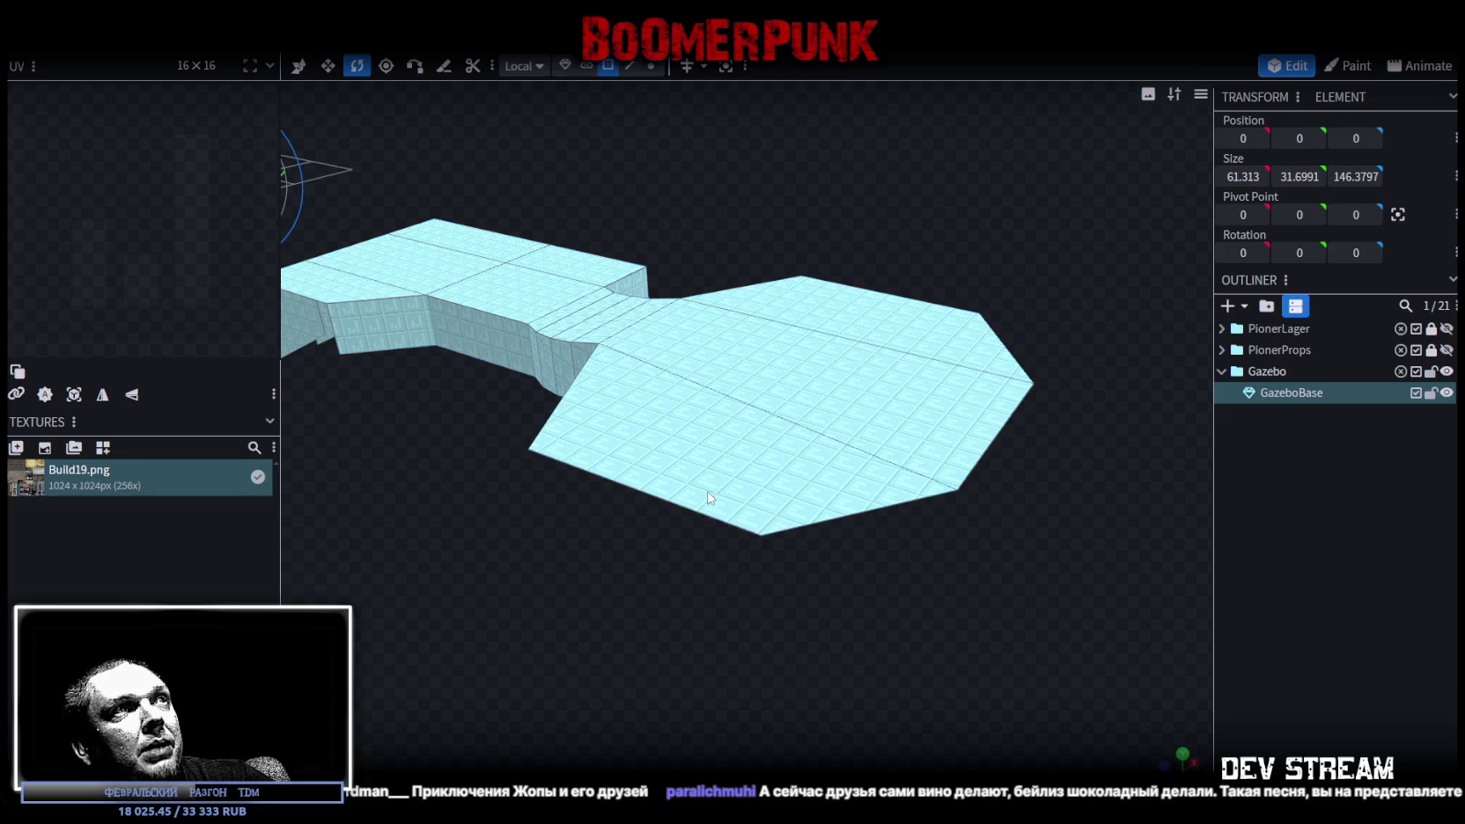
pyautogui.click(710, 498)
pyautogui.keyDown('shift'); pyautogui.click(854, 369); pyautogui.keyUp('shift')
pyautogui.keyDown('shift'); pyautogui.click(872, 330); pyautogui.keyUp('shift')
pyautogui.moveTo(656, 203)
pyautogui.mouseDown()
pyautogui.moveTo(787, 164)
pyautogui.moveTo(737, 162)
pyautogui.moveTo(768, 239)
pyautogui.moveTo(751, 225)
pyautogui.mouseUp()
# Move the selected octagonal platform faces upward to raise the platform
pyautogui.press('v')
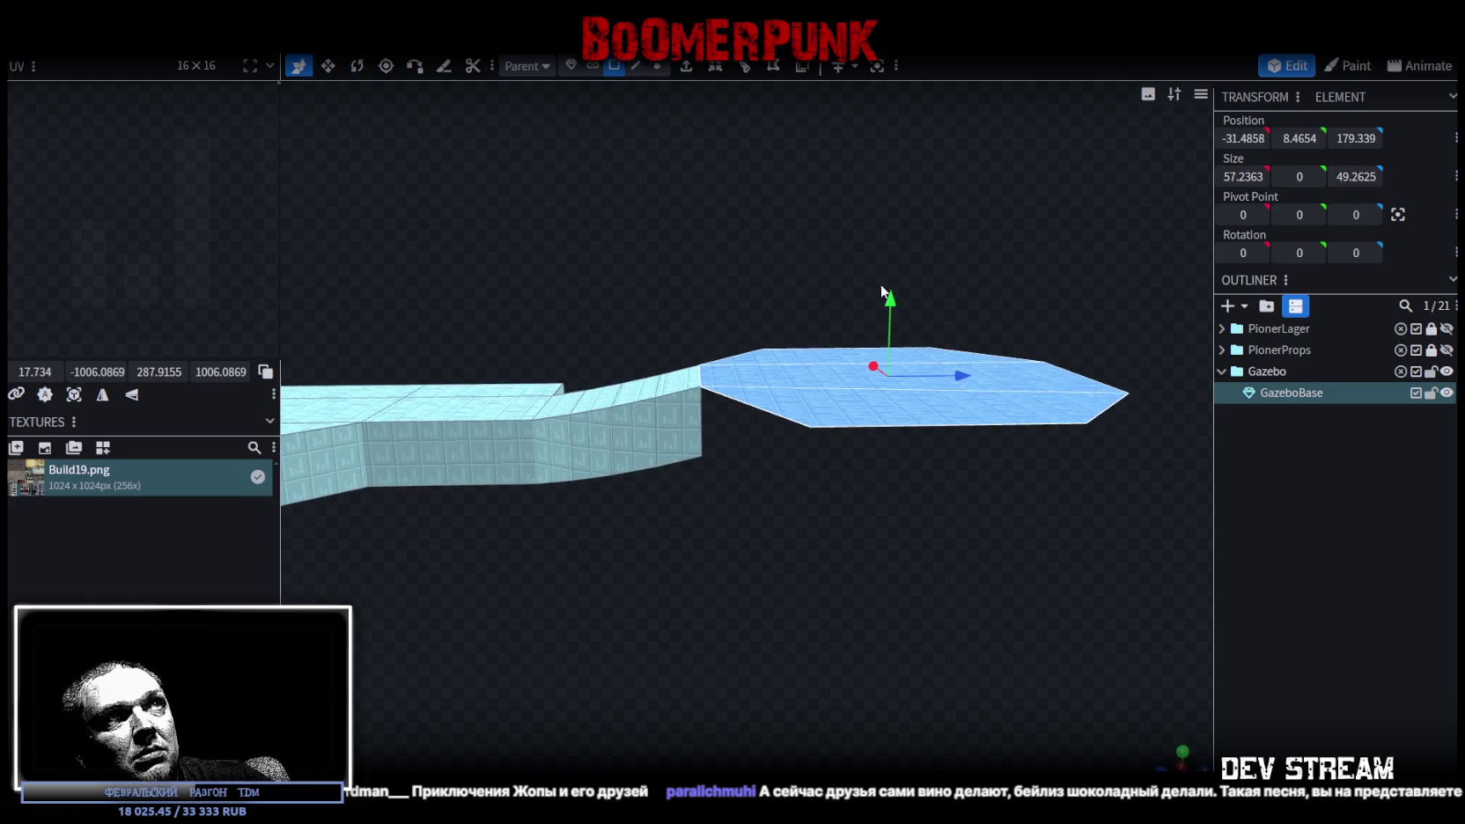
pyautogui.moveTo(895, 302); pyautogui.dragTo(877, 278)
pyautogui.scroll(3, 628, 303)
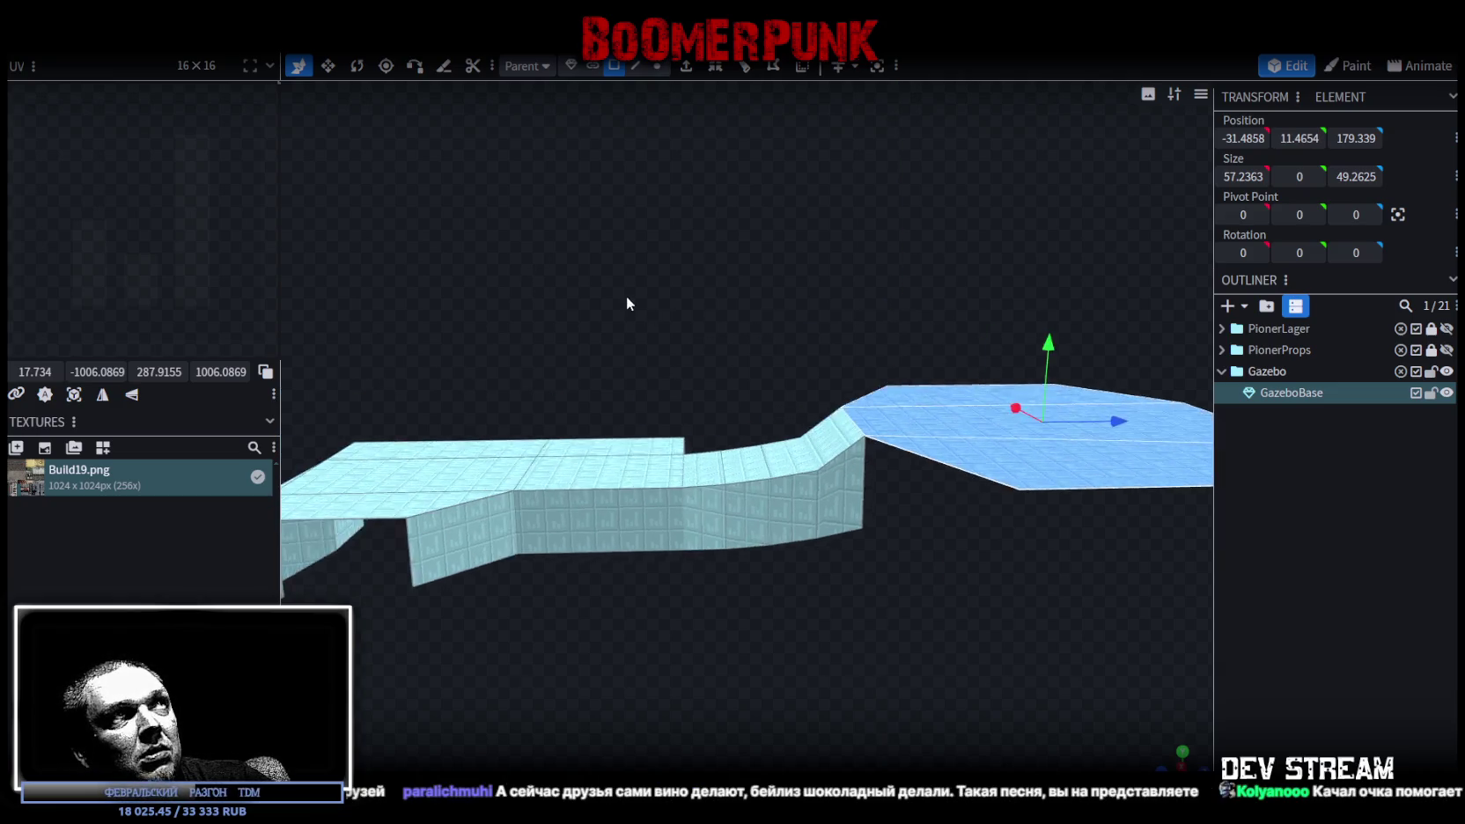
pyautogui.moveTo(628, 303); pyautogui.dragTo(643, 107)
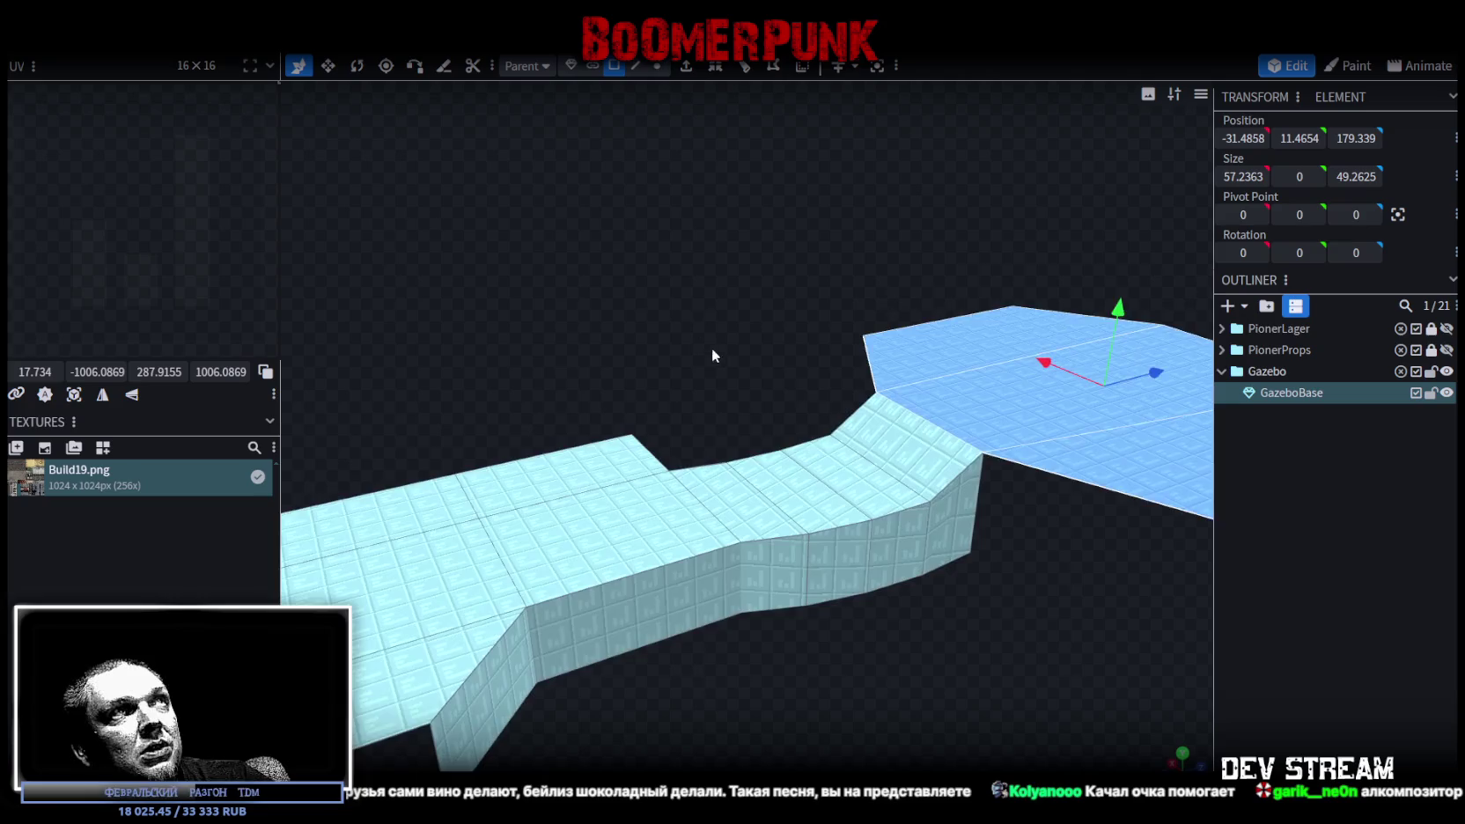
# In edge mode, pick an edge of the slope and drag it down to lower it
pyautogui.click(635, 66)
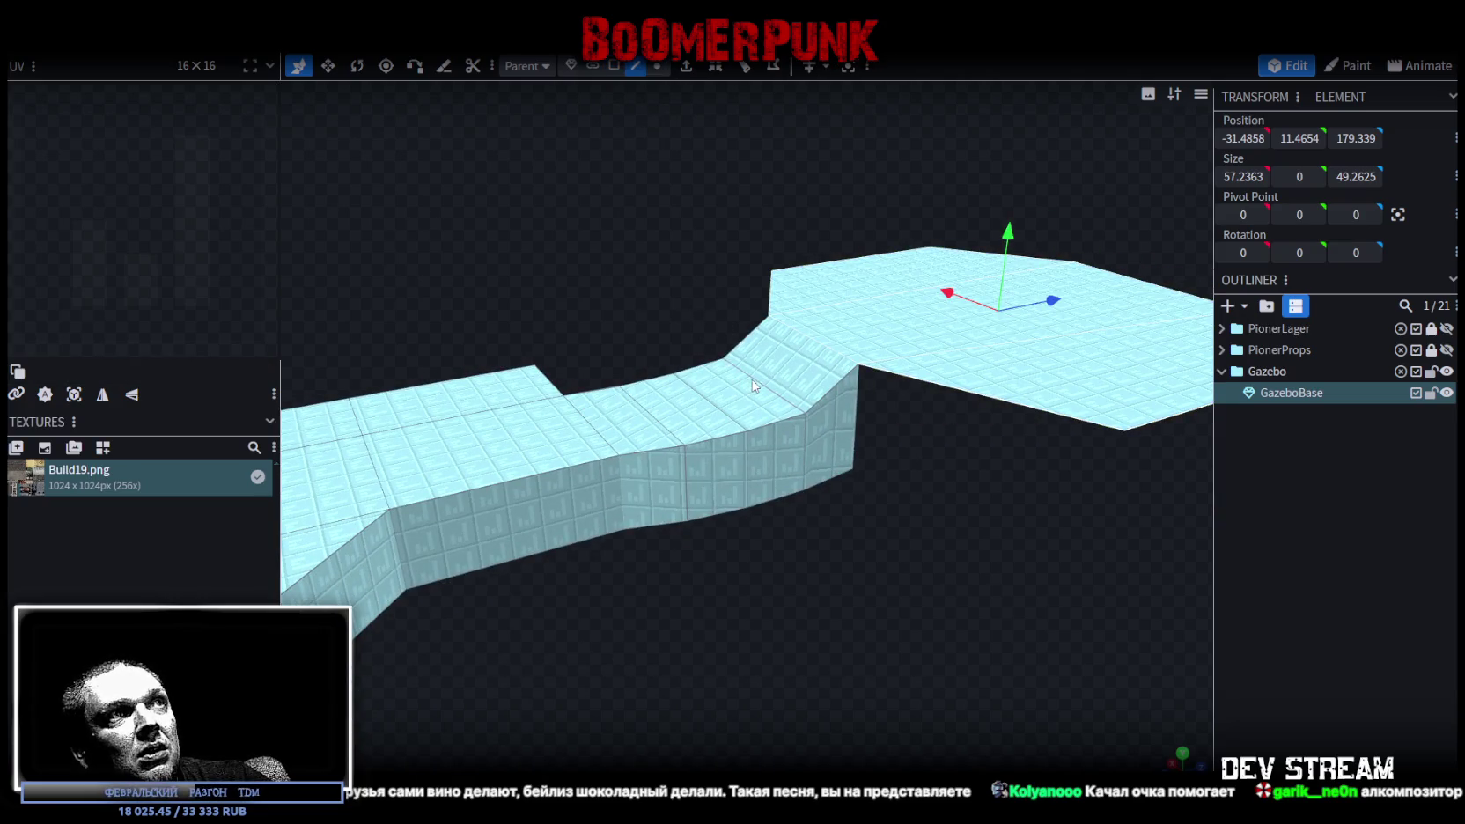
pyautogui.click(752, 384)
pyautogui.moveTo(762, 308); pyautogui.dragTo(707, 432)
pyautogui.moveTo(931, 599)
pyautogui.mouseDown()
pyautogui.moveTo(839, 563)
pyautogui.moveTo(858, 636)
pyautogui.mouseUp()
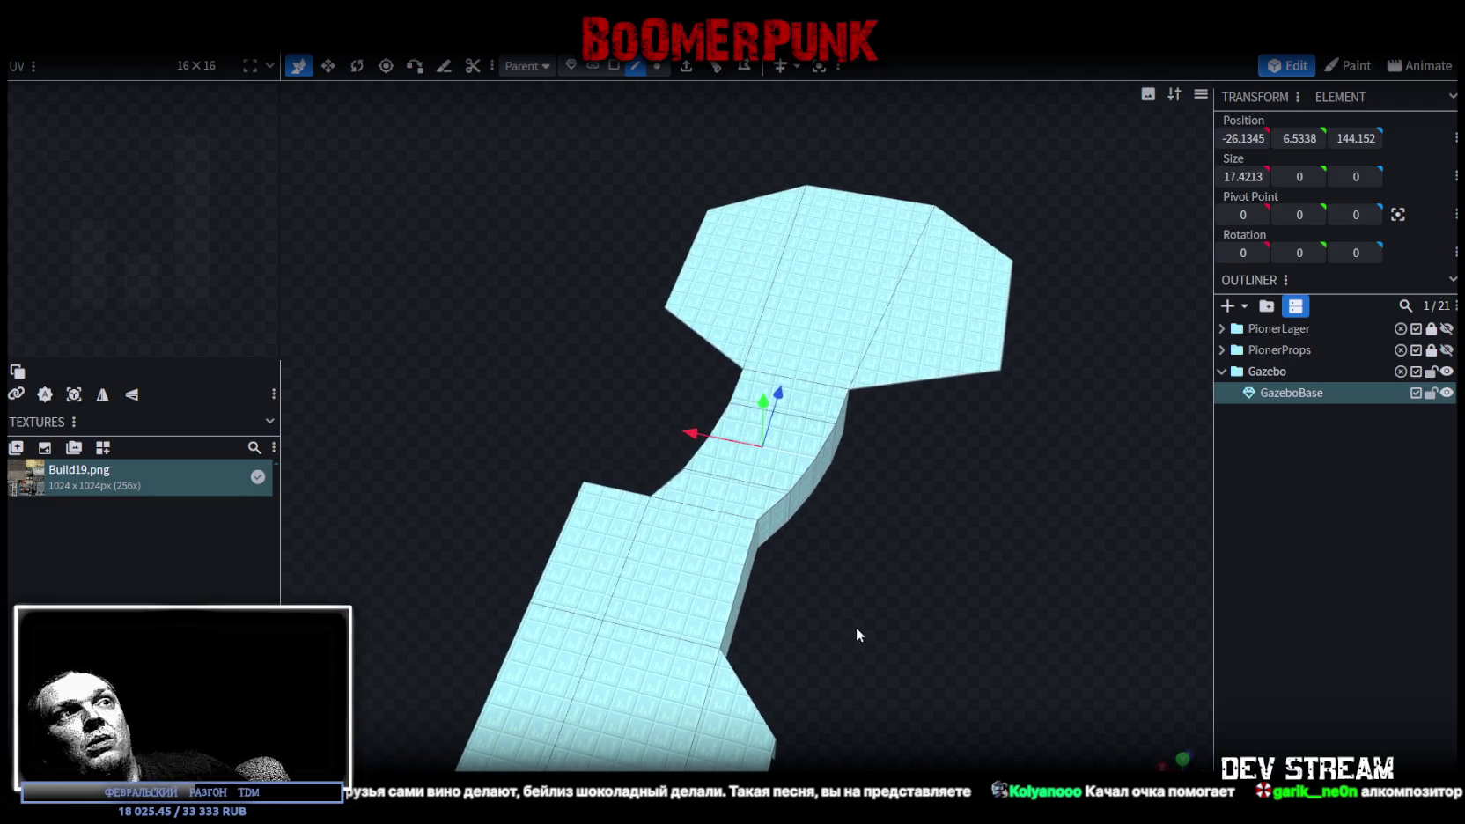
pyautogui.moveTo(859, 567)
pyautogui.mouseDown()
pyautogui.moveTo(449, 574)
pyautogui.moveTo(849, 594)
pyautogui.mouseUp()
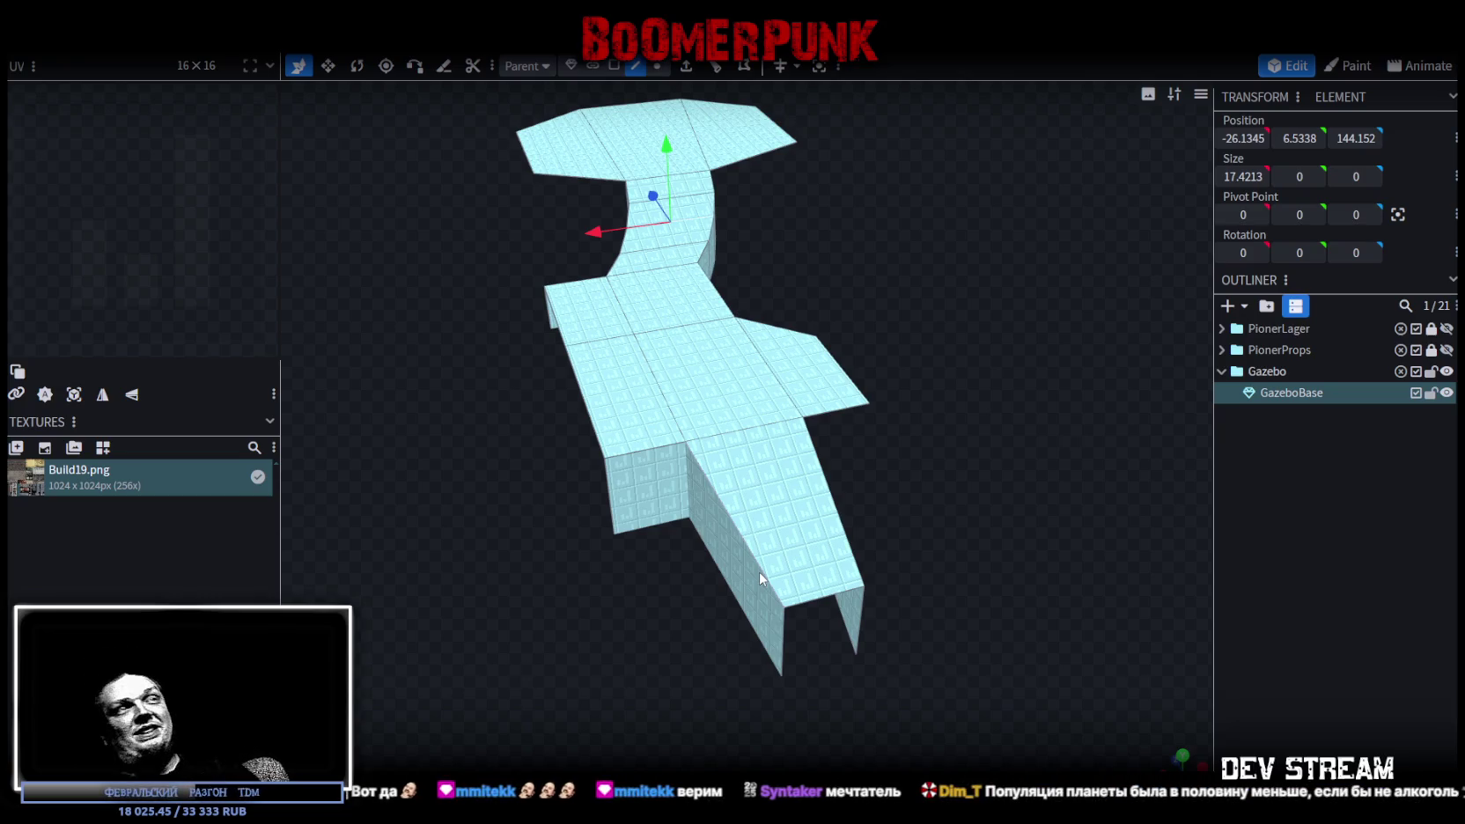
pyautogui.moveTo(867, 235)
pyautogui.mouseDown()
pyautogui.moveTo(870, 280)
pyautogui.moveTo(1010, 388)
pyautogui.moveTo(733, 592)
pyautogui.moveTo(762, 576)
pyautogui.moveTo(811, 596)
pyautogui.moveTo(736, 472)
pyautogui.moveTo(748, 546)
pyautogui.moveTo(906, 572)
pyautogui.moveTo(837, 523)
pyautogui.moveTo(919, 495)
pyautogui.moveTo(812, 467)
pyautogui.moveTo(859, 485)
pyautogui.moveTo(843, 466)
pyautogui.mouseUp()
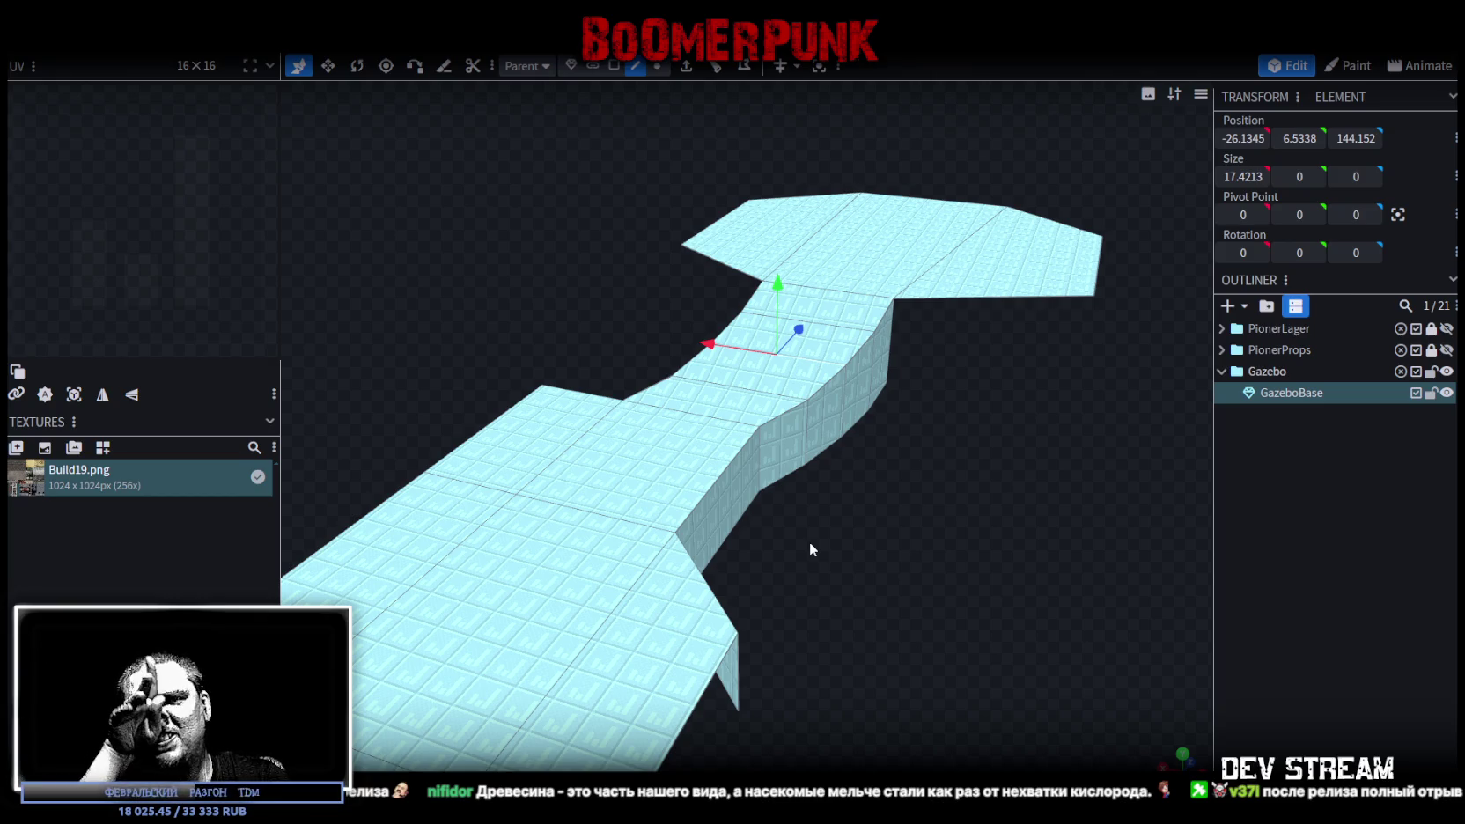
pyautogui.moveTo(838, 533)
pyautogui.mouseDown()
pyautogui.moveTo(907, 498)
pyautogui.moveTo(860, 462)
pyautogui.moveTo(862, 504)
pyautogui.moveTo(830, 480)
pyautogui.mouseUp()
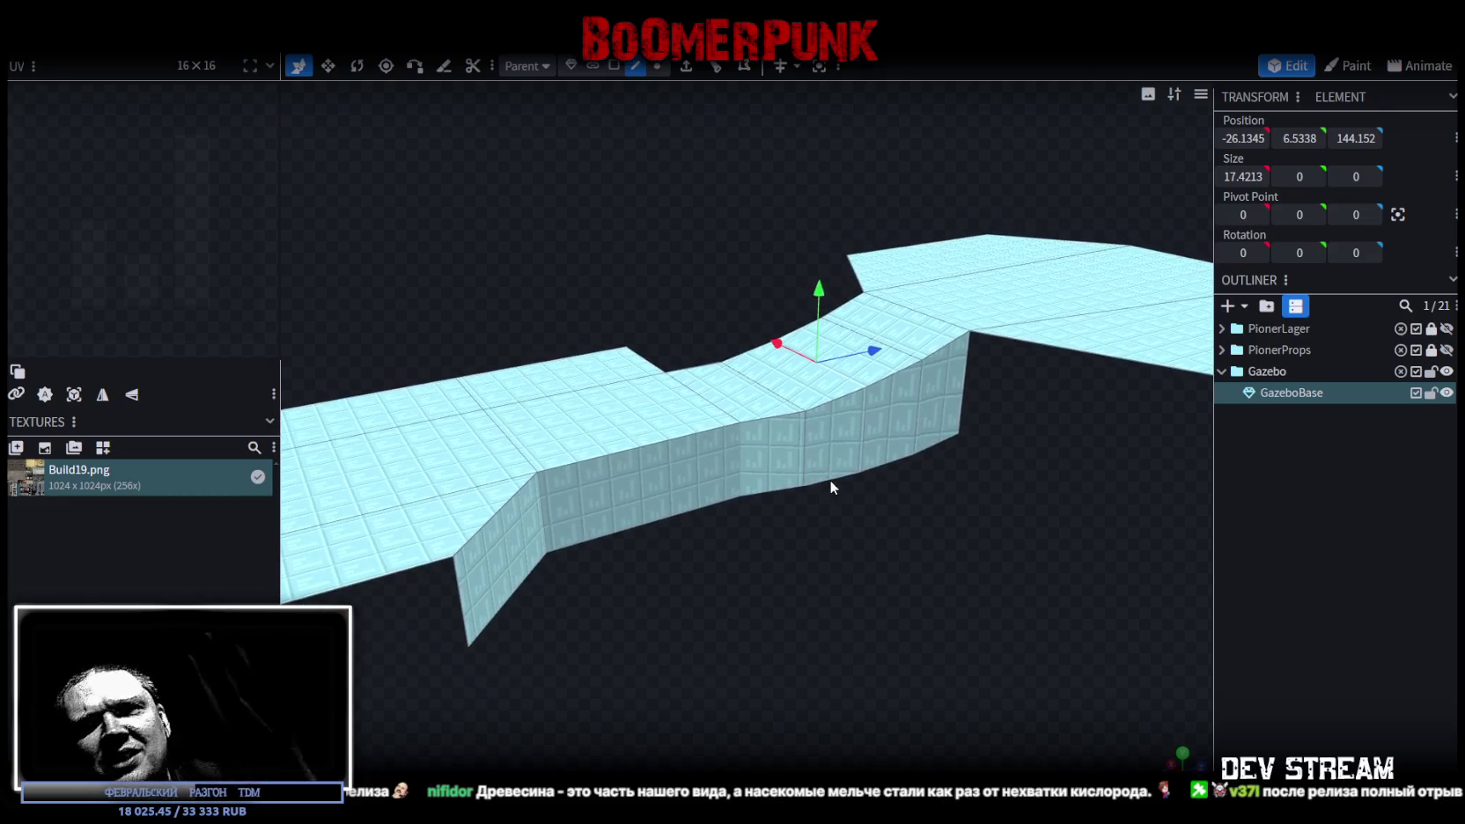
# In face mode, select the five side wall faces running along the gazebo base's slope
pyautogui.click(619, 66)
pyautogui.click(641, 500)
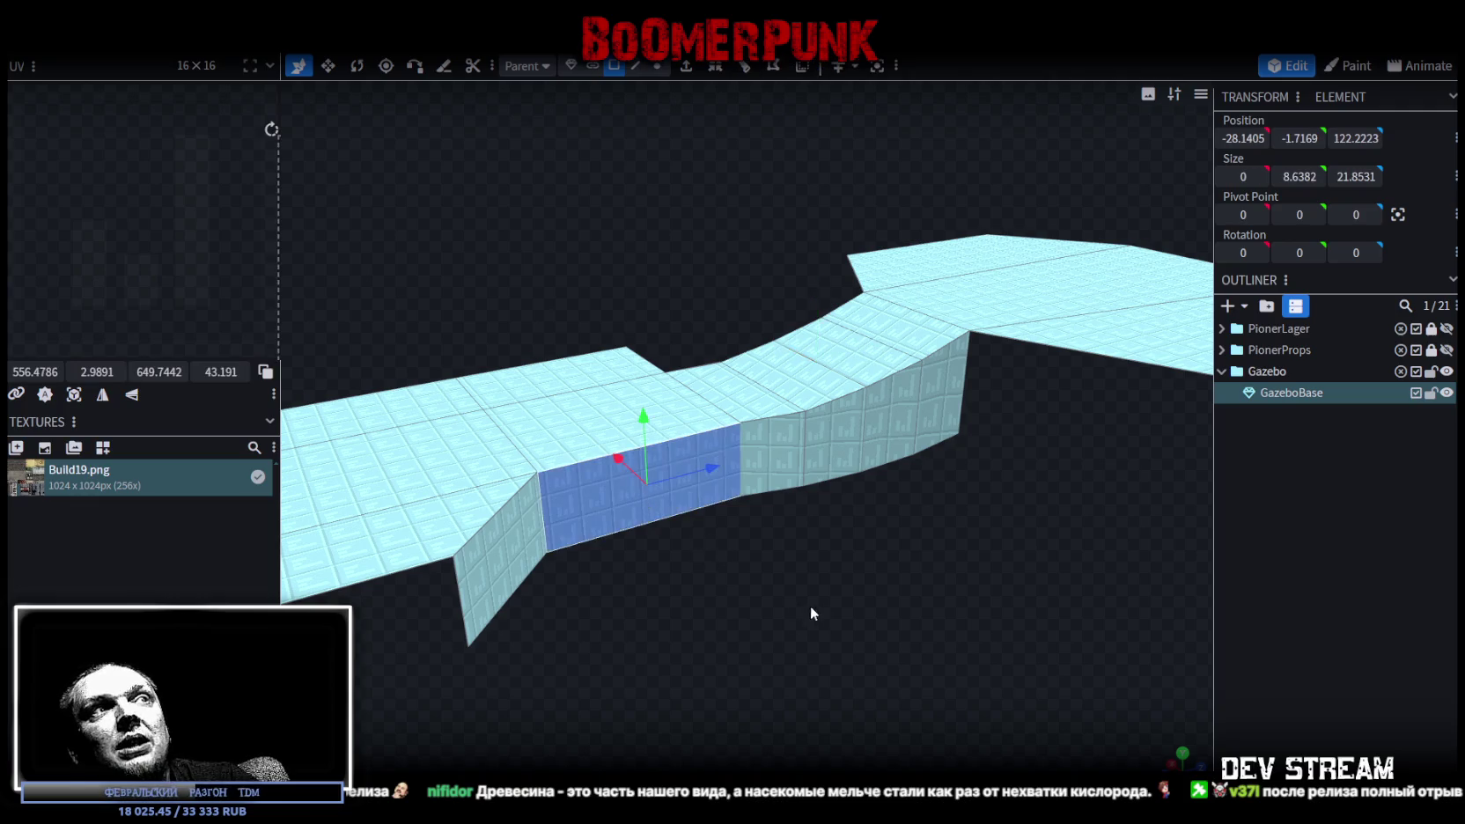
pyautogui.moveTo(815, 604); pyautogui.dragTo(819, 642)
pyautogui.keyDown('shift'); pyautogui.click(771, 463); pyautogui.keyUp('shift')
pyautogui.keyDown('shift'); pyautogui.click(837, 445); pyautogui.keyUp('shift')
pyautogui.keyDown('shift'); pyautogui.click(879, 443); pyautogui.keyUp('shift')
pyautogui.keyDown('shift'); pyautogui.click(931, 405); pyautogui.keyUp('shift')
pyautogui.moveTo(884, 517); pyautogui.dragTo(905, 590)
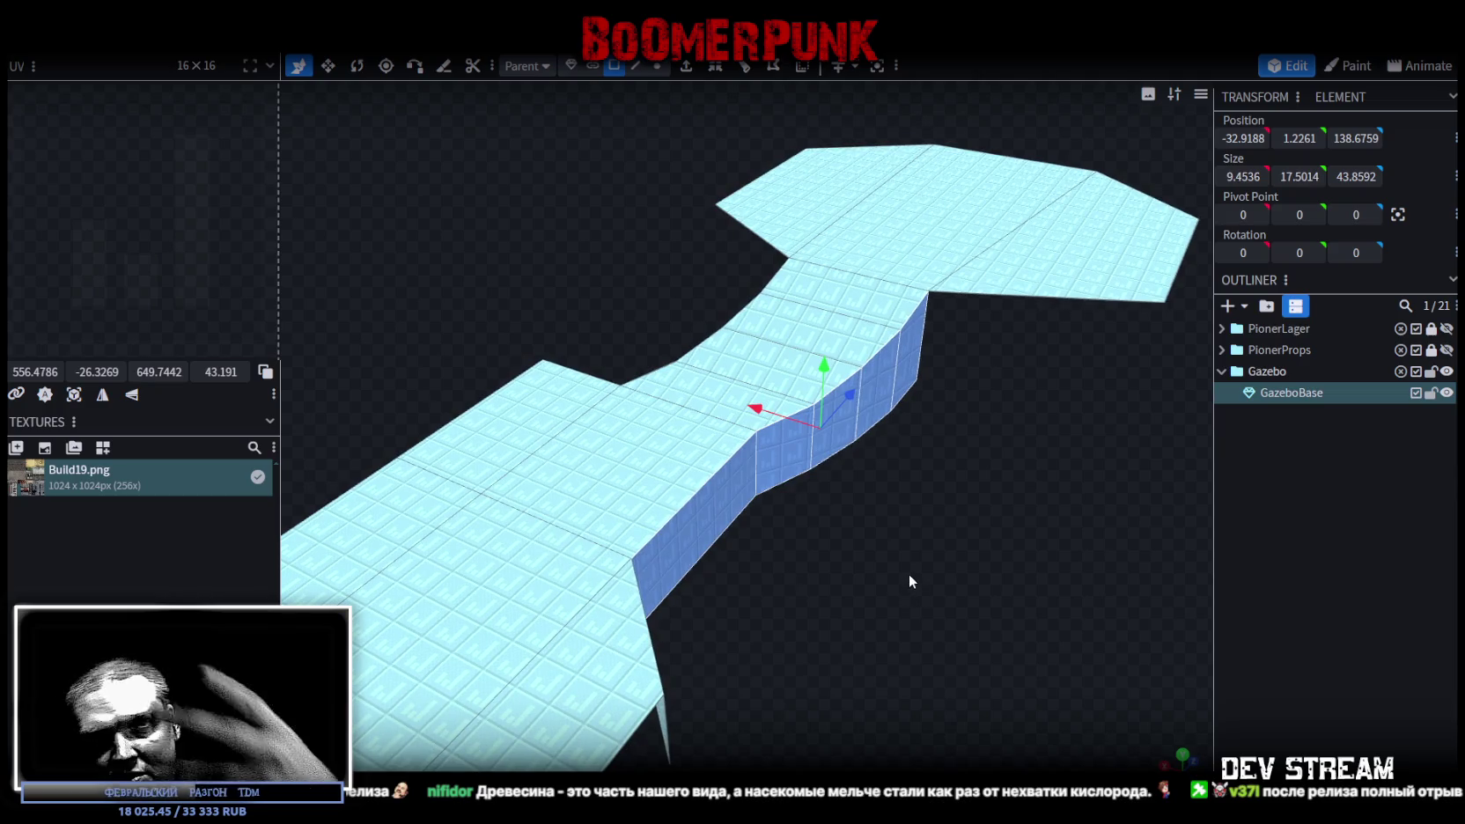
pyautogui.moveTo(921, 568); pyautogui.dragTo(884, 562)
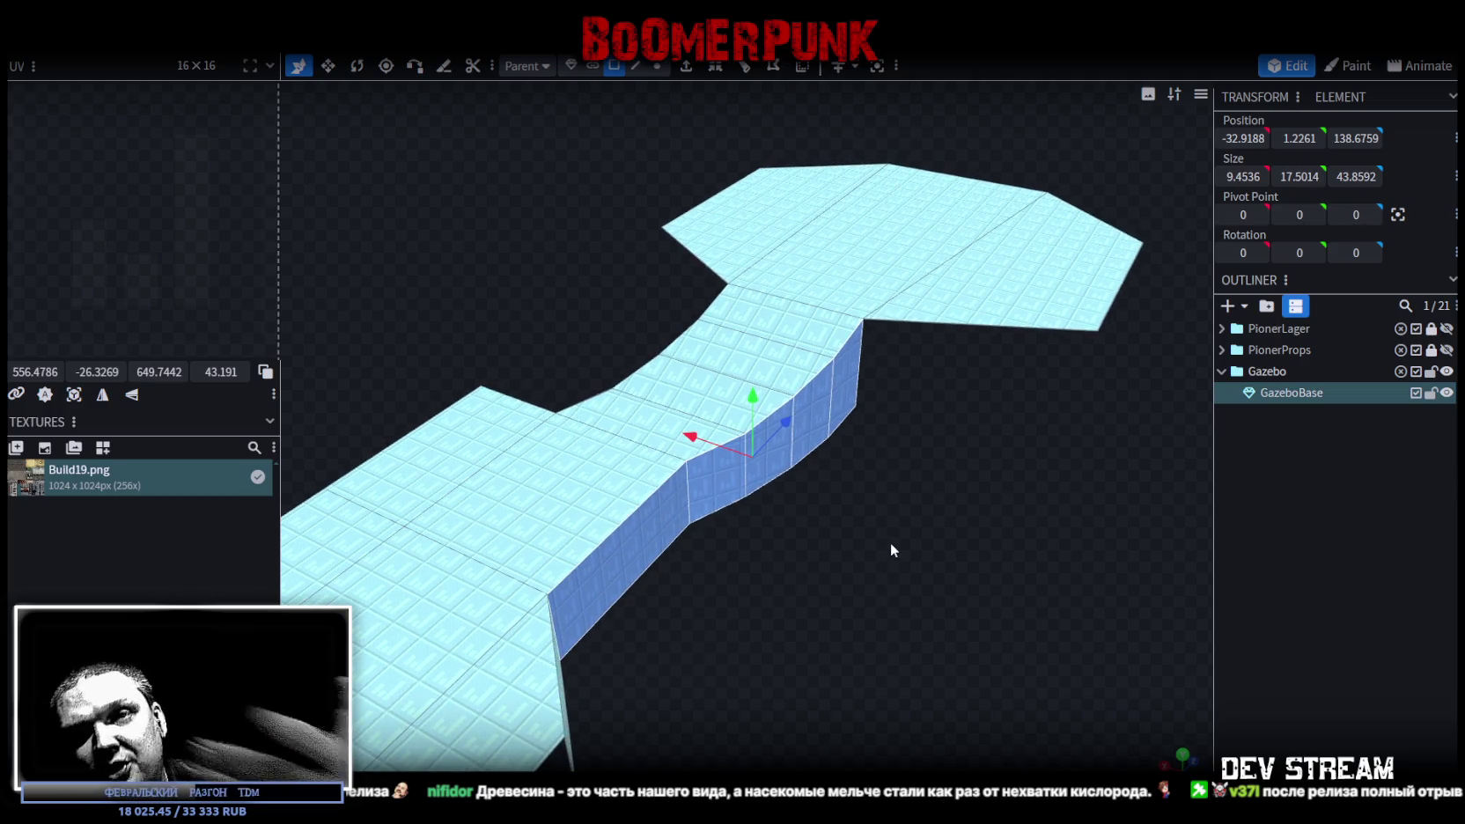